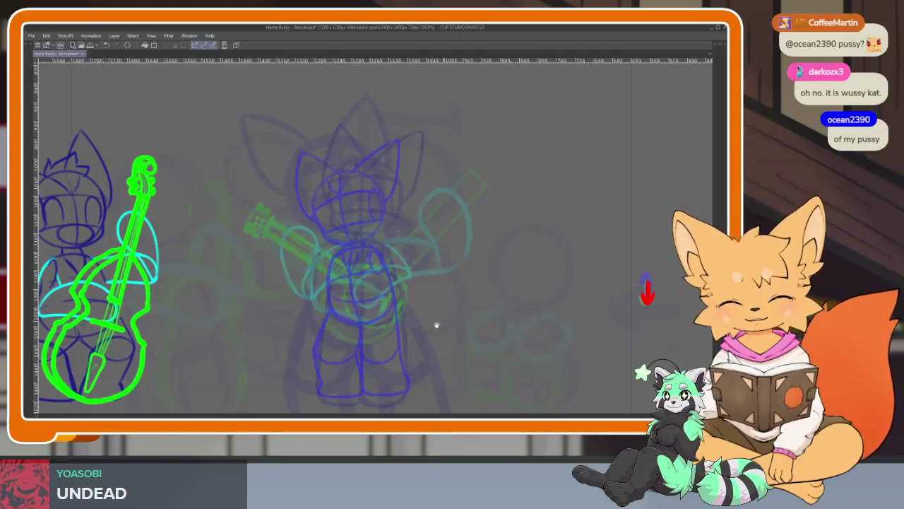
Mirror the canvas view horizontally and add a short dark-blue curve to the sketch.
{"action": "key", "text": "h"}
{"action": "scroll", "coordinate": [424, 318], "scroll_direction": "down", "scroll_amount": 3}
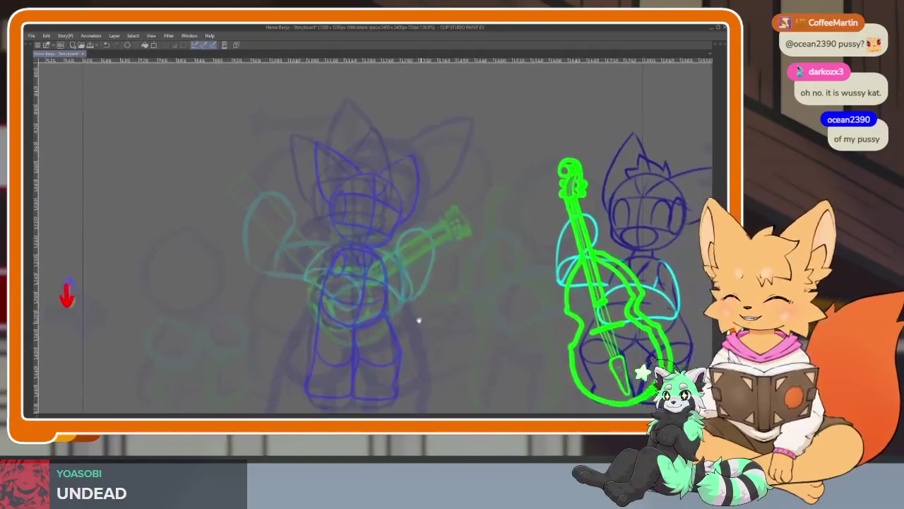
{"action": "scroll", "coordinate": [419, 339], "scroll_direction": "up", "scroll_amount": 2}
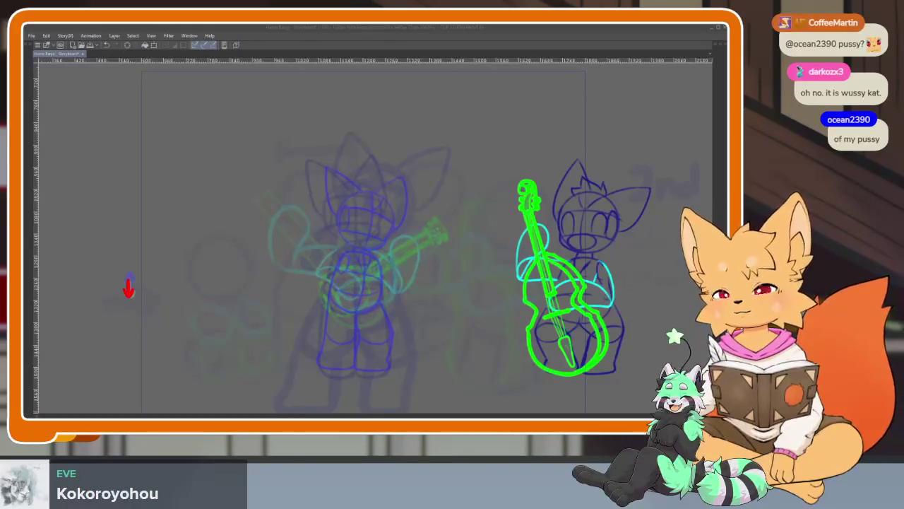
{"action": "left_click_drag", "start_coordinate": [368, 327], "coordinate": [406, 315]}
{"action": "scroll", "coordinate": [384, 329], "scroll_direction": "up", "scroll_amount": 1}
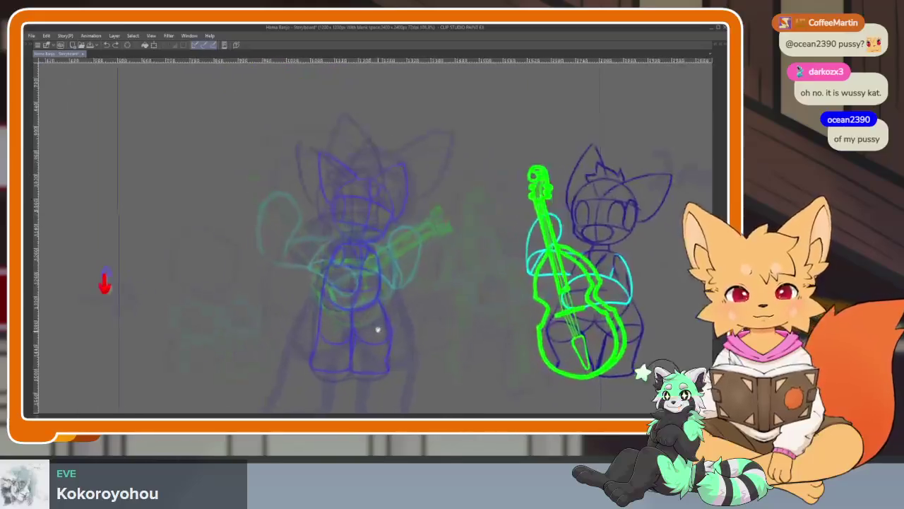
{"action": "scroll", "coordinate": [382, 322], "scroll_direction": "up", "scroll_amount": 1}
{"action": "scroll", "coordinate": [391, 309], "scroll_direction": "up", "scroll_amount": 1}
{"action": "scroll", "coordinate": [390, 329], "scroll_direction": "down", "scroll_amount": 1}
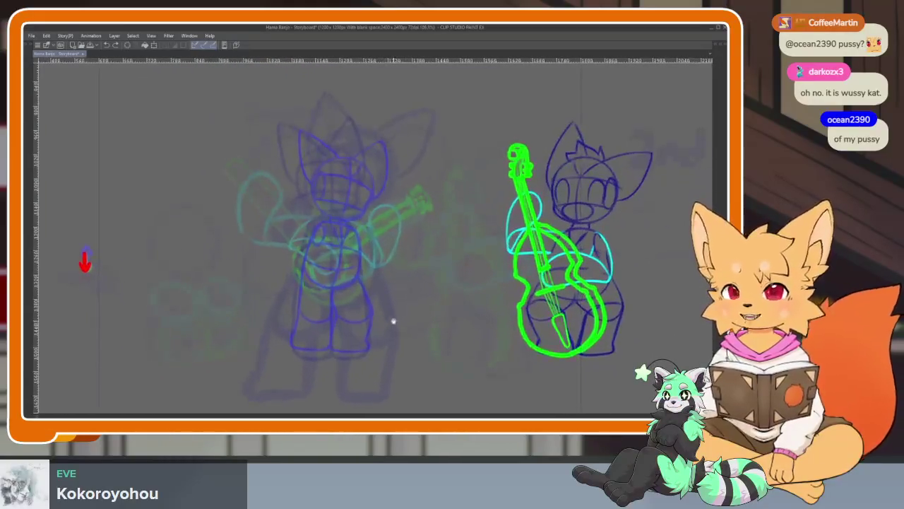
{"action": "scroll", "coordinate": [392, 325], "scroll_direction": "down", "scroll_amount": 1}
{"action": "scroll", "coordinate": [389, 332], "scroll_direction": "down", "scroll_amount": 1}
{"action": "scroll", "coordinate": [383, 333], "scroll_direction": "down", "scroll_amount": 2}
{"action": "scroll", "coordinate": [387, 322], "scroll_direction": "up", "scroll_amount": 1}
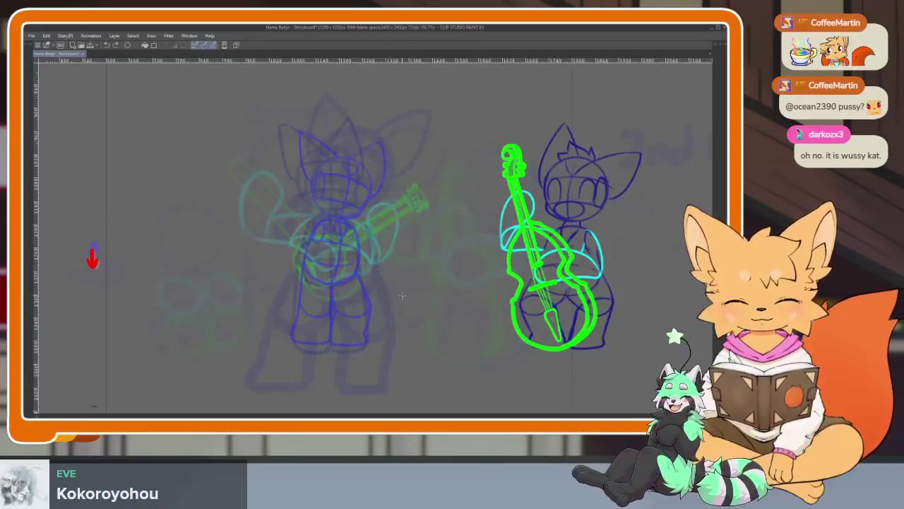
{"action": "key", "text": "Tab"}
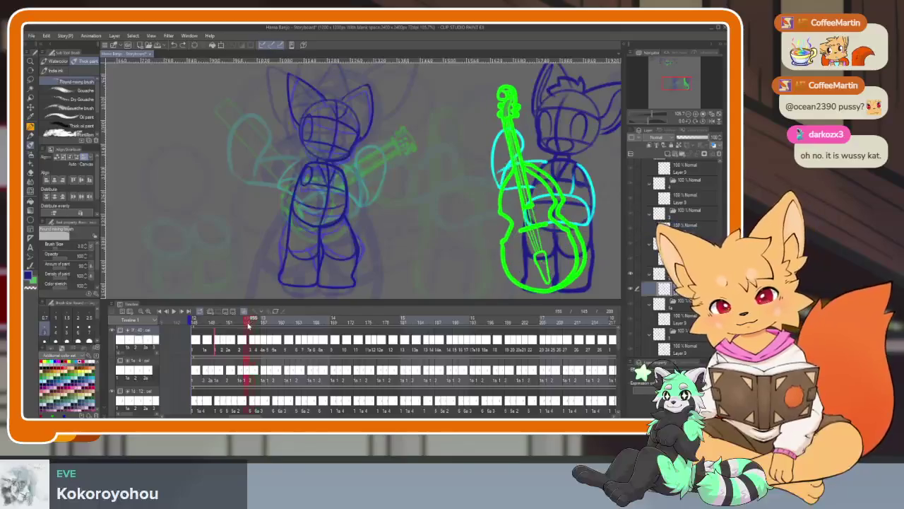
{"action": "key", "text": "Tab"}
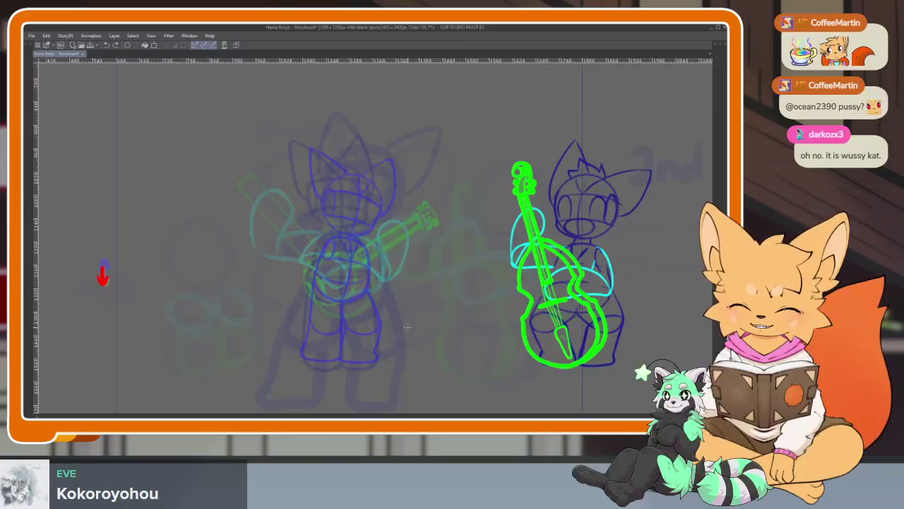
{"action": "key", "text": "Tab"}
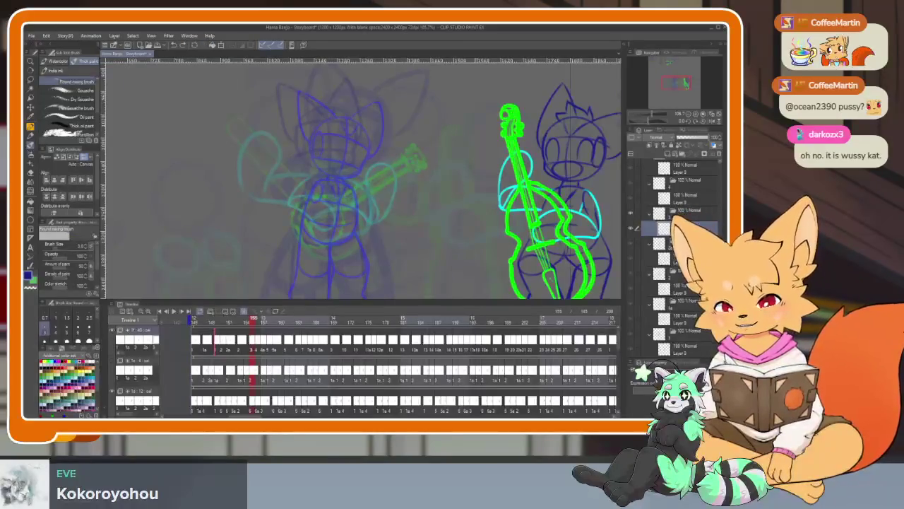
{"action": "left_click_drag", "start_coordinate": [246, 322], "coordinate": [259, 321]}
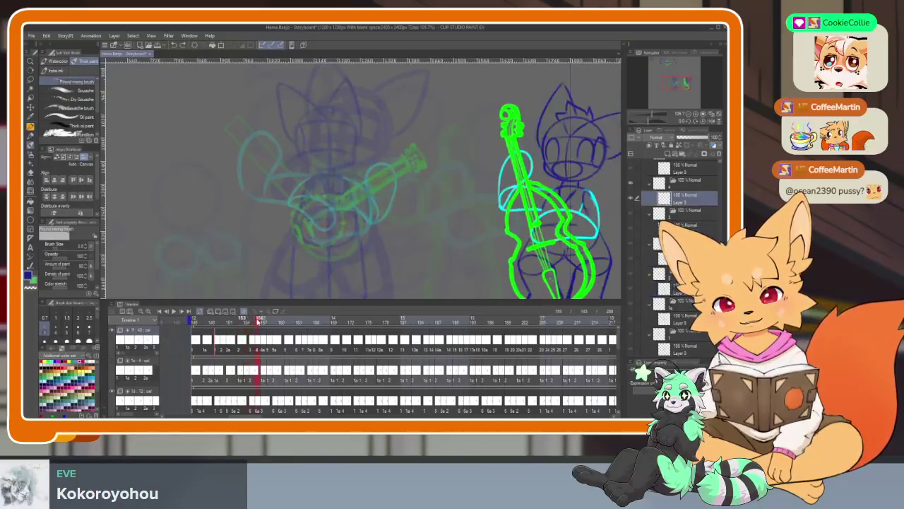
{"action": "key", "text": "Tab"}
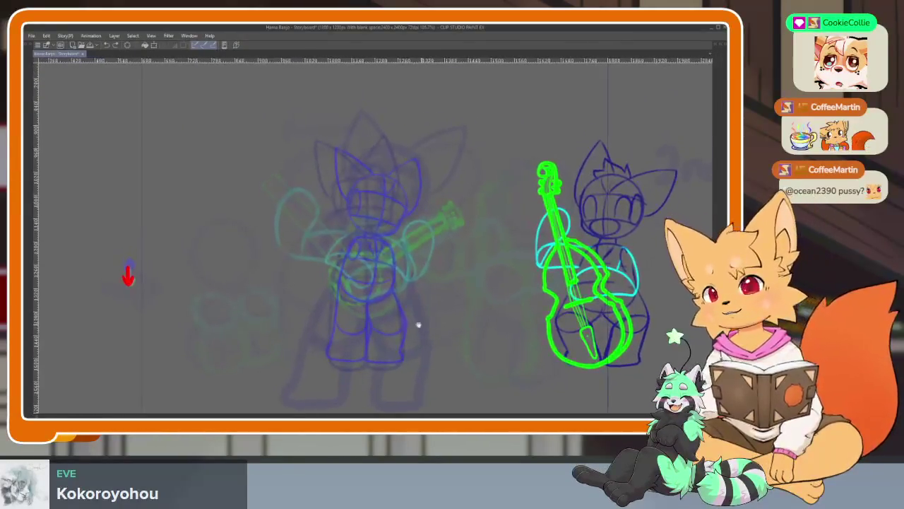
Hide the panels and zoom in on the banjo player's torso.
{"action": "scroll", "coordinate": [424, 327], "scroll_direction": "up", "scroll_amount": 3}
{"action": "scroll", "coordinate": [389, 332], "scroll_direction": "up", "scroll_amount": 1}
{"action": "scroll", "coordinate": [384, 319], "scroll_direction": "up", "scroll_amount": 2}
{"action": "scroll", "coordinate": [385, 311], "scroll_direction": "down", "scroll_amount": 1}
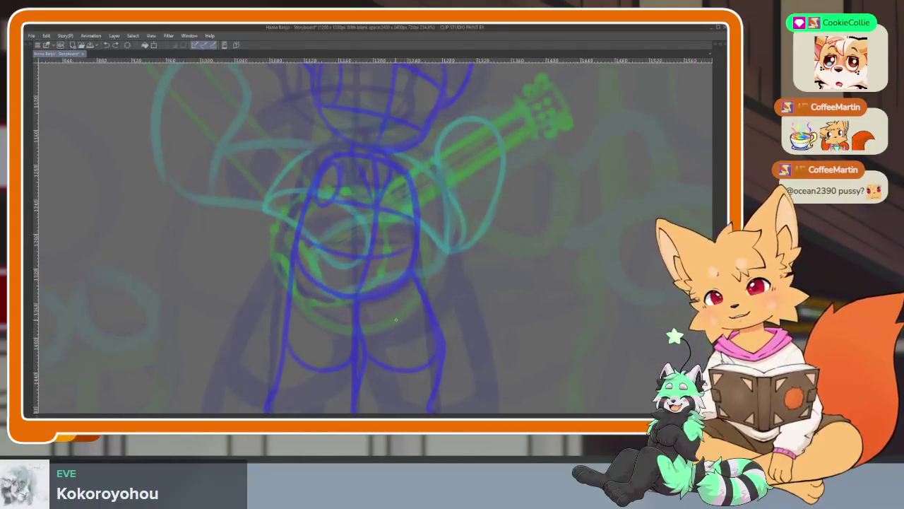
{"action": "key", "text": "Tab"}
{"action": "key", "text": "Tab"}
{"action": "scroll", "coordinate": [375, 297], "scroll_direction": "down", "scroll_amount": 2}
{"action": "scroll", "coordinate": [366, 278], "scroll_direction": "up", "scroll_amount": 2}
{"action": "scroll", "coordinate": [366, 278], "scroll_direction": "up", "scroll_amount": 1}
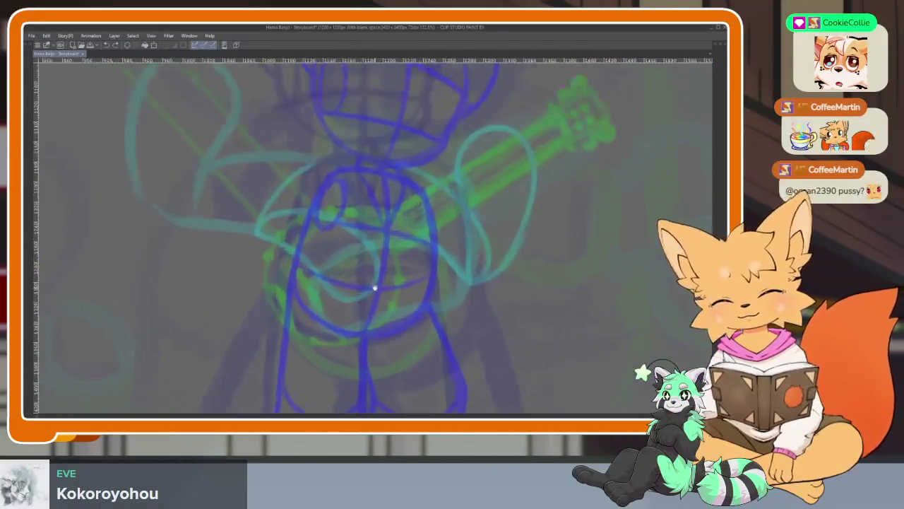
{"action": "scroll", "coordinate": [374, 289], "scroll_direction": "up", "scroll_amount": 1}
Draw the dark-blue torso oval, retrying the chest arc twice before closing it.
{"action": "left_click_drag", "start_coordinate": [308, 225], "coordinate": [388, 200]}
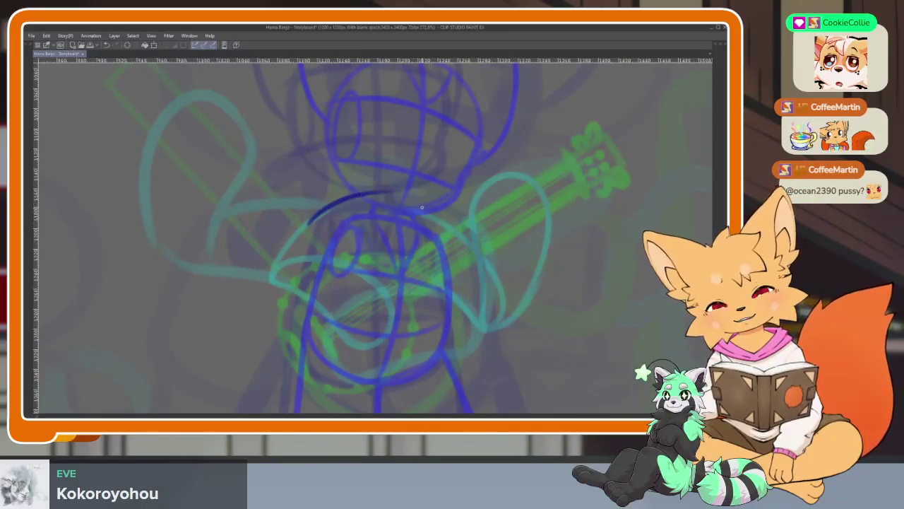
{"action": "key", "text": "ctrl+z"}
{"action": "left_click_drag", "start_coordinate": [305, 233], "coordinate": [408, 207]}
{"action": "key", "text": "ctrl+z"}
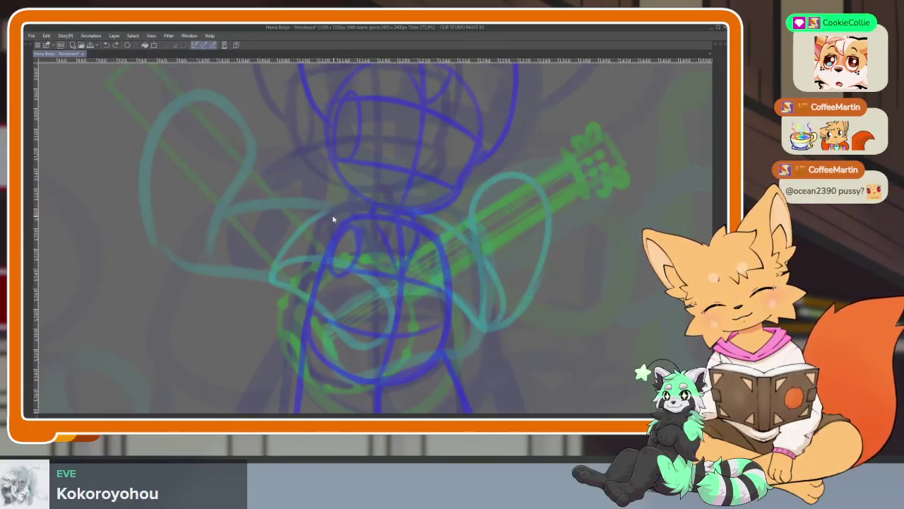
{"action": "left_click_drag", "start_coordinate": [306, 237], "coordinate": [409, 206]}
{"action": "mouse_move", "coordinate": [325, 223]}
{"action": "left_mouse_down"}
{"action": "mouse_move", "coordinate": [304, 247]}
{"action": "mouse_move", "coordinate": [302, 319]}
{"action": "left_mouse_up"}
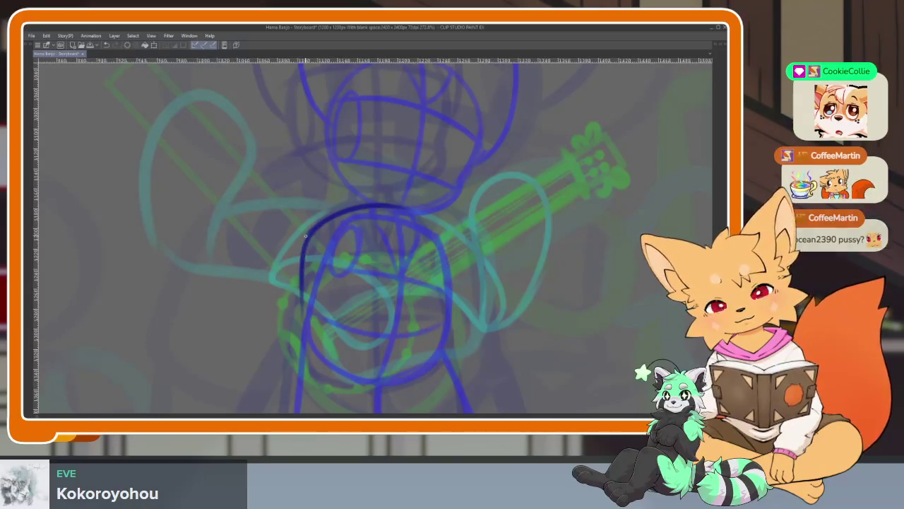
{"action": "mouse_move", "coordinate": [304, 256]}
{"action": "left_mouse_down"}
{"action": "mouse_move", "coordinate": [311, 353]}
{"action": "mouse_move", "coordinate": [336, 377]}
{"action": "mouse_move", "coordinate": [422, 378]}
{"action": "mouse_move", "coordinate": [447, 279]}
{"action": "mouse_move", "coordinate": [422, 237]}
{"action": "left_mouse_up"}
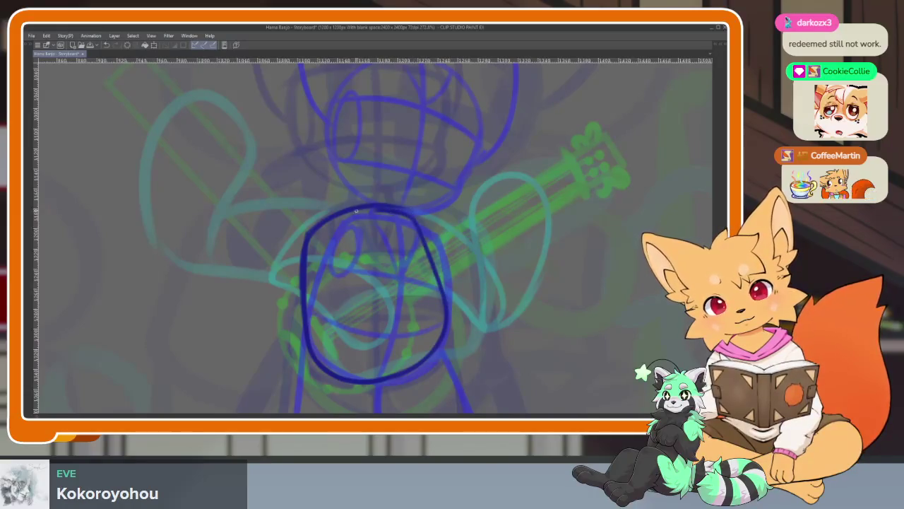
Adjust the zoom and add a small dark-blue mark beside the torso.
{"action": "scroll", "coordinate": [511, 308], "scroll_direction": "down", "scroll_amount": 2}
{"action": "scroll", "coordinate": [498, 308], "scroll_direction": "down", "scroll_amount": 1}
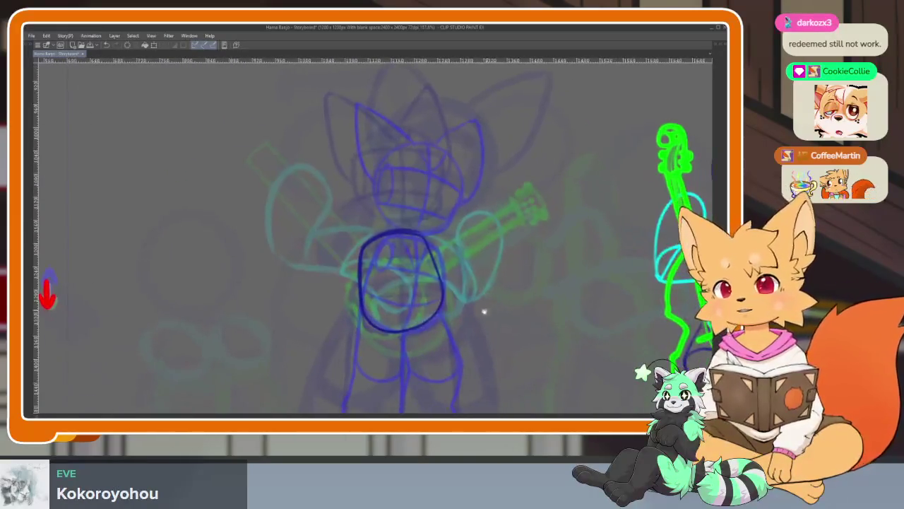
{"action": "scroll", "coordinate": [459, 318], "scroll_direction": "up", "scroll_amount": 3}
{"action": "scroll", "coordinate": [438, 336], "scroll_direction": "up", "scroll_amount": 1}
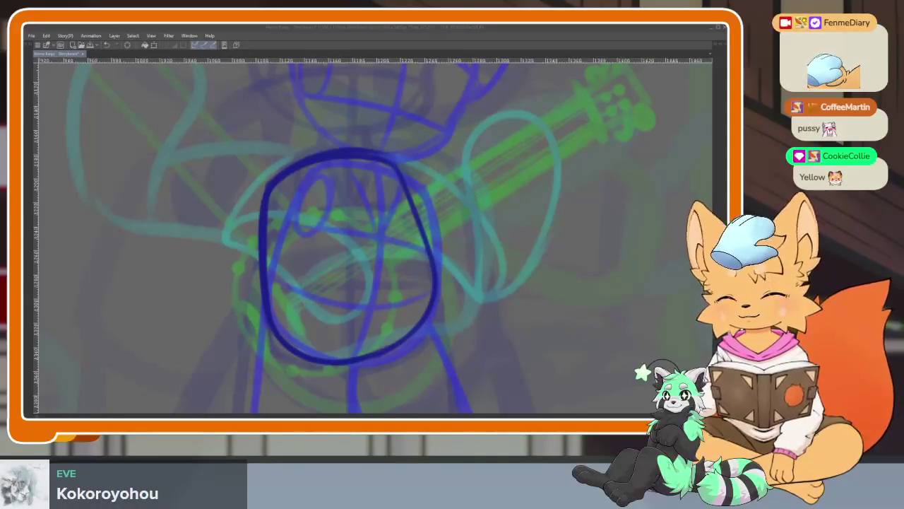
{"action": "left_click_drag", "start_coordinate": [501, 281], "coordinate": [521, 266]}
Replace the stray mark with a vertical centre line and two curved horizontal torso guides.
{"action": "key", "text": "ctrl+z"}
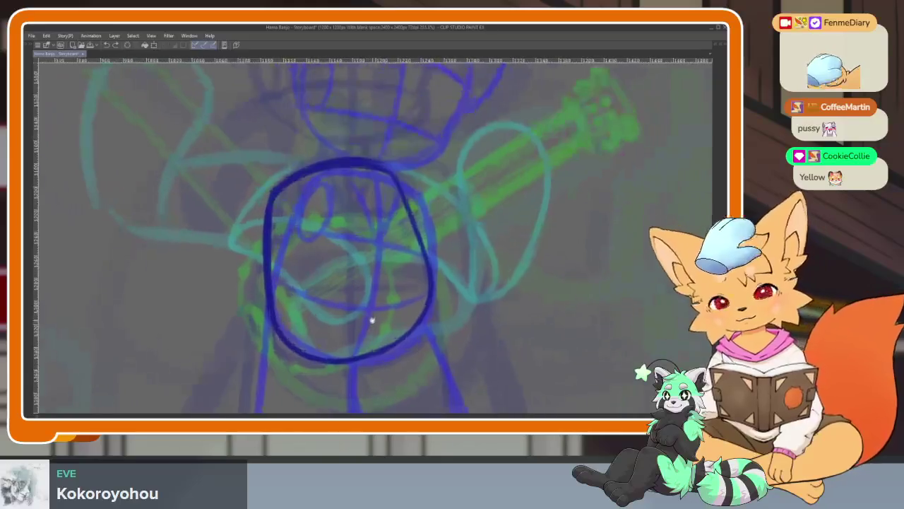
{"action": "left_click_drag", "start_coordinate": [327, 188], "coordinate": [357, 381]}
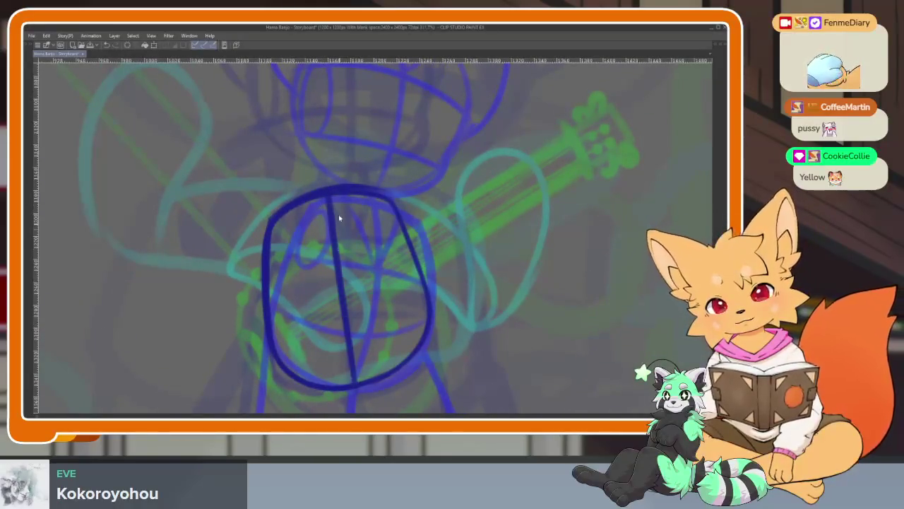
{"action": "key", "text": "ctrl+z"}
{"action": "left_click_drag", "start_coordinate": [328, 190], "coordinate": [364, 396]}
{"action": "key", "text": "ctrl+z"}
{"action": "left_click_drag", "start_coordinate": [328, 193], "coordinate": [360, 383]}
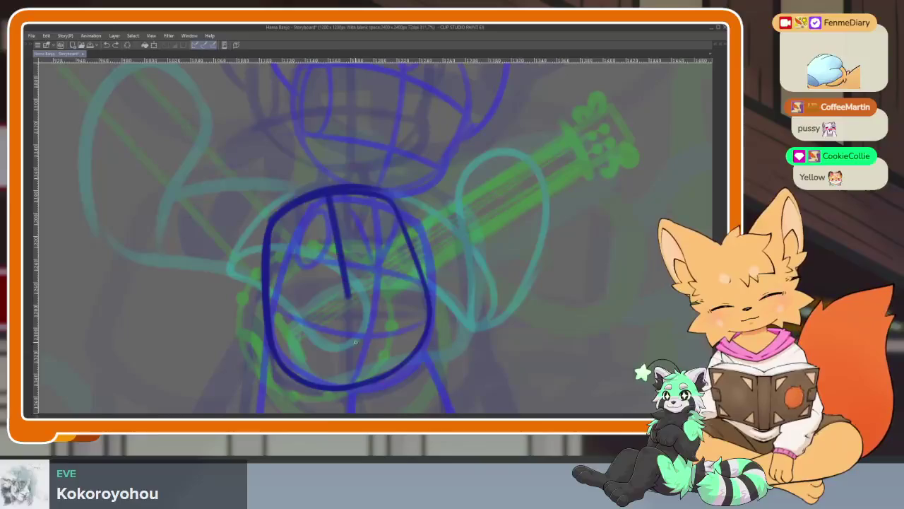
{"action": "left_click_drag", "start_coordinate": [265, 286], "coordinate": [403, 249]}
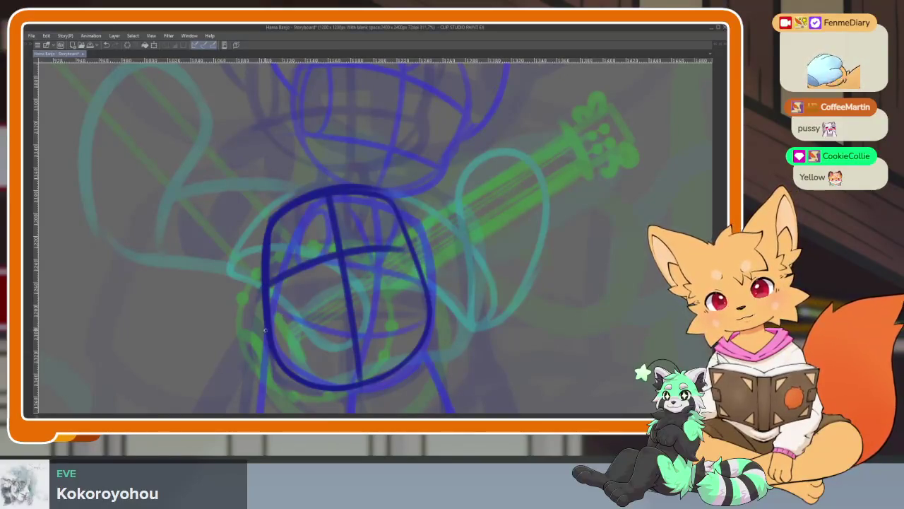
{"action": "left_click_drag", "start_coordinate": [265, 330], "coordinate": [422, 289]}
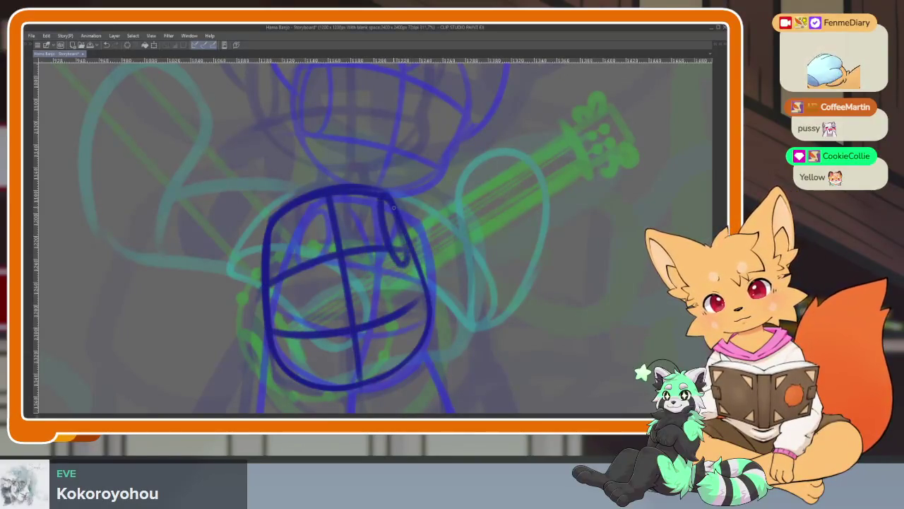
{"action": "left_click_drag", "start_coordinate": [288, 246], "coordinate": [291, 286]}
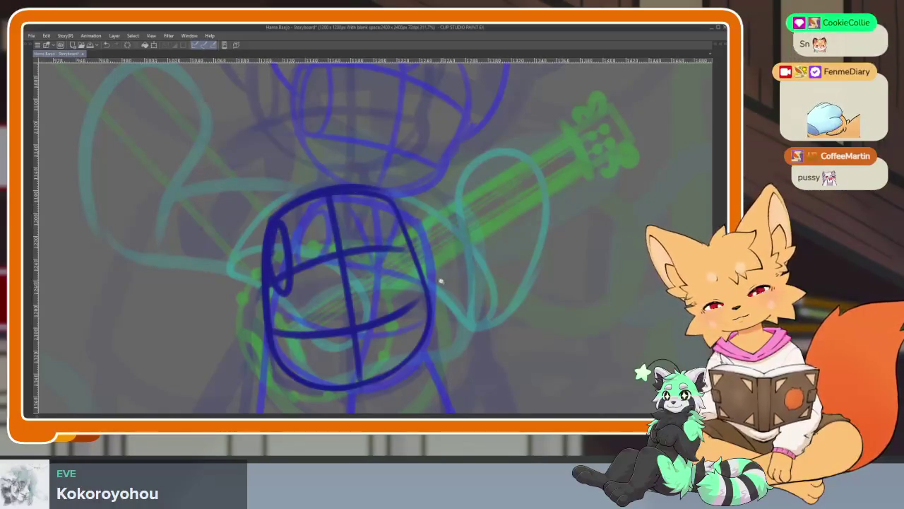
Flip the view back and redraw the oval's left edge, erasing part of it.
{"action": "scroll", "coordinate": [440, 279], "scroll_direction": "down", "scroll_amount": 2}
{"action": "scroll", "coordinate": [432, 277], "scroll_direction": "down", "scroll_amount": 1}
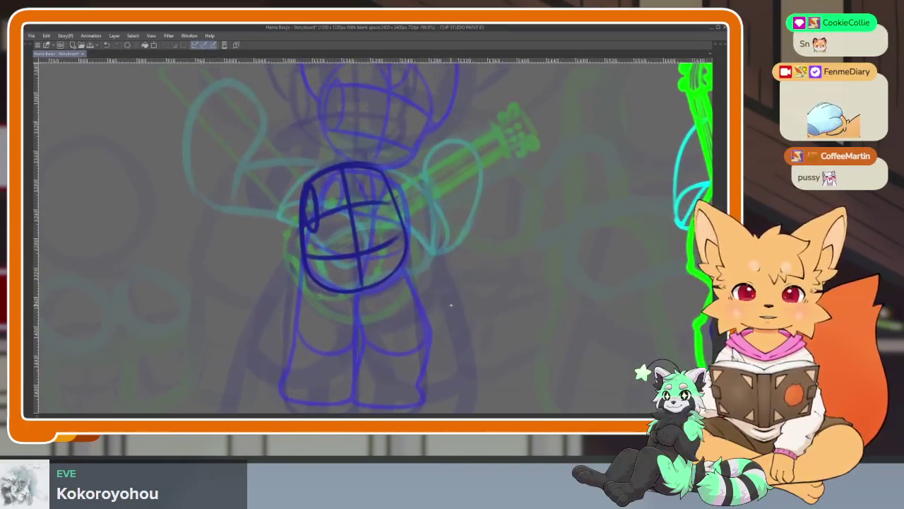
{"action": "key", "text": "h"}
{"action": "scroll", "coordinate": [430, 355], "scroll_direction": "up", "scroll_amount": 1}
{"action": "scroll", "coordinate": [373, 265], "scroll_direction": "up", "scroll_amount": 2}
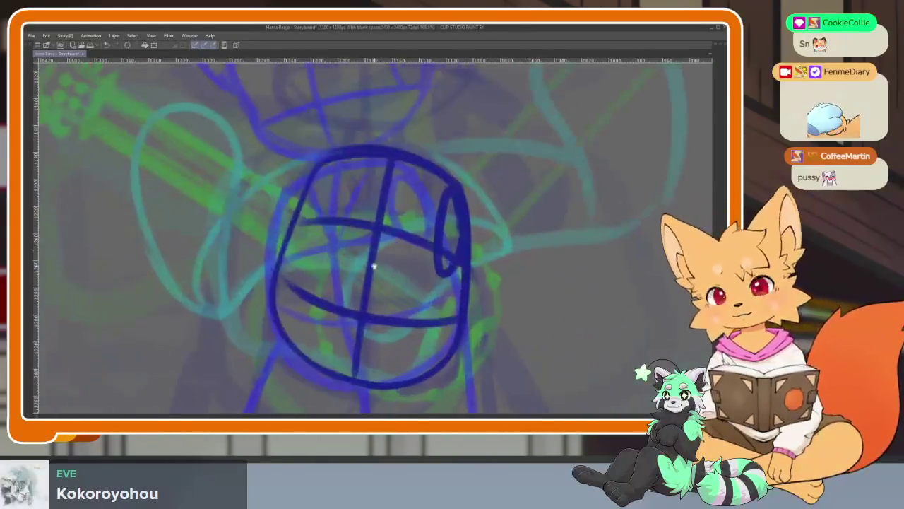
{"action": "left_click_drag", "start_coordinate": [316, 177], "coordinate": [279, 318]}
{"action": "key", "text": "e"}
{"action": "left_click_drag", "start_coordinate": [321, 141], "coordinate": [272, 321]}
Erase back the top edge of the torso oval.
{"action": "scroll", "coordinate": [285, 371], "scroll_direction": "down", "scroll_amount": 5}
{"action": "scroll", "coordinate": [311, 297], "scroll_direction": "up", "scroll_amount": 1}
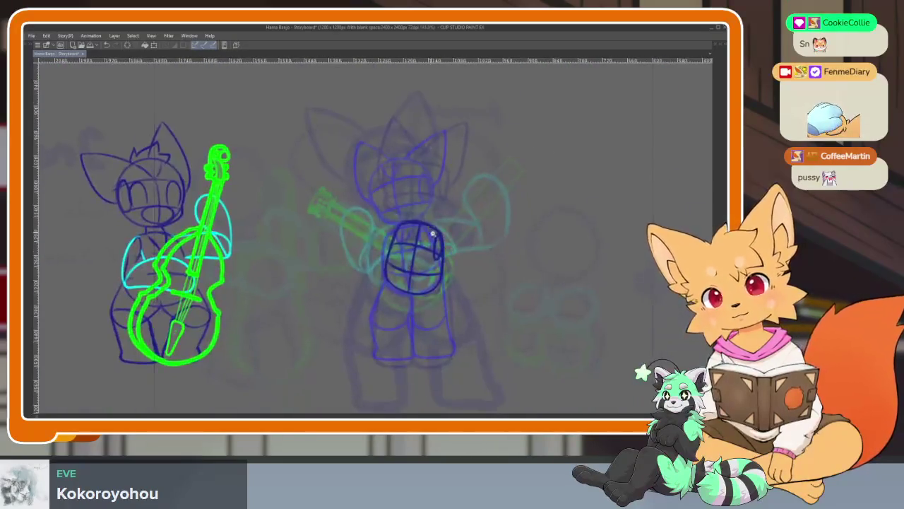
{"action": "scroll", "coordinate": [331, 228], "scroll_direction": "up", "scroll_amount": 4}
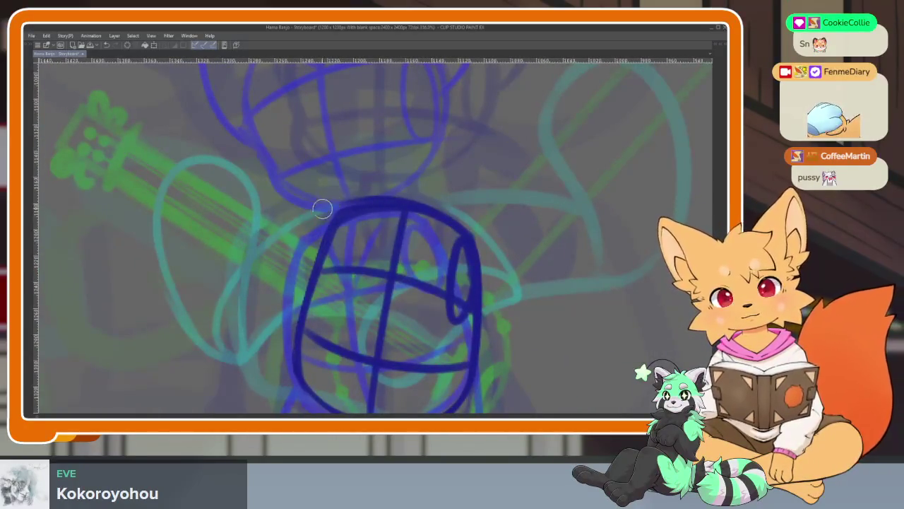
{"action": "left_click_drag", "start_coordinate": [322, 205], "coordinate": [410, 196]}
Draw a curved dark-blue line down the torso's right side.
{"action": "scroll", "coordinate": [501, 269], "scroll_direction": "down", "scroll_amount": 5}
{"action": "scroll", "coordinate": [502, 269], "scroll_direction": "up", "scroll_amount": 1}
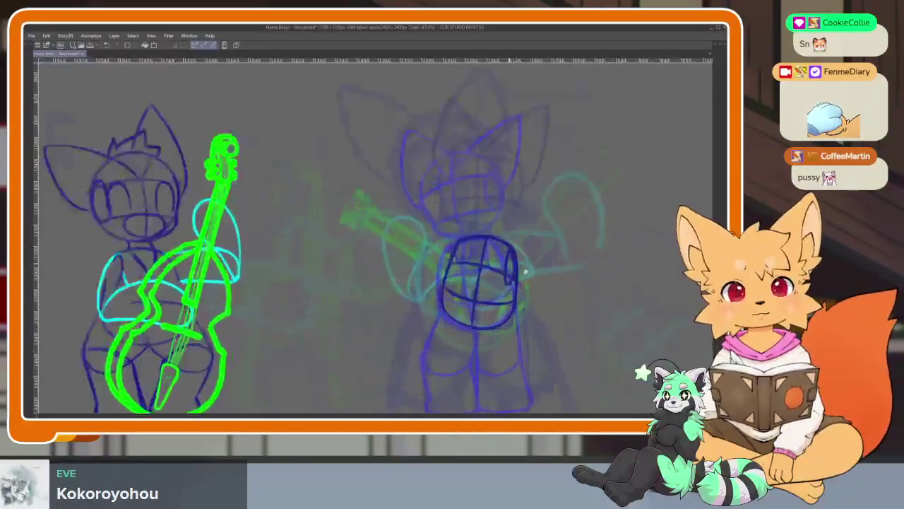
{"action": "scroll", "coordinate": [506, 297], "scroll_direction": "up", "scroll_amount": 4}
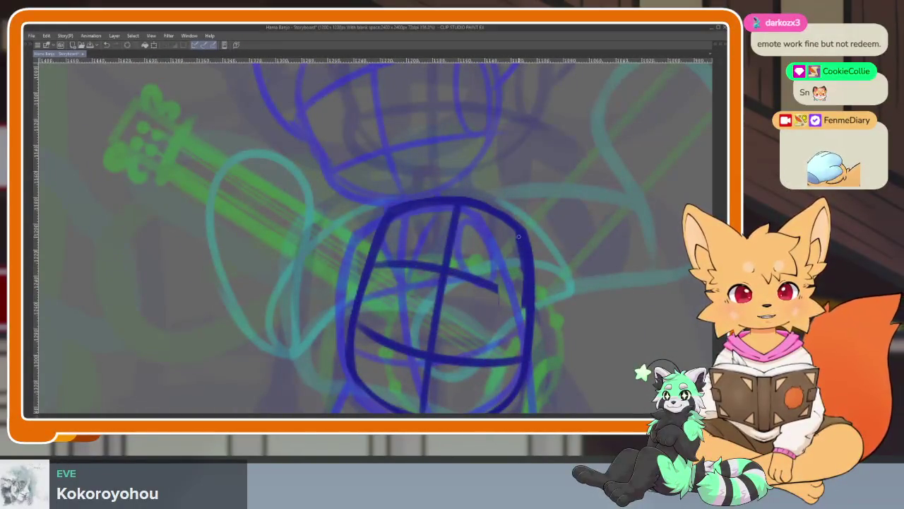
{"action": "left_click_drag", "start_coordinate": [402, 219], "coordinate": [375, 276]}
{"action": "key", "text": "ctrl+z"}
{"action": "left_click_drag", "start_coordinate": [400, 216], "coordinate": [372, 273]}
{"action": "scroll", "coordinate": [522, 283], "scroll_direction": "down", "scroll_amount": 5}
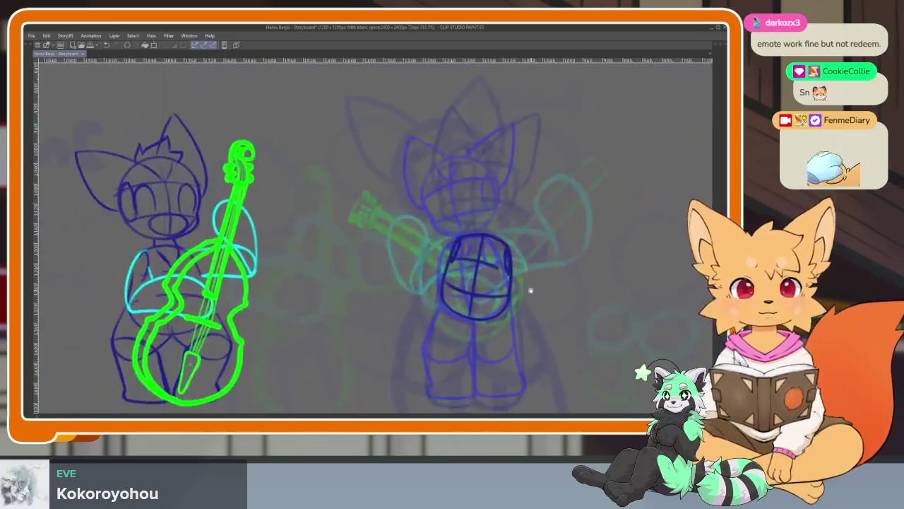
{"action": "scroll", "coordinate": [516, 290], "scroll_direction": "up", "scroll_amount": 1}
{"action": "scroll", "coordinate": [515, 297], "scroll_direction": "up", "scroll_amount": 3}
{"action": "scroll", "coordinate": [495, 319], "scroll_direction": "down", "scroll_amount": 3}
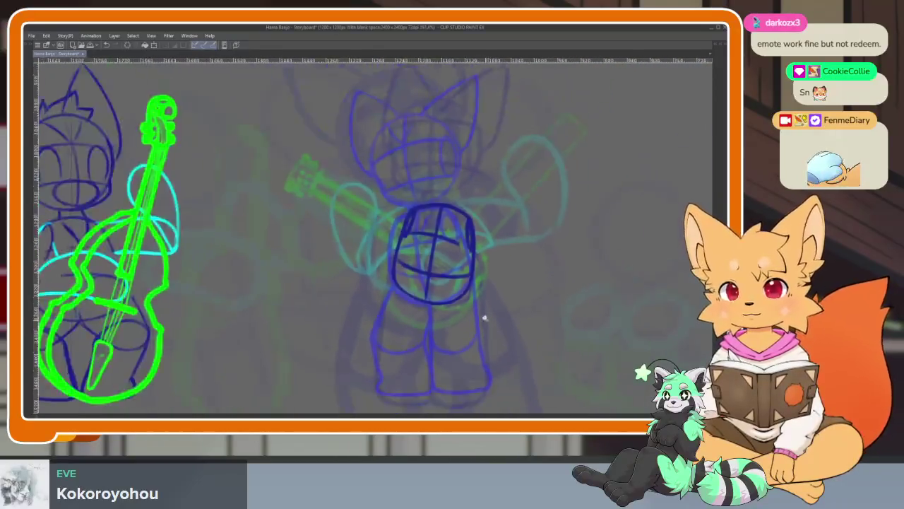
{"action": "scroll", "coordinate": [486, 318], "scroll_direction": "up", "scroll_amount": 2}
{"action": "scroll", "coordinate": [497, 316], "scroll_direction": "down", "scroll_amount": 1}
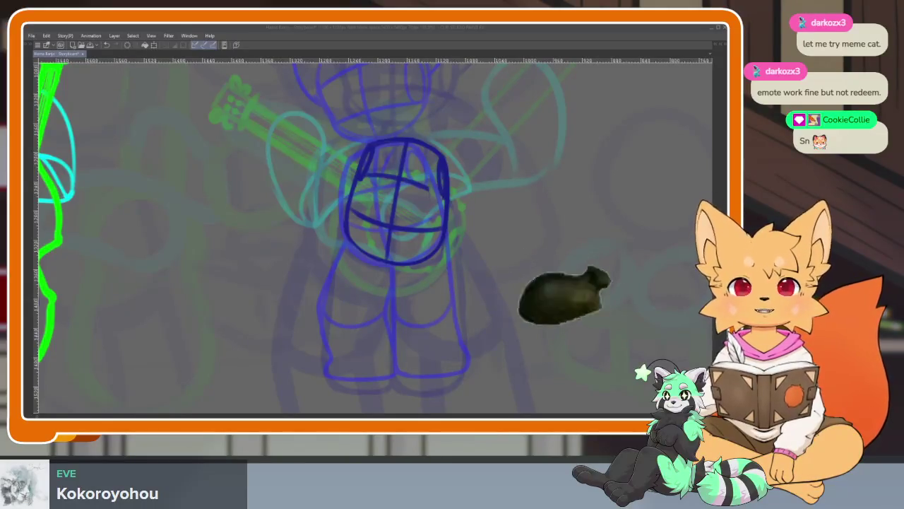
{"action": "scroll", "coordinate": [455, 318], "scroll_direction": "up", "scroll_amount": 1}
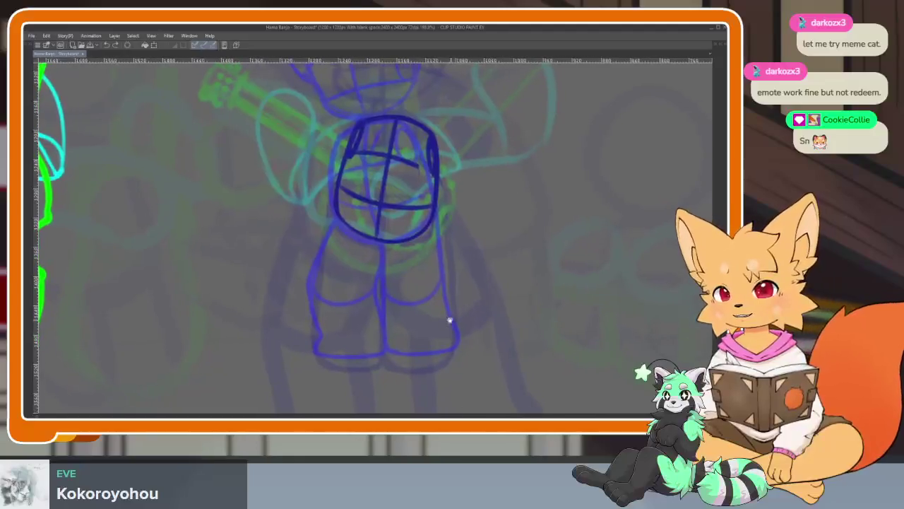
{"action": "scroll", "coordinate": [434, 323], "scroll_direction": "up", "scroll_amount": 2}
{"action": "scroll", "coordinate": [431, 322], "scroll_direction": "up", "scroll_amount": 2}
{"action": "scroll", "coordinate": [432, 321], "scroll_direction": "down", "scroll_amount": 1}
{"action": "scroll", "coordinate": [430, 320], "scroll_direction": "up", "scroll_amount": 1}
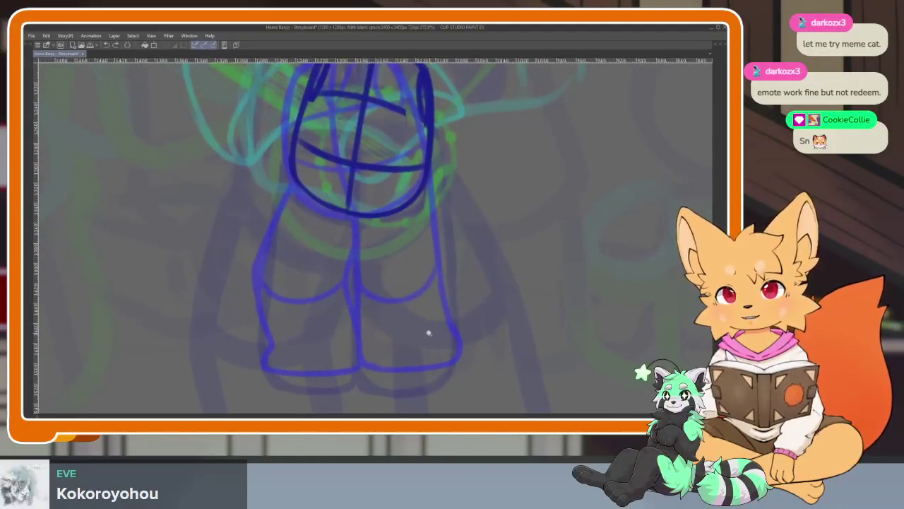
{"action": "scroll", "coordinate": [429, 328], "scroll_direction": "up", "scroll_amount": 2}
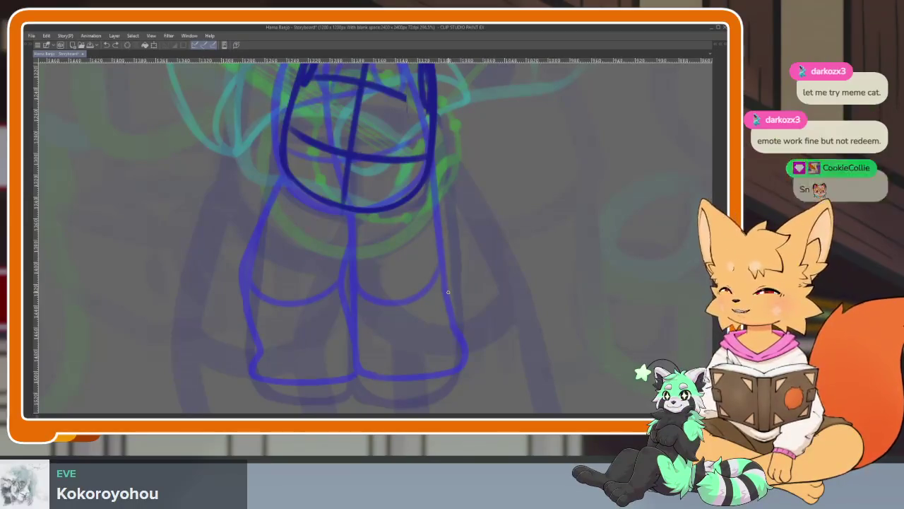
{"action": "left_click_drag", "start_coordinate": [506, 289], "coordinate": [495, 311]}
{"action": "key", "text": "ctrl+z"}
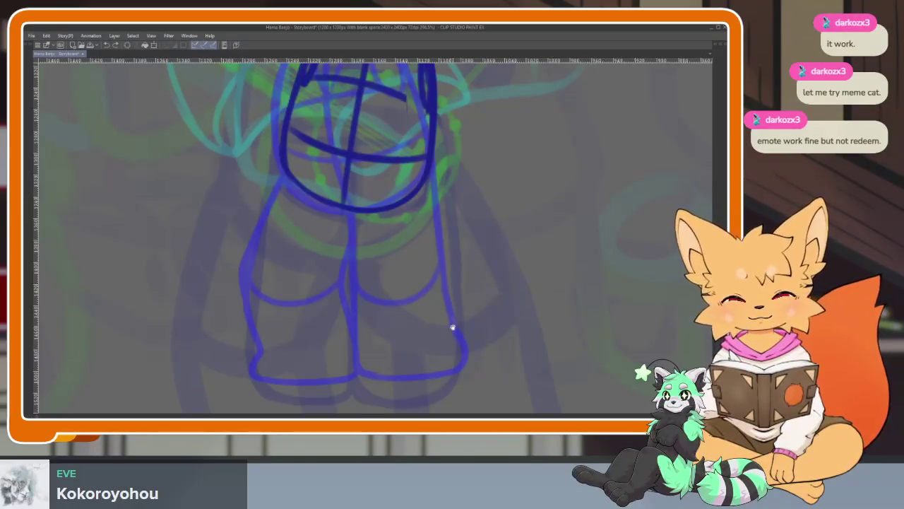
{"action": "scroll", "coordinate": [420, 332], "scroll_direction": "down", "scroll_amount": 1}
{"action": "scroll", "coordinate": [421, 332], "scroll_direction": "down", "scroll_amount": 2}
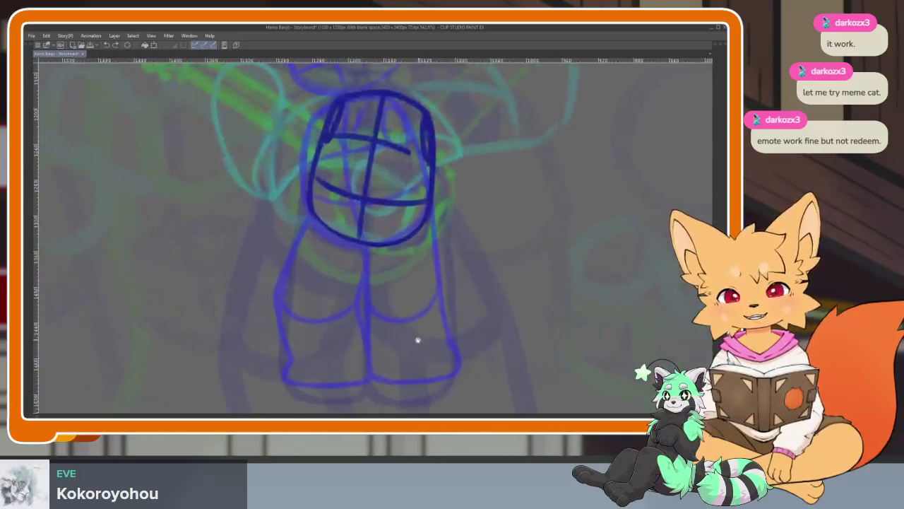
Trace both legs with dark-blue vertical lines, redrawing the inner one shorter.
{"action": "scroll", "coordinate": [345, 253], "scroll_direction": "up", "scroll_amount": 2}
{"action": "left_click_drag", "start_coordinate": [321, 185], "coordinate": [309, 384]}
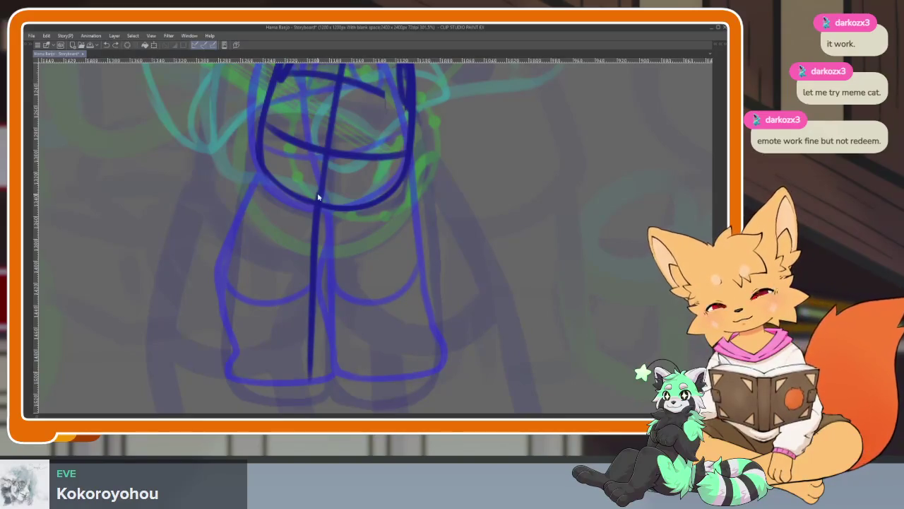
{"action": "key", "text": "ctrl+z"}
{"action": "left_click_drag", "start_coordinate": [318, 196], "coordinate": [299, 326]}
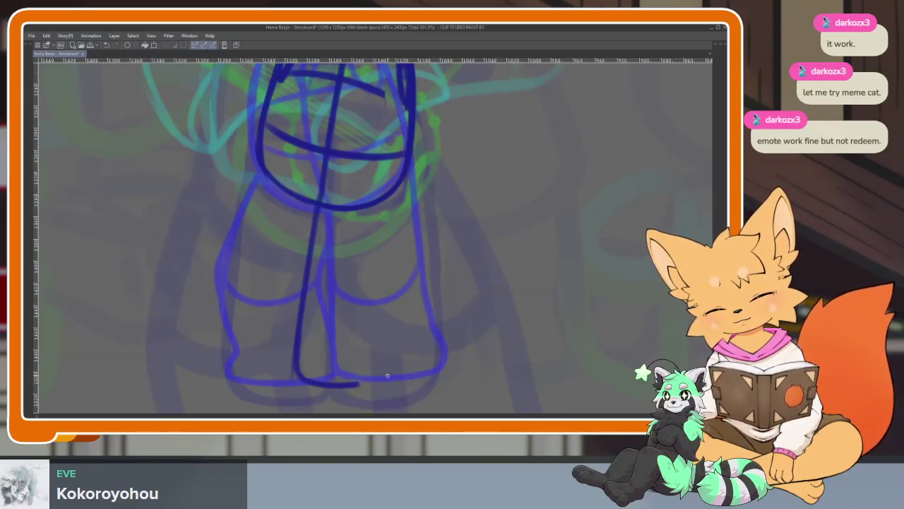
{"action": "left_click_drag", "start_coordinate": [402, 204], "coordinate": [397, 367]}
Outline the arm reaching out from the torso and reinforce its upper edge.
{"action": "mouse_move", "coordinate": [320, 195]}
{"action": "left_mouse_down"}
{"action": "mouse_move", "coordinate": [414, 242]}
{"action": "mouse_move", "coordinate": [402, 169]}
{"action": "mouse_move", "coordinate": [250, 217]}
{"action": "mouse_move", "coordinate": [260, 281]}
{"action": "mouse_move", "coordinate": [417, 252]}
{"action": "mouse_move", "coordinate": [283, 292]}
{"action": "left_mouse_up"}
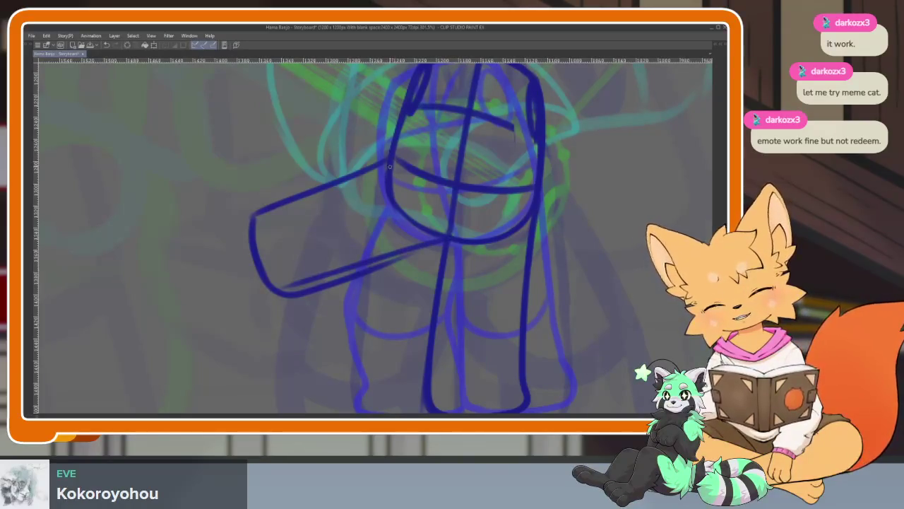
{"action": "mouse_move", "coordinate": [368, 275]}
{"action": "left_mouse_down"}
{"action": "mouse_move", "coordinate": [451, 241]}
{"action": "mouse_move", "coordinate": [448, 282]}
{"action": "left_mouse_up"}
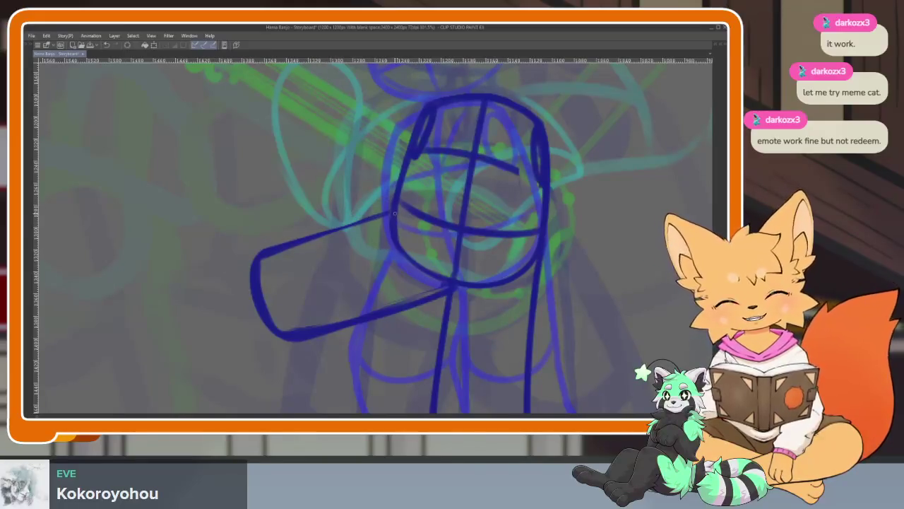
{"action": "left_click_drag", "start_coordinate": [393, 217], "coordinate": [318, 236]}
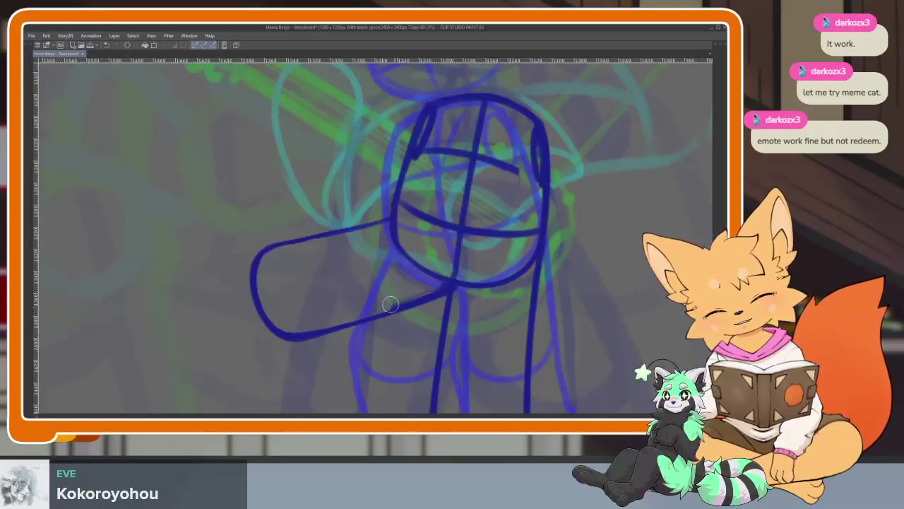
{"action": "scroll", "coordinate": [452, 314], "scroll_direction": "up", "scroll_amount": 1}
{"action": "scroll", "coordinate": [420, 336], "scroll_direction": "up", "scroll_amount": 1}
{"action": "scroll", "coordinate": [418, 341], "scroll_direction": "down", "scroll_amount": 3}
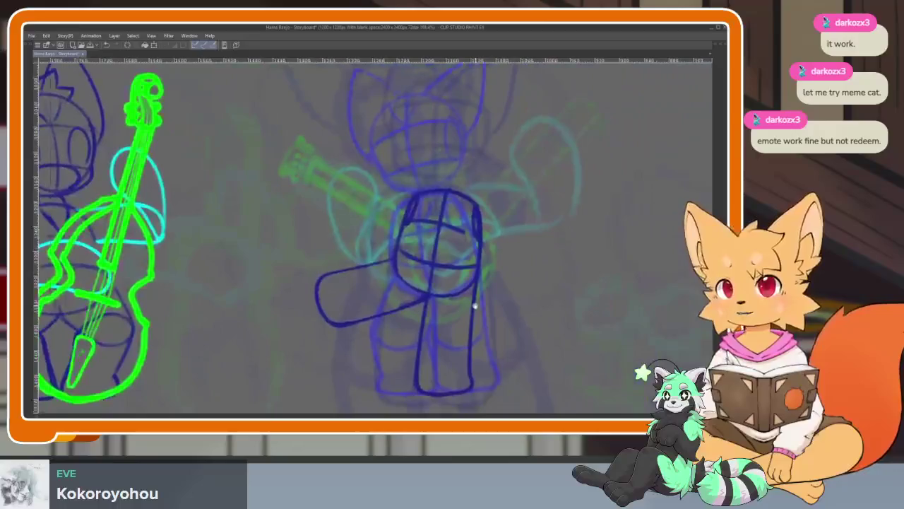
Mirror the view to check the arm, trying and undoing a lower-edge stroke.
{"action": "key", "text": "h"}
{"action": "scroll", "coordinate": [462, 315], "scroll_direction": "up", "scroll_amount": 3}
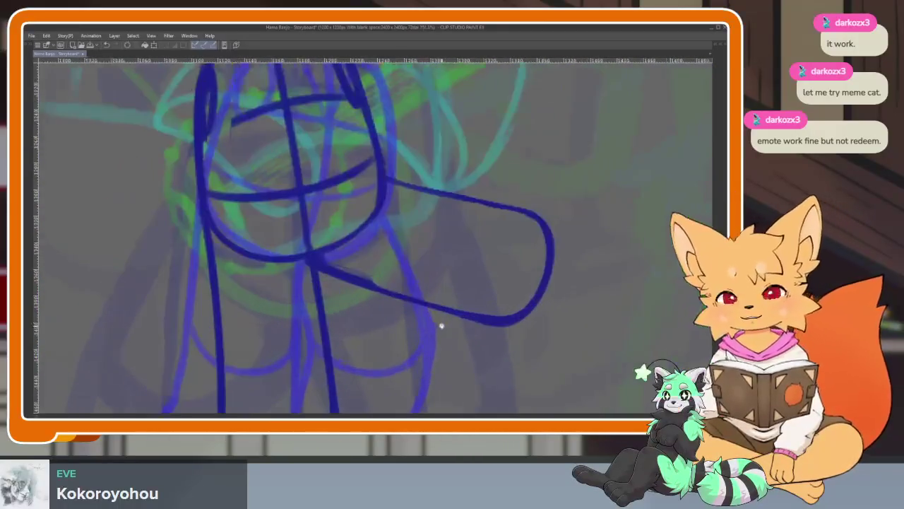
{"action": "scroll", "coordinate": [468, 319], "scroll_direction": "down", "scroll_amount": 1}
{"action": "left_click_drag", "start_coordinate": [270, 311], "coordinate": [400, 355]}
{"action": "key", "text": "ctrl+z"}
{"action": "scroll", "coordinate": [433, 337], "scroll_direction": "down", "scroll_amount": 1}
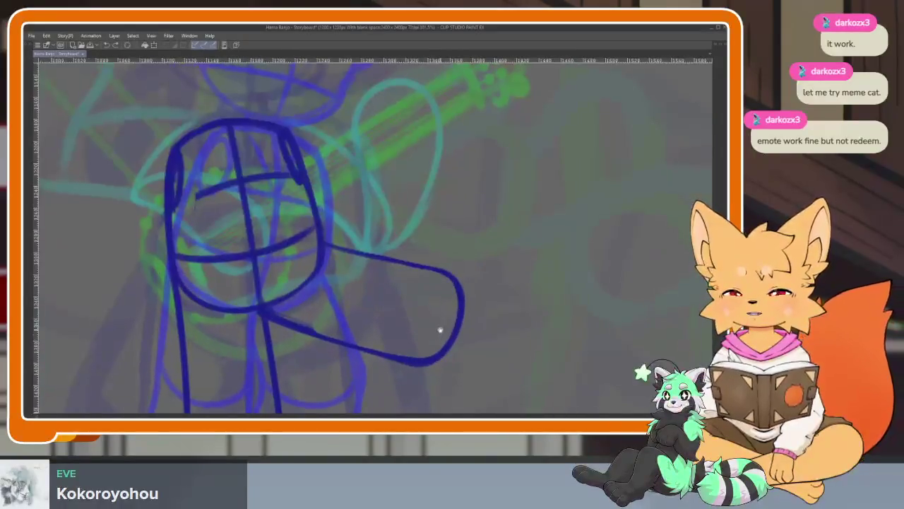
{"action": "scroll", "coordinate": [429, 352], "scroll_direction": "down", "scroll_amount": 1}
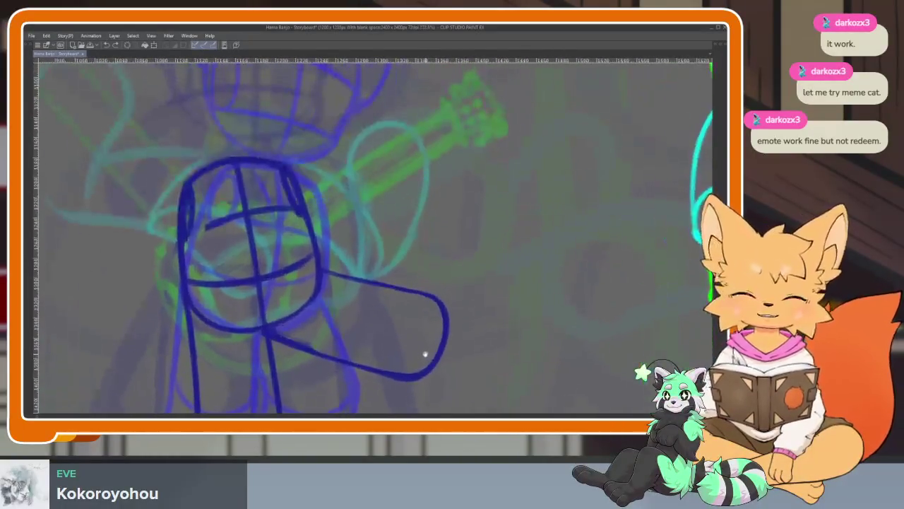
{"action": "scroll", "coordinate": [425, 354], "scroll_direction": "up", "scroll_amount": 1}
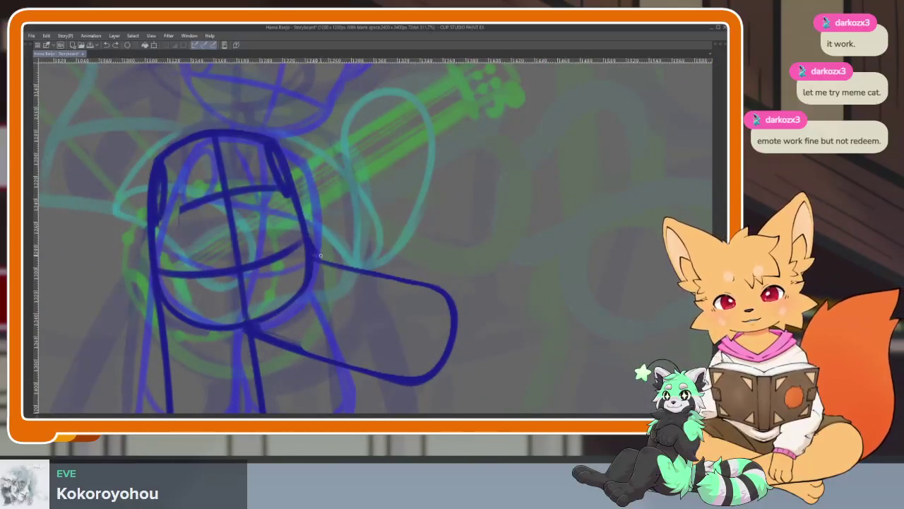
{"action": "scroll", "coordinate": [440, 309], "scroll_direction": "down", "scroll_amount": 1}
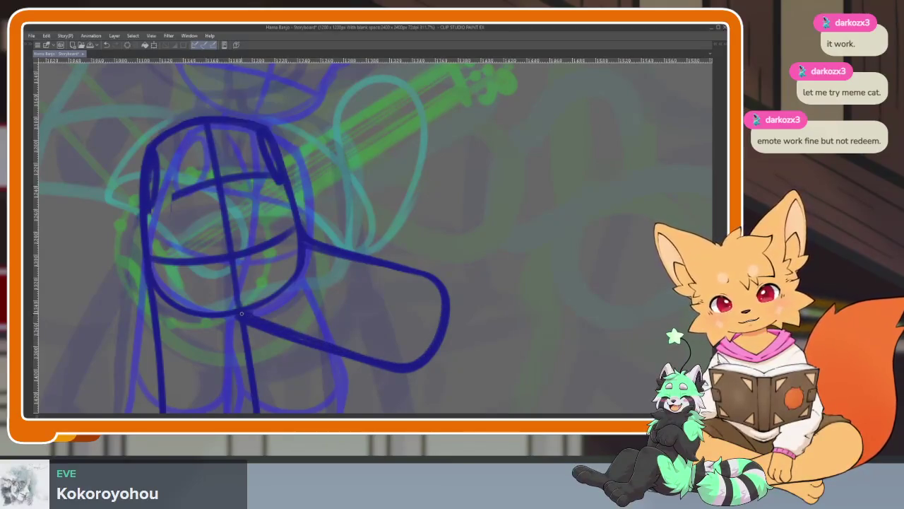
{"action": "scroll", "coordinate": [407, 342], "scroll_direction": "down", "scroll_amount": 2}
{"action": "scroll", "coordinate": [422, 357], "scroll_direction": "down", "scroll_amount": 5}
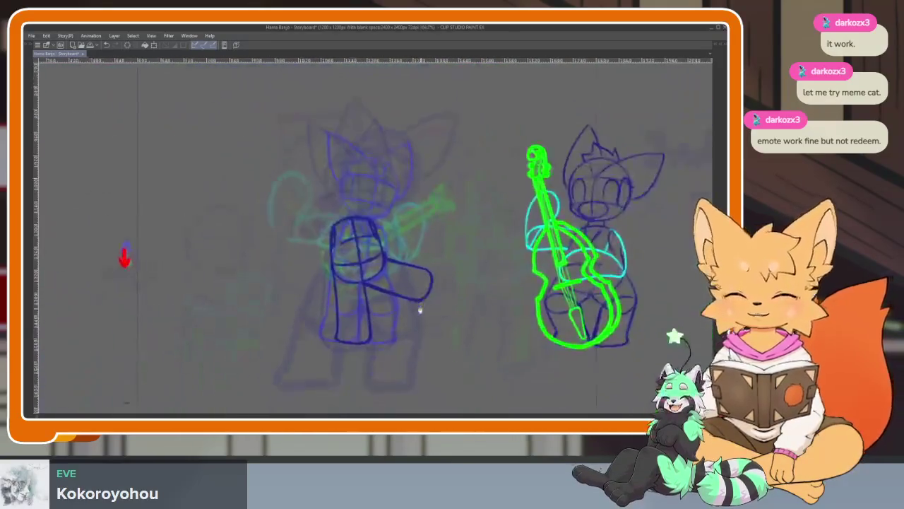
{"action": "scroll", "coordinate": [418, 306], "scroll_direction": "up", "scroll_amount": 3}
{"action": "scroll", "coordinate": [417, 327], "scroll_direction": "up", "scroll_amount": 2}
Darken the inner leg line and flip the view back to normal.
{"action": "left_click_drag", "start_coordinate": [336, 186], "coordinate": [353, 300]}
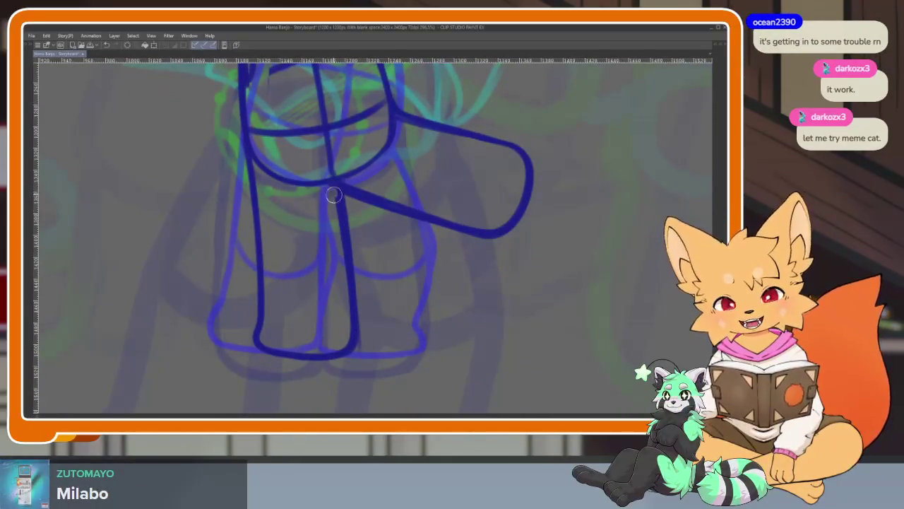
{"action": "left_click_drag", "start_coordinate": [331, 197], "coordinate": [330, 188]}
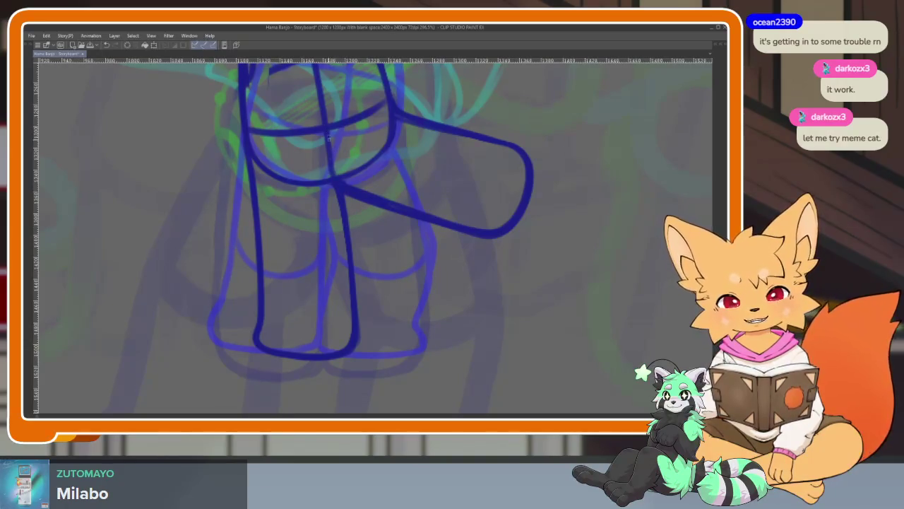
{"action": "scroll", "coordinate": [359, 235], "scroll_direction": "down", "scroll_amount": 3}
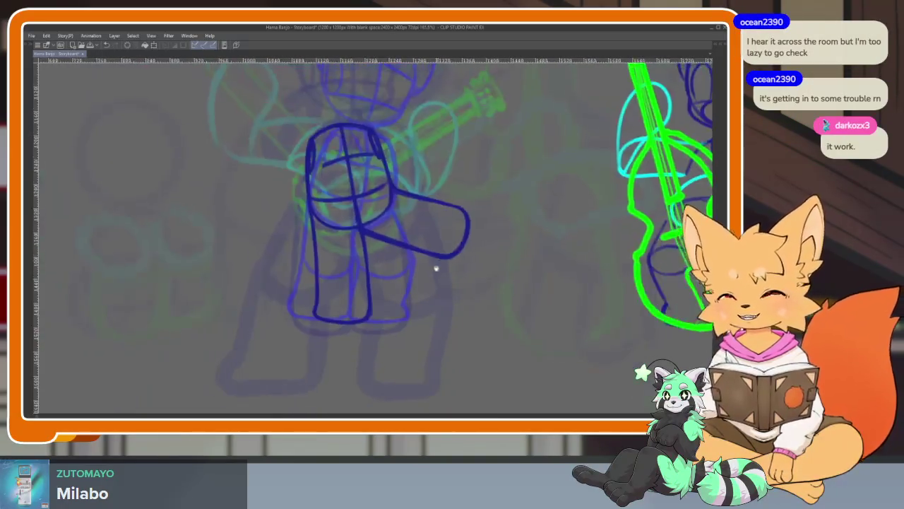
{"action": "key", "text": "h"}
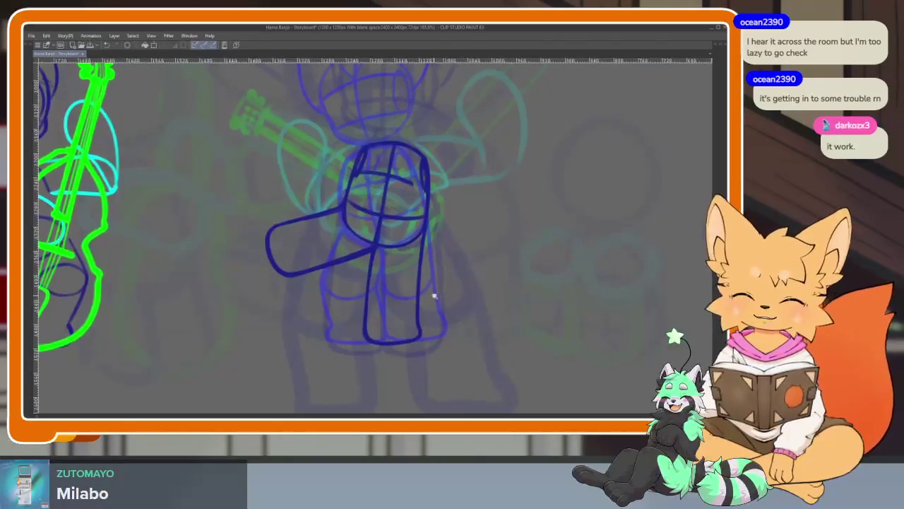
{"action": "scroll", "coordinate": [460, 286], "scroll_direction": "up", "scroll_amount": 2}
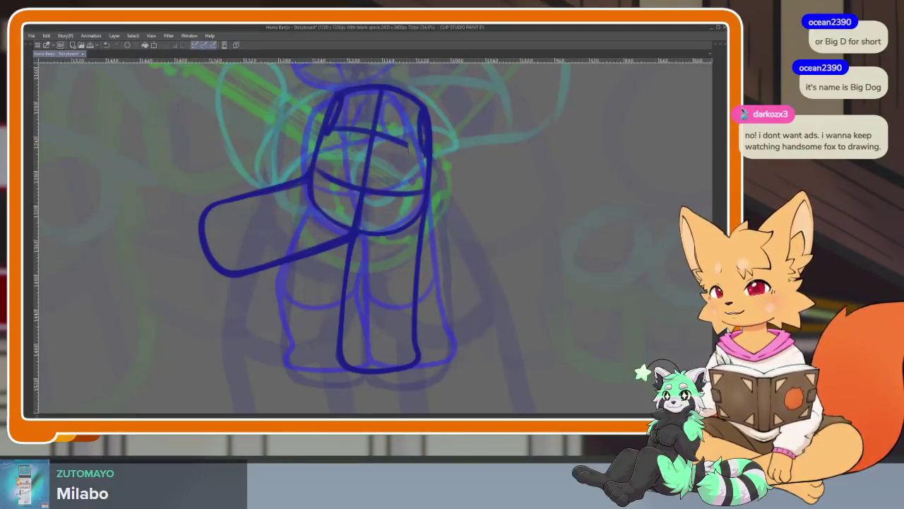
Undo a small stray stroke, rotate the view slightly and zoom out to review.
{"action": "key", "text": "ctrl+z"}
{"action": "left_click_drag", "start_coordinate": [414, 312], "coordinate": [421, 304]}
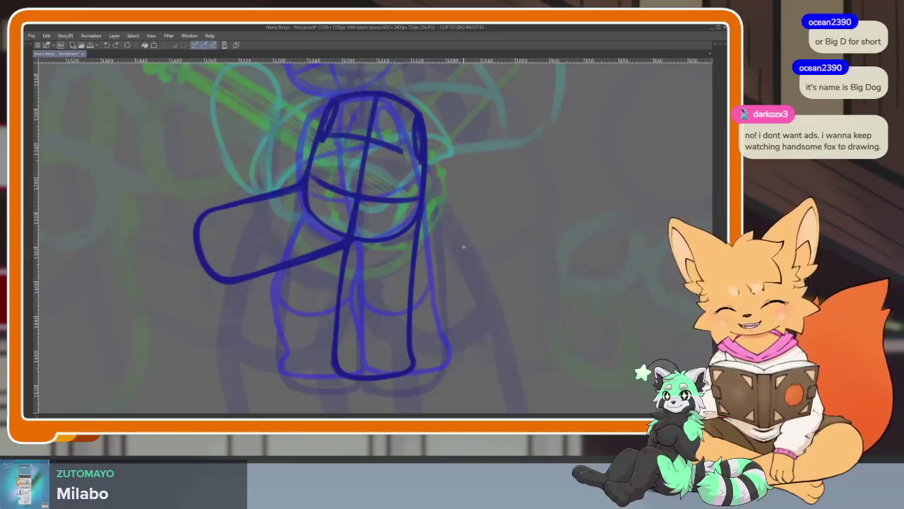
{"action": "scroll", "coordinate": [627, 271], "scroll_direction": "down", "scroll_amount": 5}
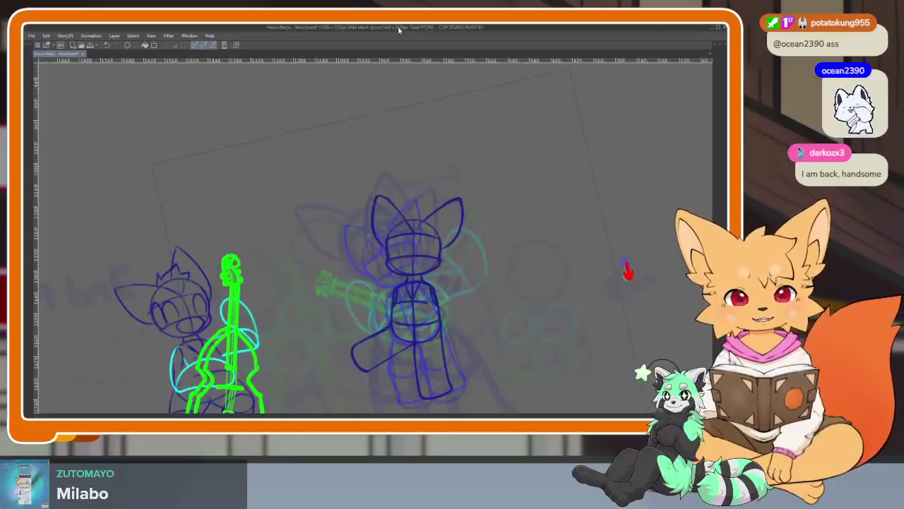
Bring the panels back, jump the timeline to frame 145 and reset the view rotation.
{"action": "key", "text": "Tab"}
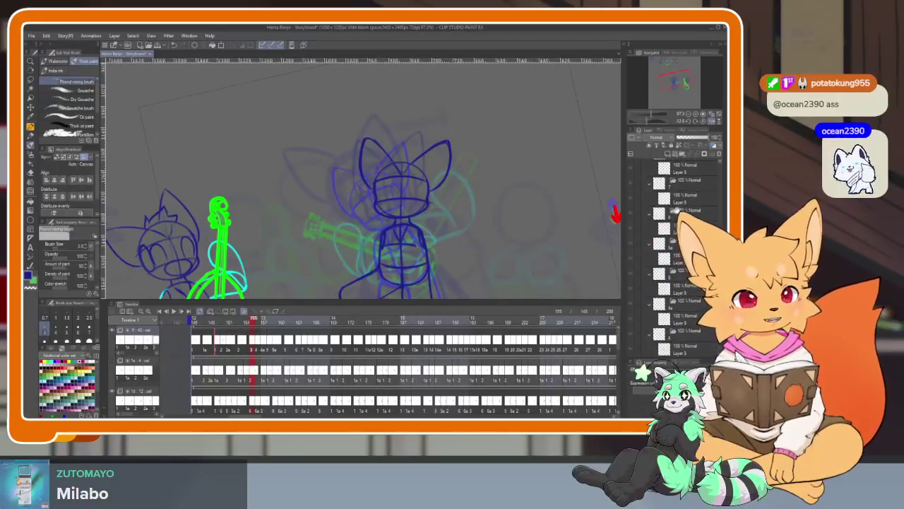
{"action": "scroll", "coordinate": [688, 310], "scroll_direction": "down", "scroll_amount": 3}
{"action": "scroll", "coordinate": [688, 311], "scroll_direction": "up", "scroll_amount": 5}
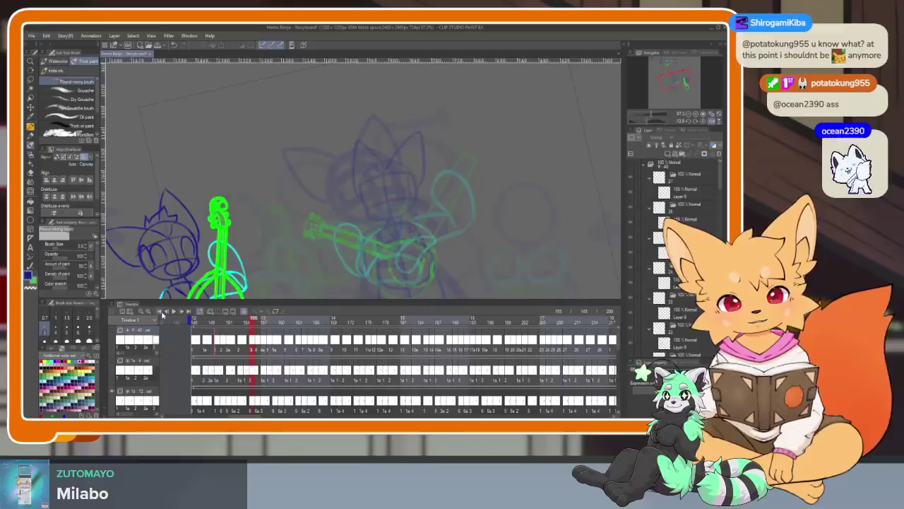
{"action": "key", "text": "Home"}
{"action": "left_click", "coordinate": [702, 122]}
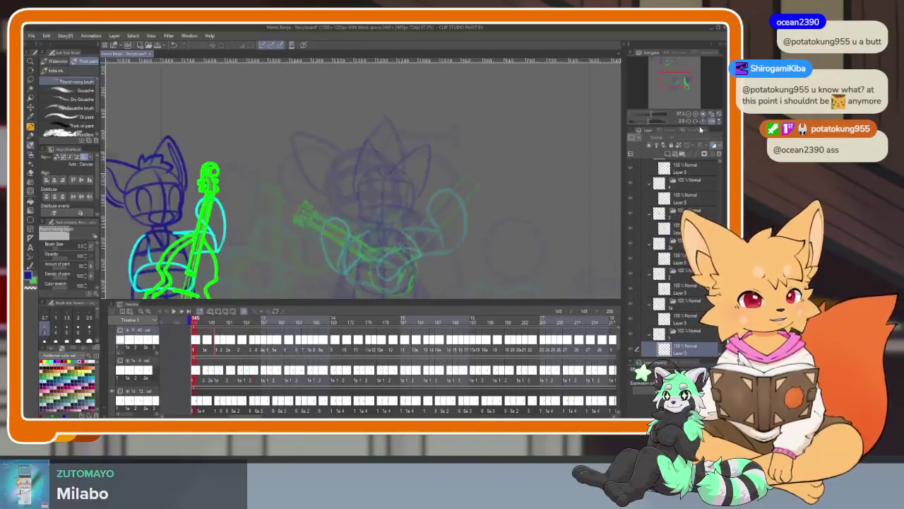
{"action": "key", "text": "Tab"}
Show the other band members on the canvas, toggling the panels to check.
{"action": "scroll", "coordinate": [424, 332], "scroll_direction": "down", "scroll_amount": 2}
{"action": "scroll", "coordinate": [402, 315], "scroll_direction": "down", "scroll_amount": 2}
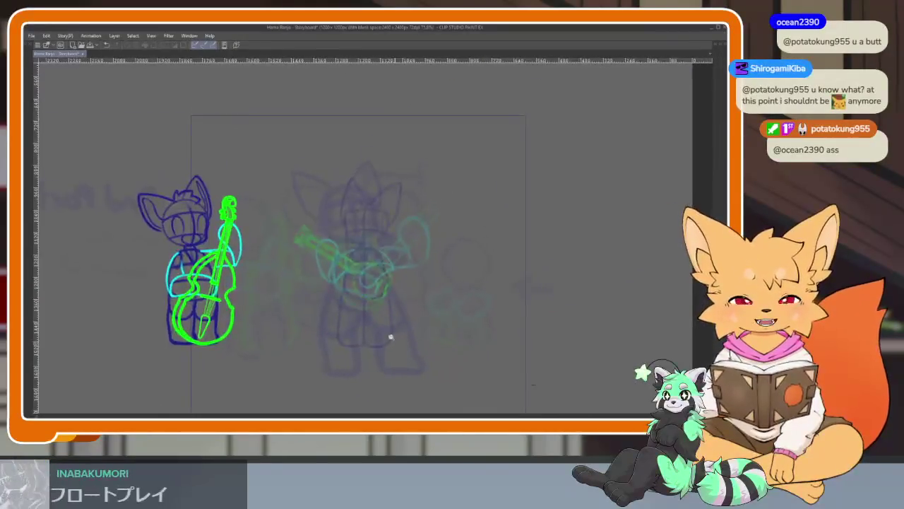
{"action": "key", "text": "Tab"}
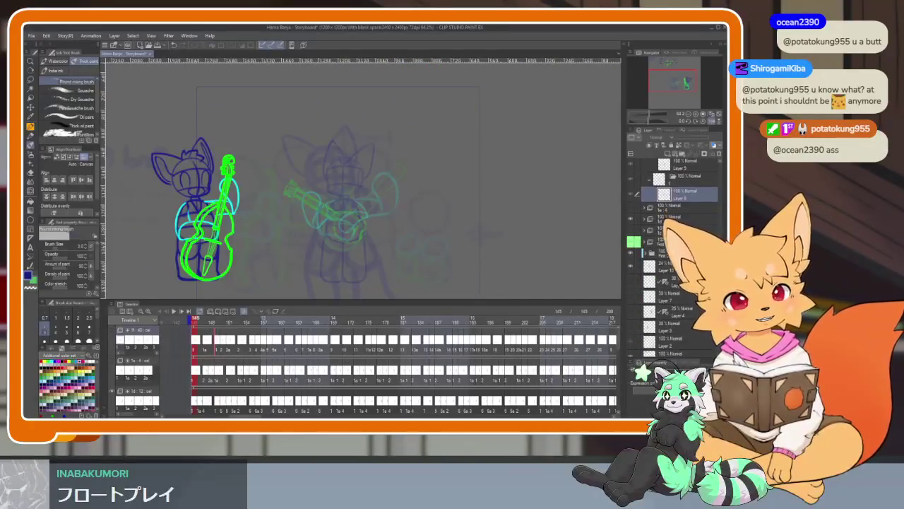
{"action": "left_click", "coordinate": [631, 211]}
{"action": "key", "text": "Tab"}
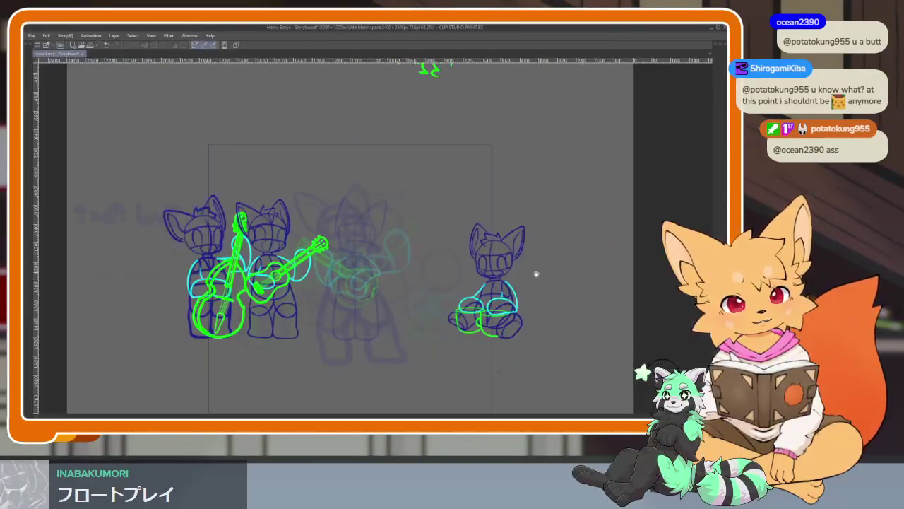
{"action": "scroll", "coordinate": [416, 349], "scroll_direction": "down", "scroll_amount": 1}
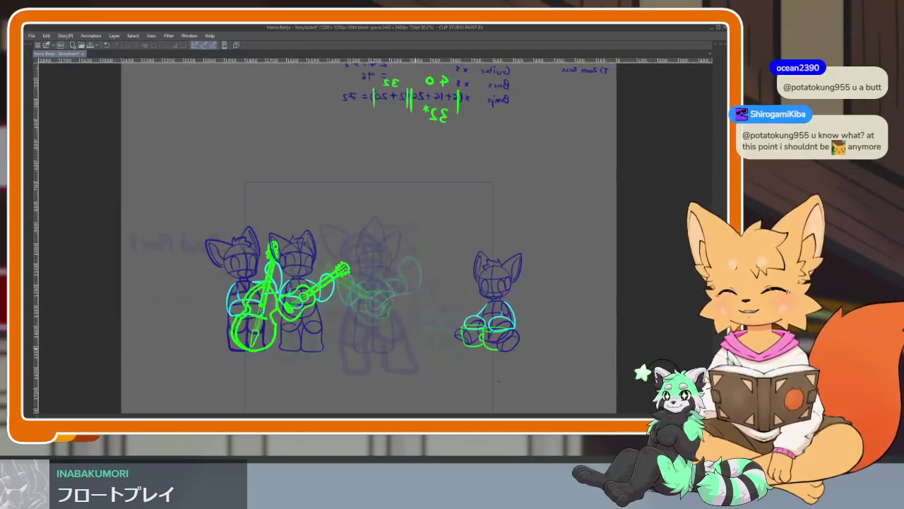
{"action": "key", "text": "Tab"}
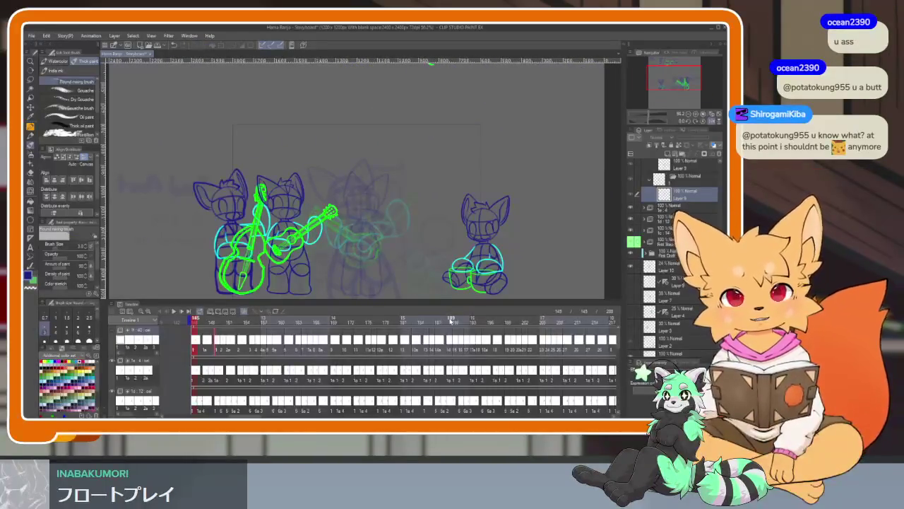
Mirror the canvas horizontally and rewind the playhead to frame 1.
{"action": "left_click", "coordinate": [711, 120]}
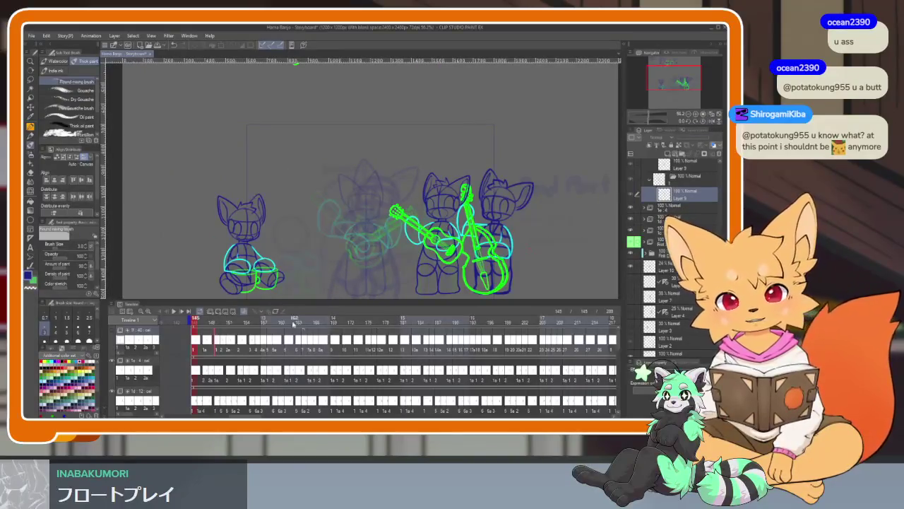
{"action": "mouse_move", "coordinate": [234, 338]}
{"action": "left_mouse_down"}
{"action": "mouse_move", "coordinate": [509, 355]}
{"action": "mouse_move", "coordinate": [616, 323]}
{"action": "left_mouse_up"}
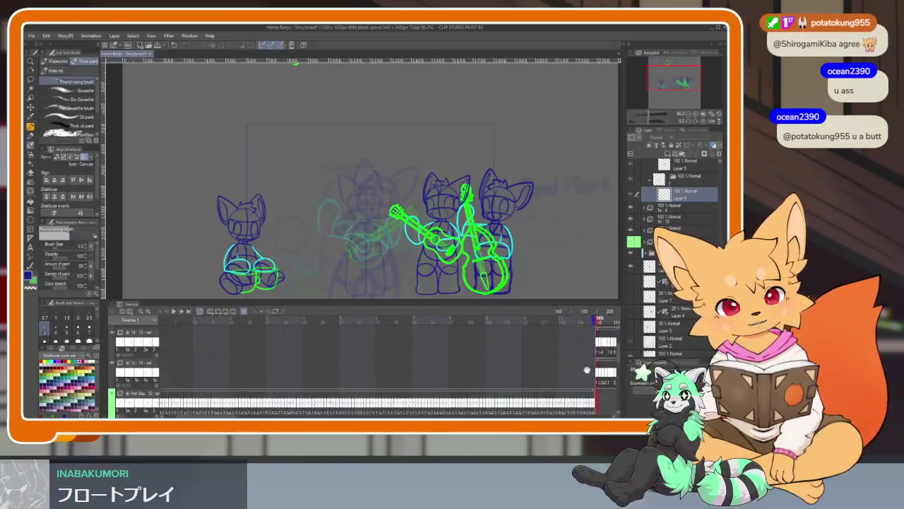
{"action": "left_click", "coordinate": [186, 326]}
{"action": "left_click", "coordinate": [185, 323]}
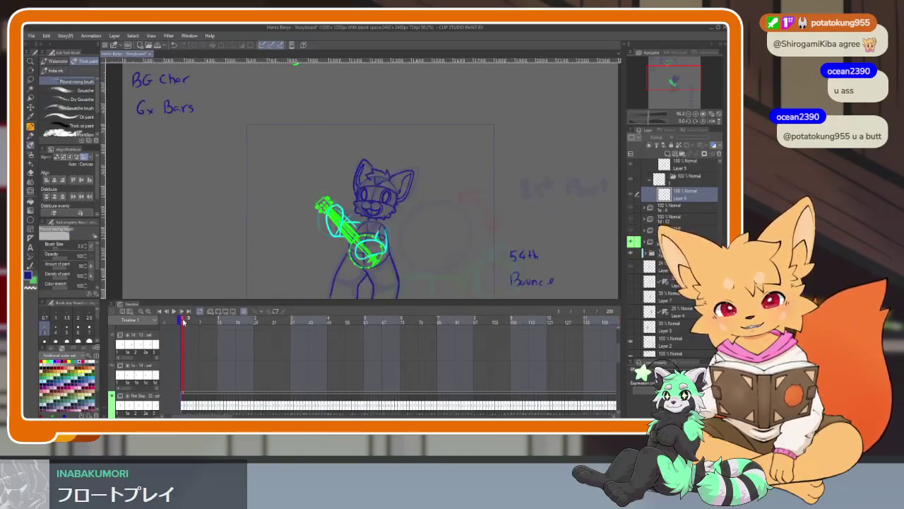
Play the animation from the start and stop it around frame 21.
{"action": "key", "text": "Tab"}
{"action": "scroll", "coordinate": [491, 303], "scroll_direction": "up", "scroll_amount": 2}
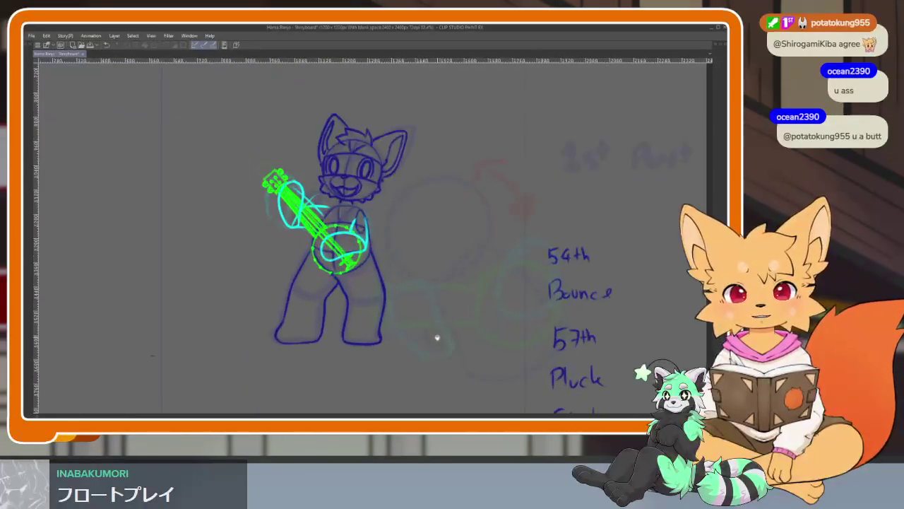
{"action": "scroll", "coordinate": [446, 344], "scroll_direction": "up", "scroll_amount": 1}
{"action": "key", "text": "Tab"}
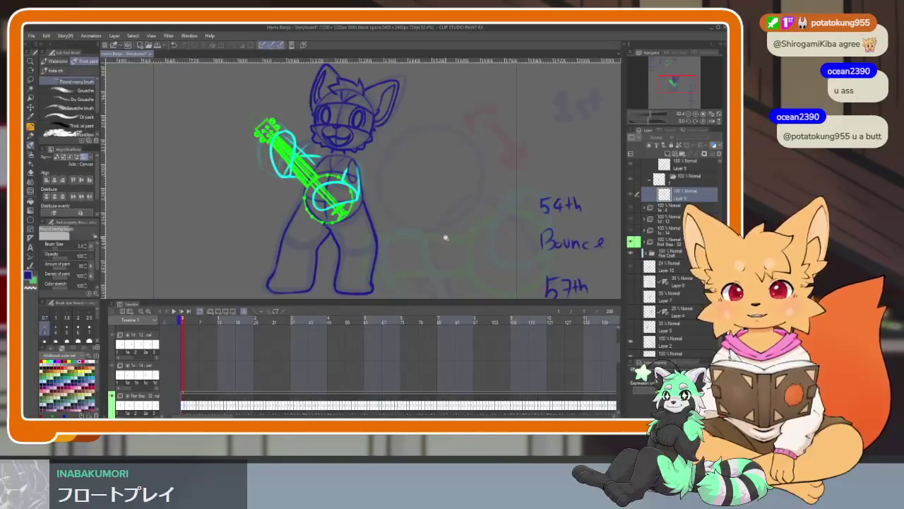
{"action": "scroll", "coordinate": [446, 239], "scroll_direction": "down", "scroll_amount": 1}
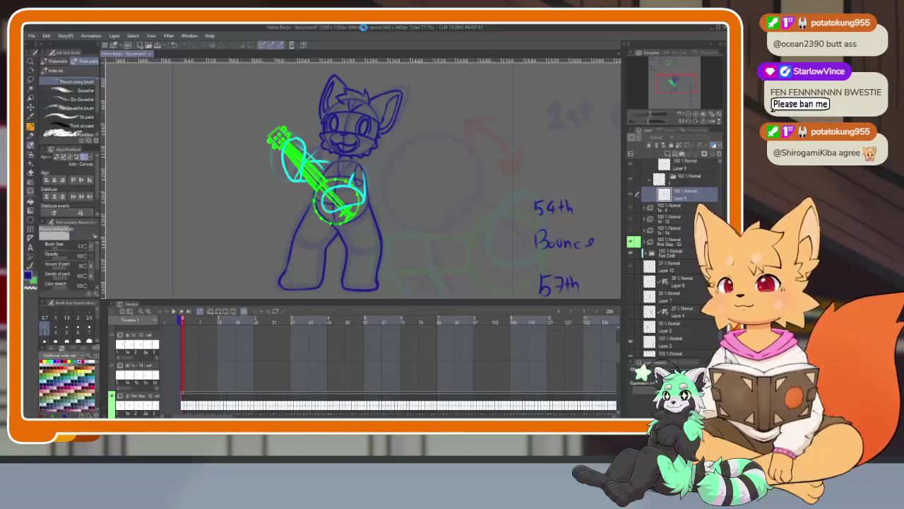
{"action": "key", "text": "space"}
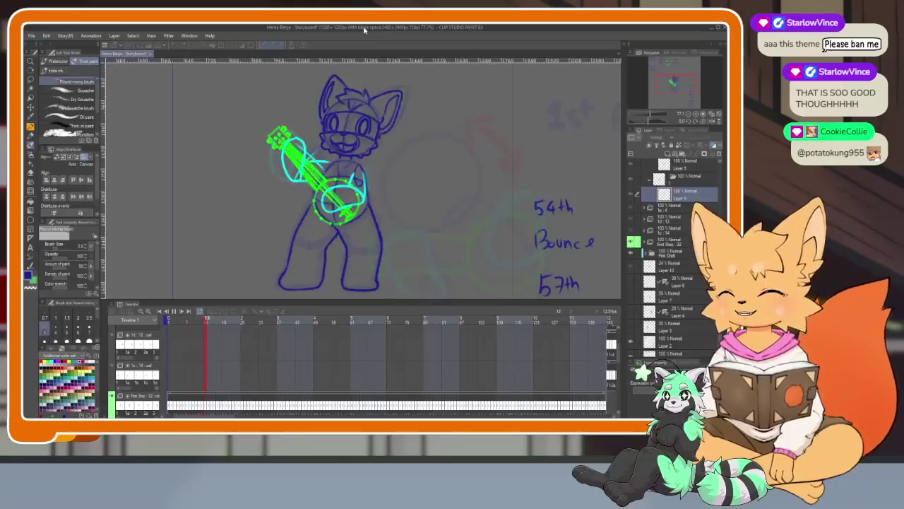
{"action": "key", "text": "space"}
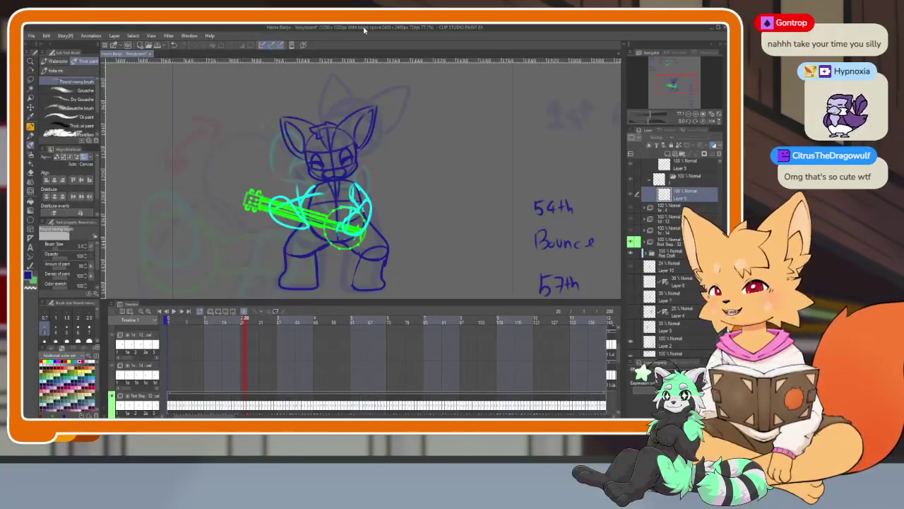
Jump back to frame 1 and briefly view the canvas without panels.
{"action": "left_click", "coordinate": [169, 322]}
{"action": "key", "text": "Tab"}
{"action": "scroll", "coordinate": [402, 318], "scroll_direction": "down", "scroll_amount": 3}
{"action": "scroll", "coordinate": [402, 317], "scroll_direction": "up", "scroll_amount": 3}
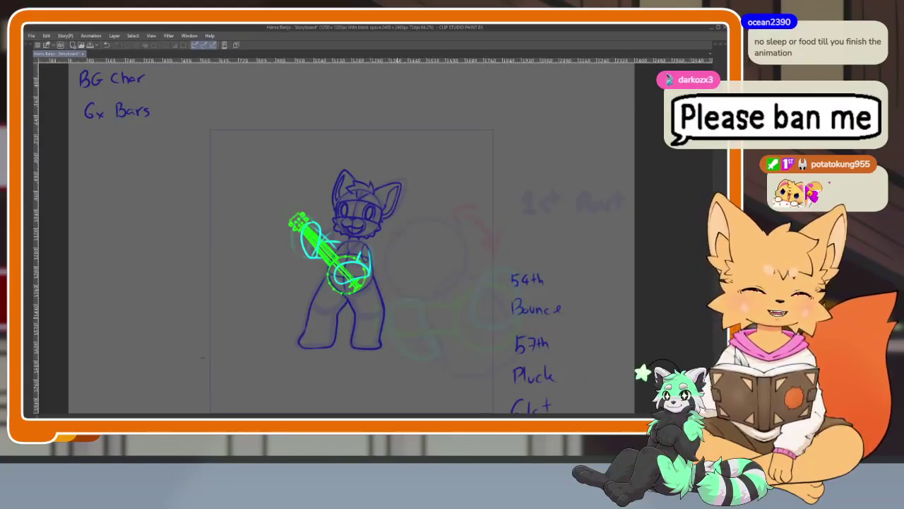
{"action": "key", "text": "Tab"}
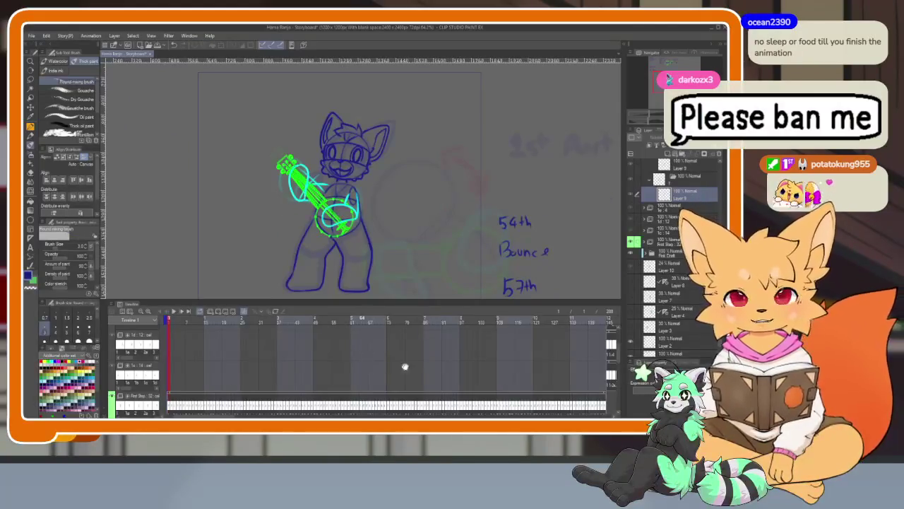
Scroll through the timeline tracks to the right and back to the left.
{"action": "scroll", "coordinate": [509, 363], "scroll_direction": "right", "scroll_amount": 5}
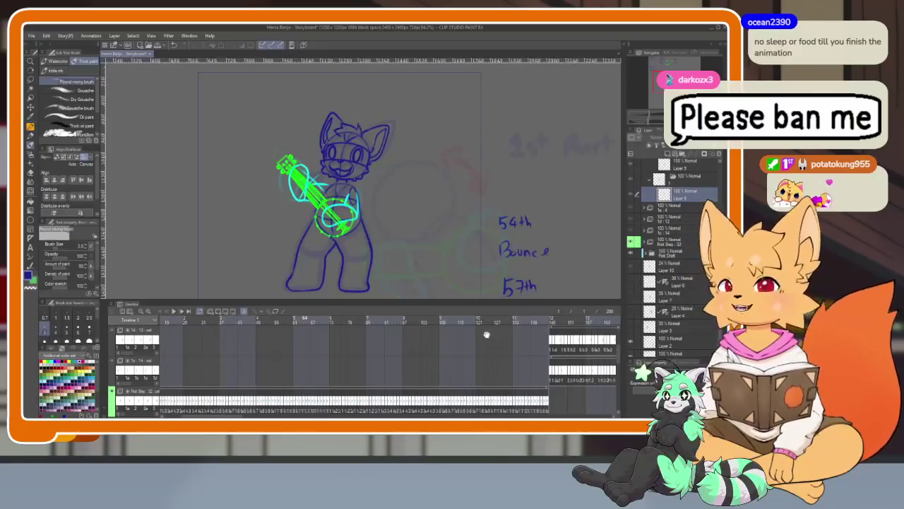
{"action": "scroll", "coordinate": [468, 352], "scroll_direction": "down", "scroll_amount": 2}
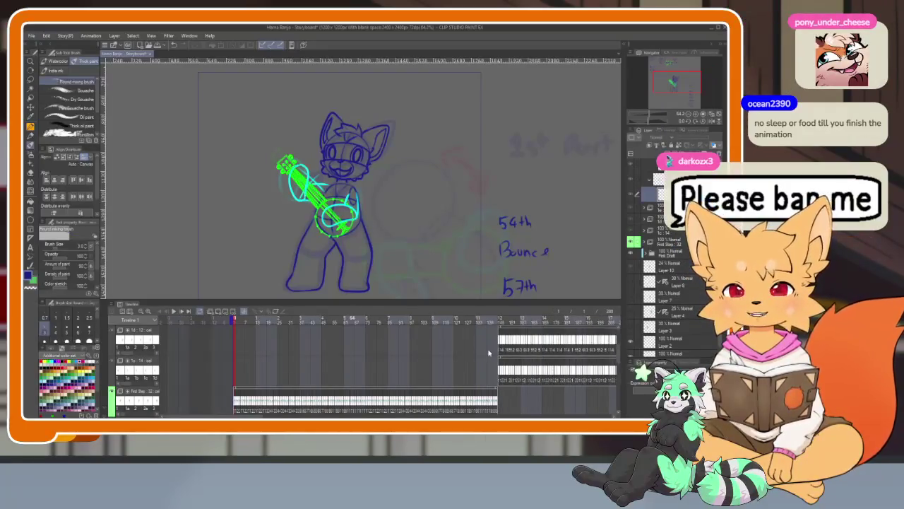
{"action": "scroll", "coordinate": [488, 353], "scroll_direction": "right", "scroll_amount": 2}
{"action": "scroll", "coordinate": [495, 352], "scroll_direction": "right", "scroll_amount": 1}
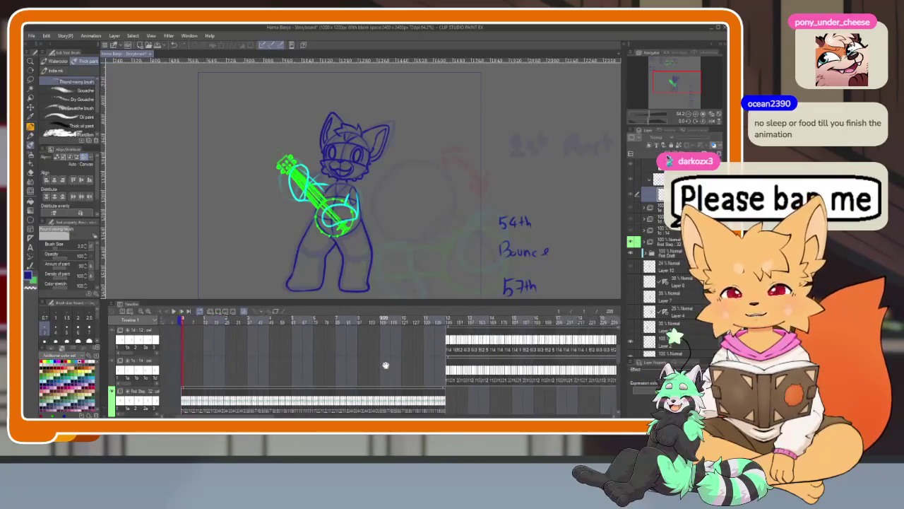
{"action": "scroll", "coordinate": [505, 354], "scroll_direction": "right", "scroll_amount": 1}
{"action": "scroll", "coordinate": [515, 354], "scroll_direction": "right", "scroll_amount": 1}
{"action": "scroll", "coordinate": [519, 354], "scroll_direction": "right", "scroll_amount": 2}
{"action": "scroll", "coordinate": [509, 354], "scroll_direction": "right", "scroll_amount": 2}
{"action": "scroll", "coordinate": [495, 356], "scroll_direction": "right", "scroll_amount": 2}
{"action": "scroll", "coordinate": [480, 357], "scroll_direction": "right", "scroll_amount": 2}
{"action": "scroll", "coordinate": [473, 358], "scroll_direction": "right", "scroll_amount": 2}
{"action": "scroll", "coordinate": [463, 358], "scroll_direction": "right", "scroll_amount": 2}
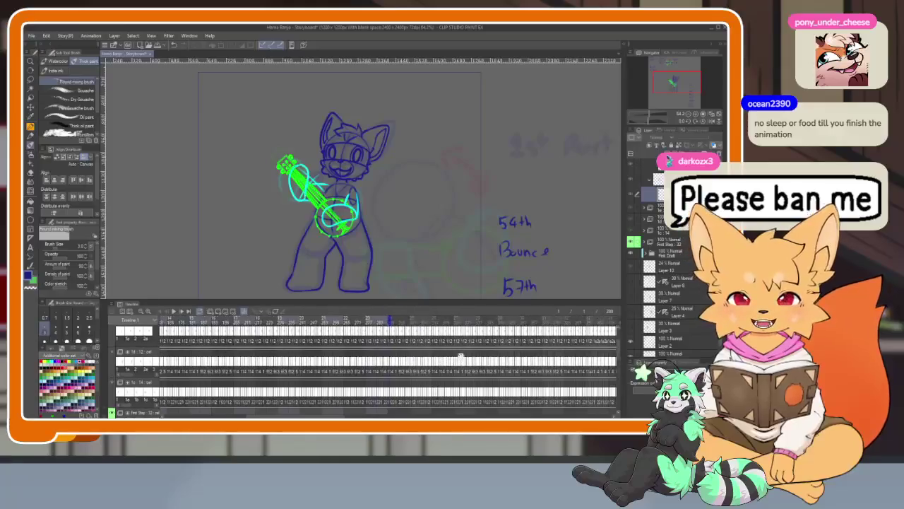
{"action": "scroll", "coordinate": [452, 359], "scroll_direction": "left", "scroll_amount": 3}
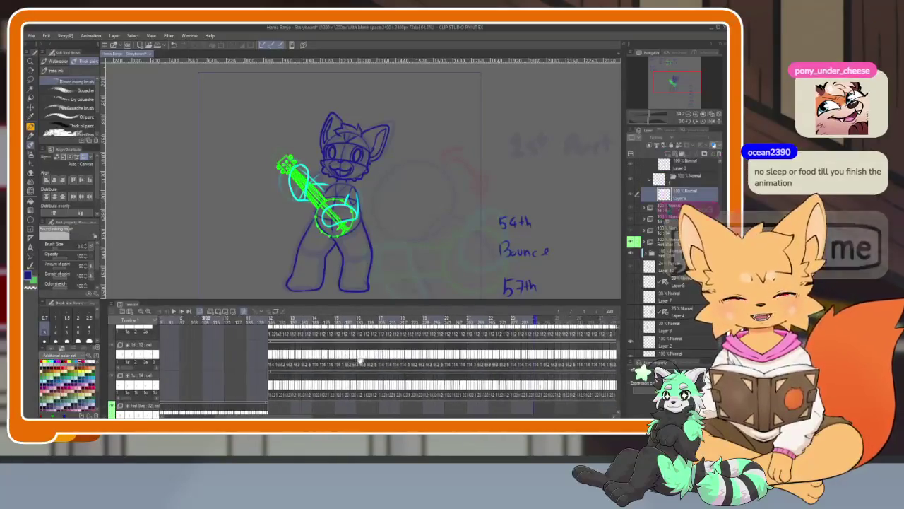
{"action": "scroll", "coordinate": [407, 362], "scroll_direction": "left", "scroll_amount": 3}
{"action": "scroll", "coordinate": [416, 363], "scroll_direction": "left", "scroll_amount": 3}
{"action": "scroll", "coordinate": [428, 364], "scroll_direction": "left", "scroll_amount": 3}
{"action": "scroll", "coordinate": [438, 365], "scroll_direction": "left", "scroll_amount": 3}
{"action": "scroll", "coordinate": [441, 367], "scroll_direction": "left", "scroll_amount": 2}
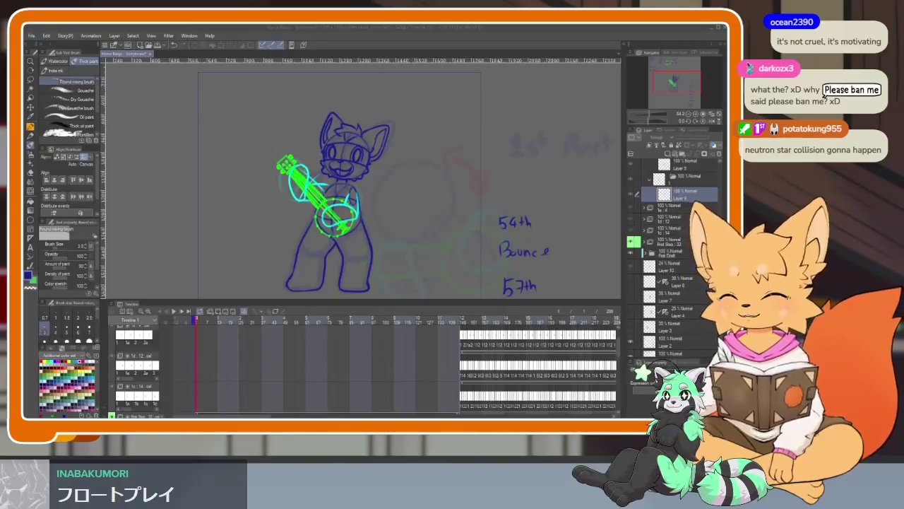
Jump to the band scene near frame 147 and hide the left and middle characters' layers.
{"action": "left_click", "coordinate": [194, 322]}
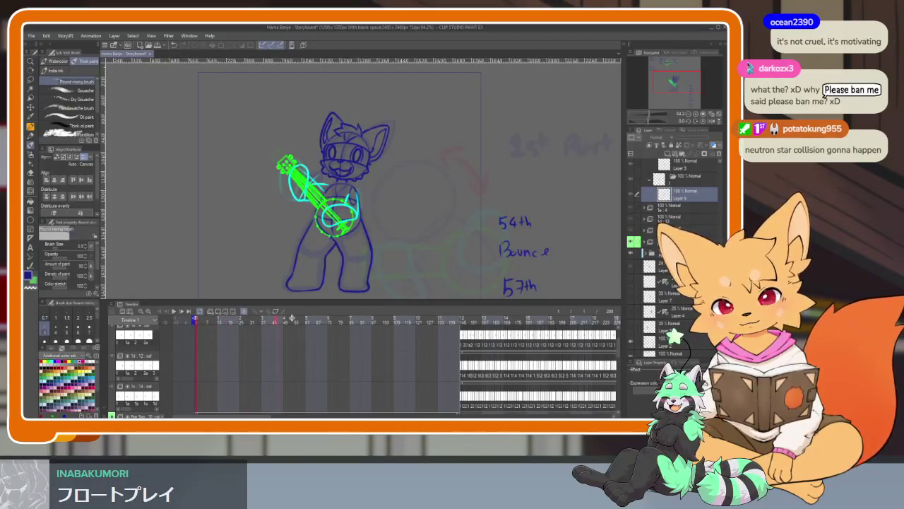
{"action": "left_click", "coordinate": [463, 319]}
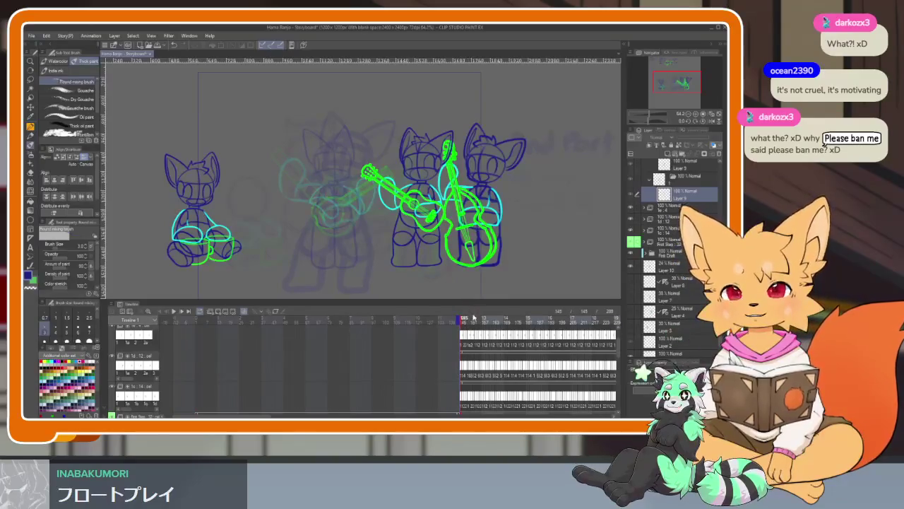
{"action": "left_click_drag", "start_coordinate": [484, 331], "coordinate": [347, 351]}
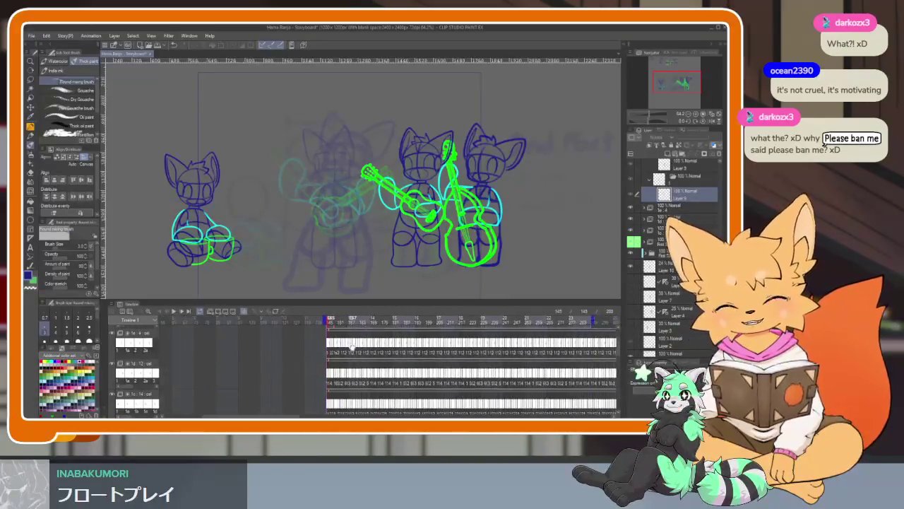
{"action": "scroll", "coordinate": [347, 352], "scroll_direction": "up", "scroll_amount": 1}
{"action": "scroll", "coordinate": [349, 352], "scroll_direction": "up", "scroll_amount": 1}
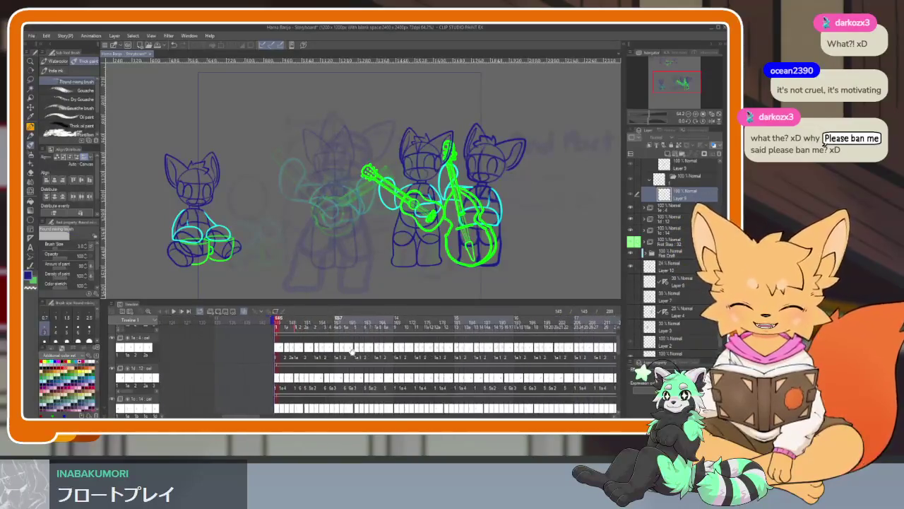
{"action": "scroll", "coordinate": [351, 354], "scroll_direction": "up", "scroll_amount": 1}
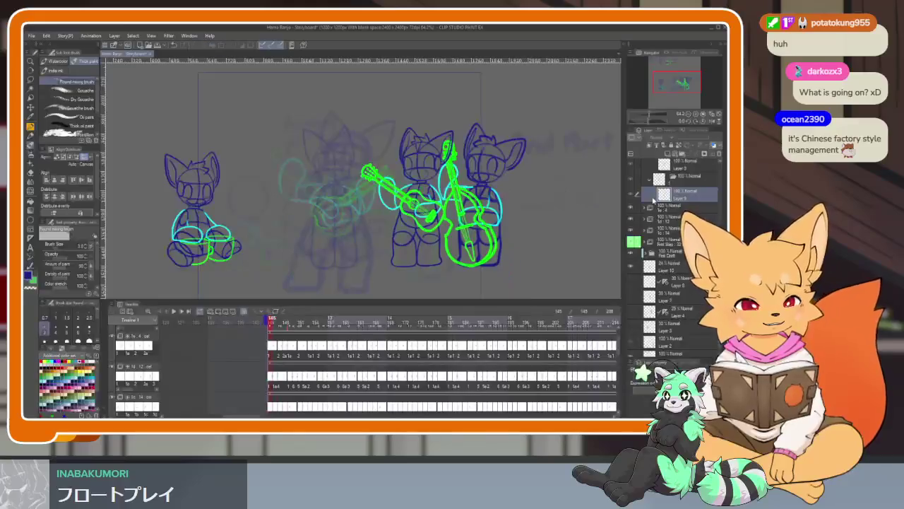
{"action": "scroll", "coordinate": [678, 212], "scroll_direction": "up", "scroll_amount": 2}
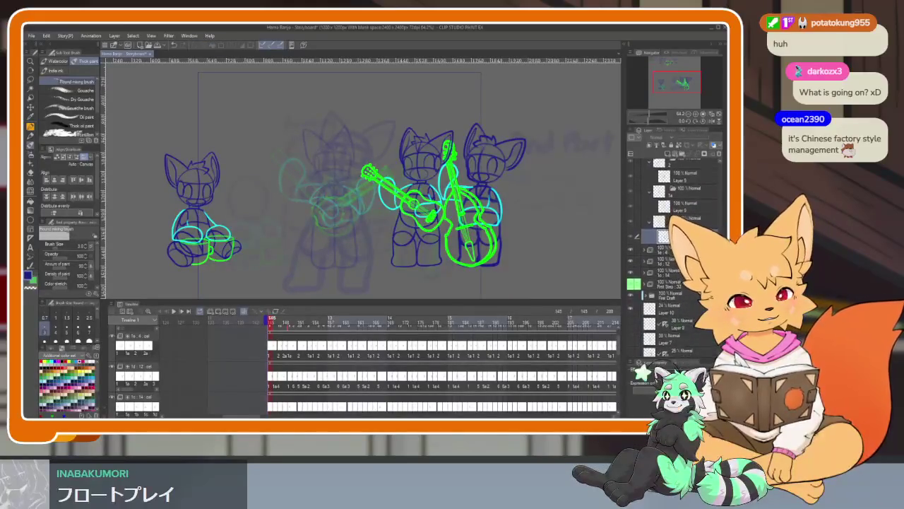
{"action": "left_click", "coordinate": [631, 277]}
{"action": "left_click", "coordinate": [633, 261]}
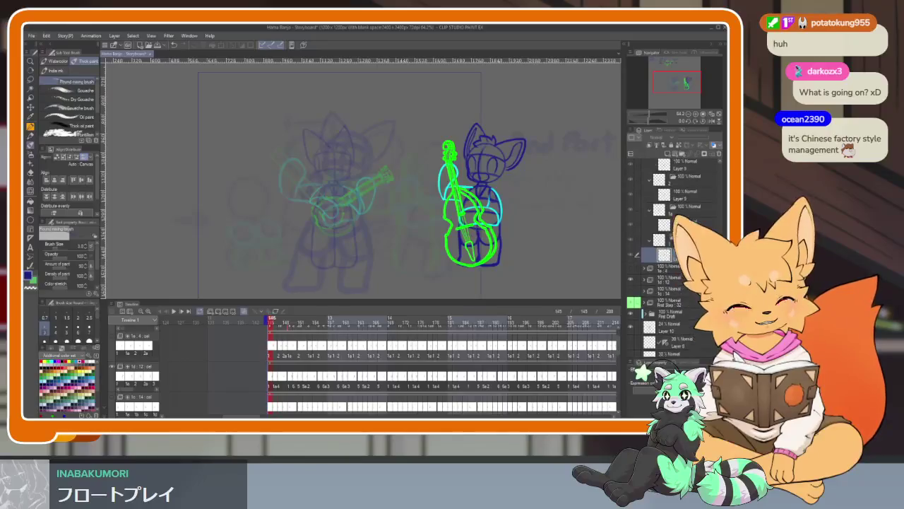
Go to frame 151 and show the left character's dark-blue sketch layer.
{"action": "scroll", "coordinate": [679, 254], "scroll_direction": "up", "scroll_amount": 3}
{"action": "scroll", "coordinate": [678, 261], "scroll_direction": "up", "scroll_amount": 4}
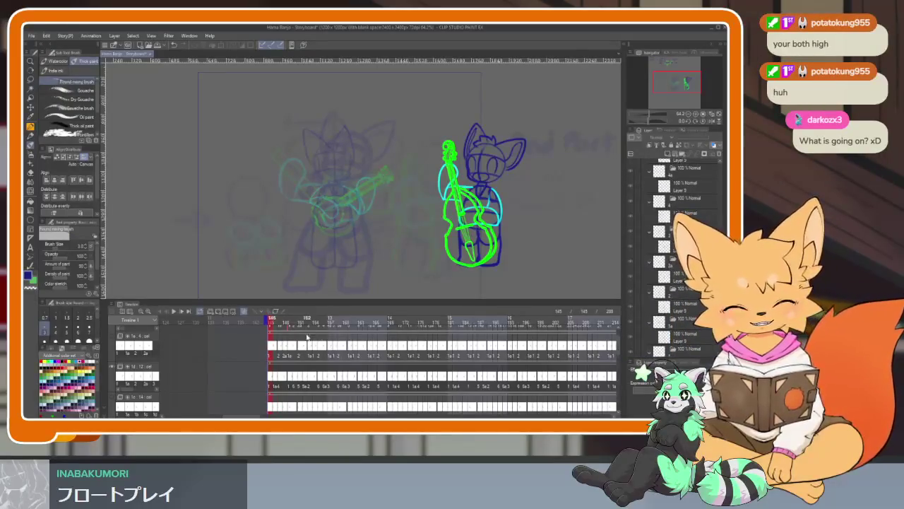
{"action": "scroll", "coordinate": [314, 350], "scroll_direction": "up", "scroll_amount": 2}
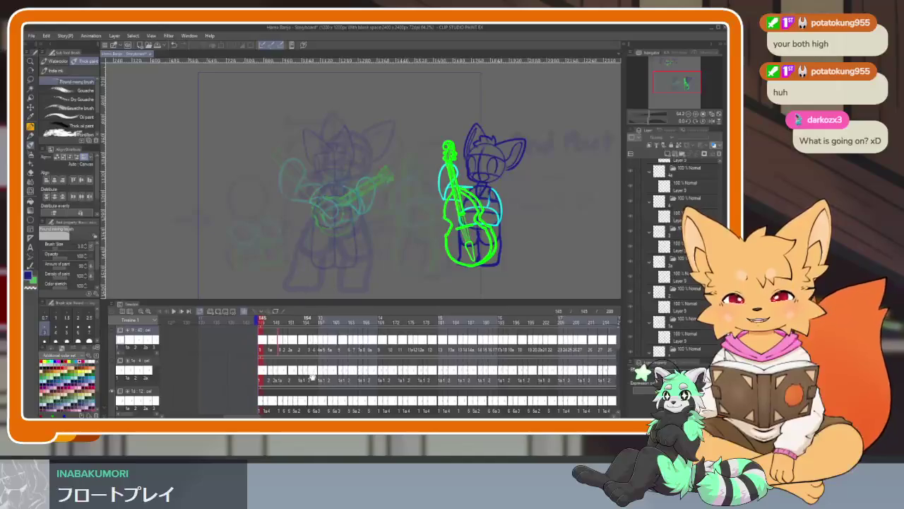
{"action": "scroll", "coordinate": [296, 351], "scroll_direction": "up", "scroll_amount": 2}
{"action": "scroll", "coordinate": [311, 343], "scroll_direction": "up", "scroll_amount": 2}
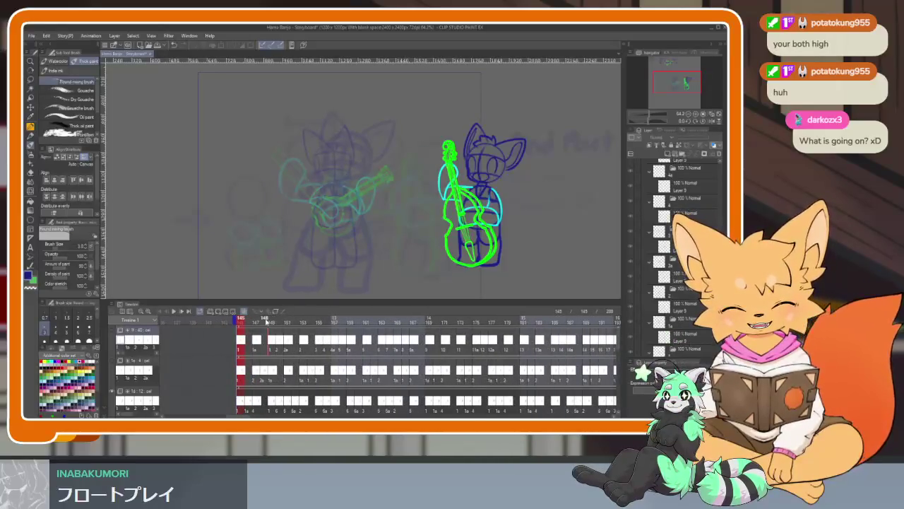
{"action": "left_click", "coordinate": [281, 321]}
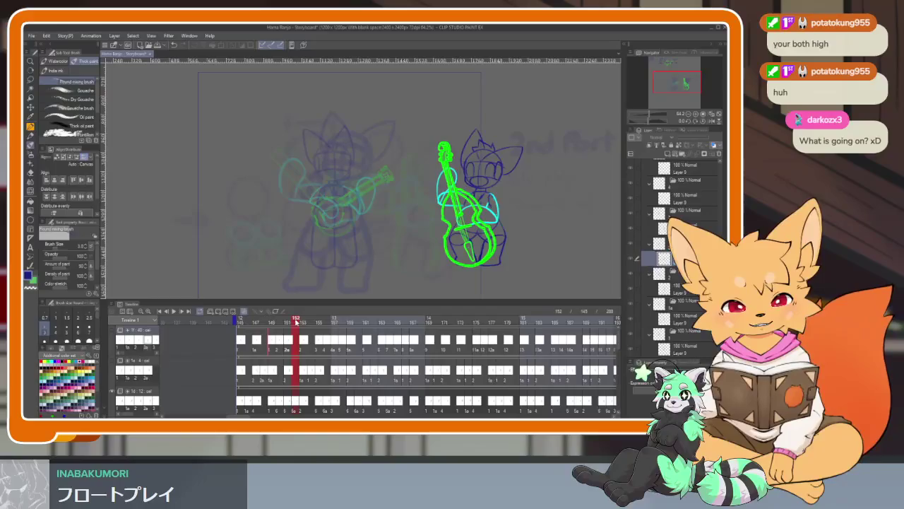
{"action": "scroll", "coordinate": [674, 186], "scroll_direction": "down", "scroll_amount": 2}
{"action": "scroll", "coordinate": [674, 185], "scroll_direction": "down", "scroll_amount": 2}
{"action": "scroll", "coordinate": [674, 185], "scroll_direction": "down", "scroll_amount": 2}
{"action": "scroll", "coordinate": [673, 185], "scroll_direction": "down", "scroll_amount": 2}
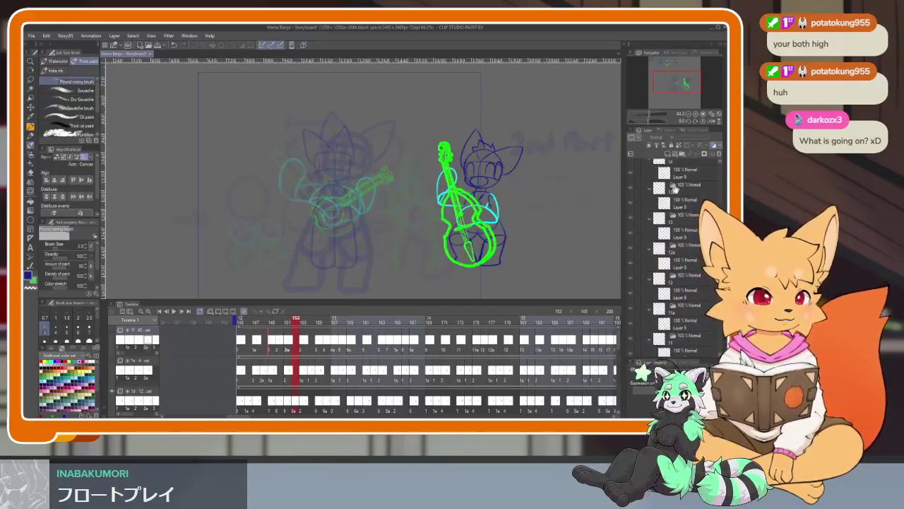
{"action": "scroll", "coordinate": [674, 212], "scroll_direction": "up", "scroll_amount": 3}
{"action": "scroll", "coordinate": [678, 269], "scroll_direction": "up", "scroll_amount": 3}
{"action": "scroll", "coordinate": [684, 312], "scroll_direction": "up", "scroll_amount": 3}
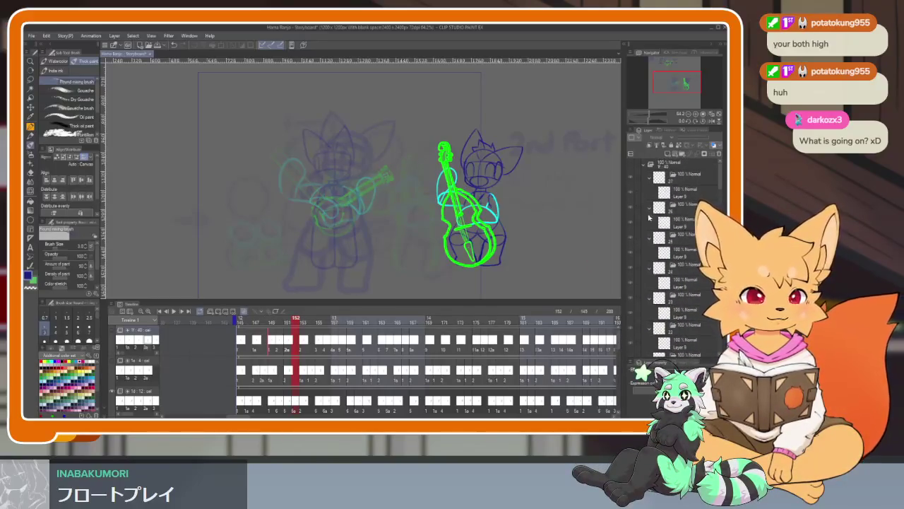
{"action": "left_click", "coordinate": [626, 204]}
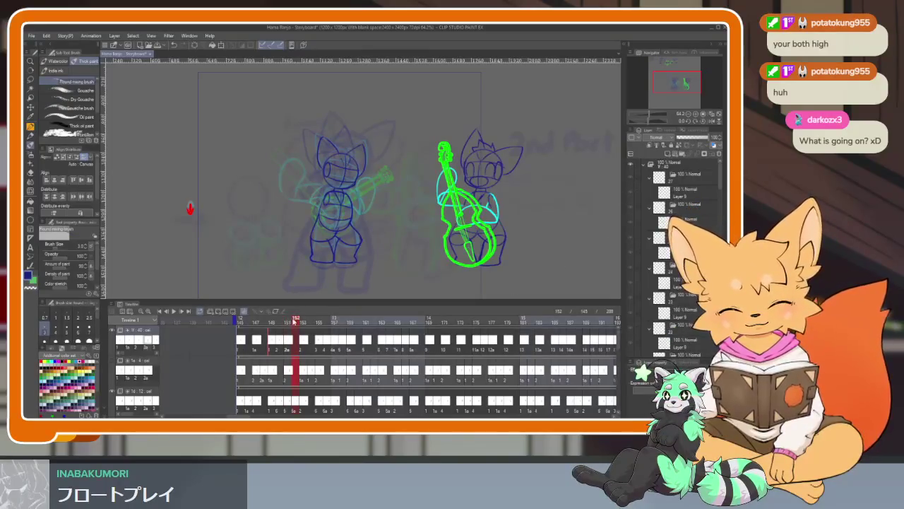
Step to frame 153, mirror the canvas, hide the palettes and undo a stray mark.
{"action": "left_click_drag", "start_coordinate": [287, 322], "coordinate": [327, 322]}
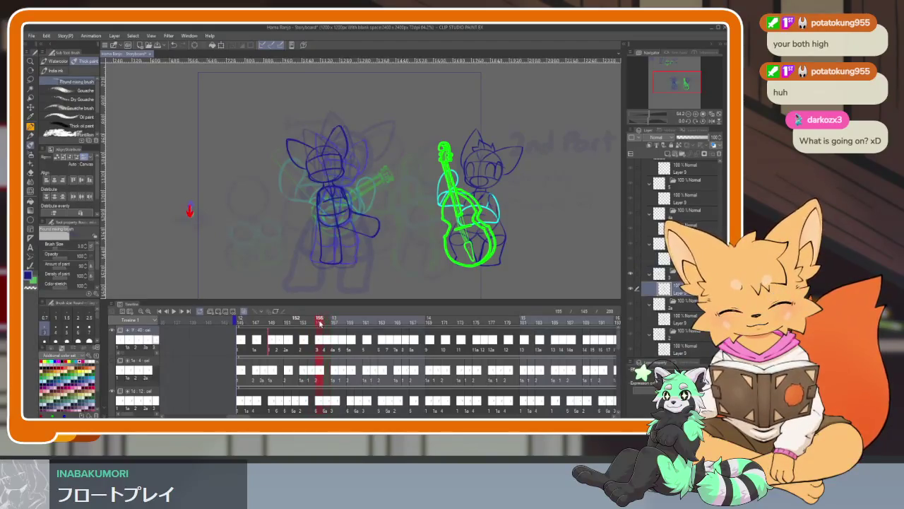
{"action": "key", "text": "h"}
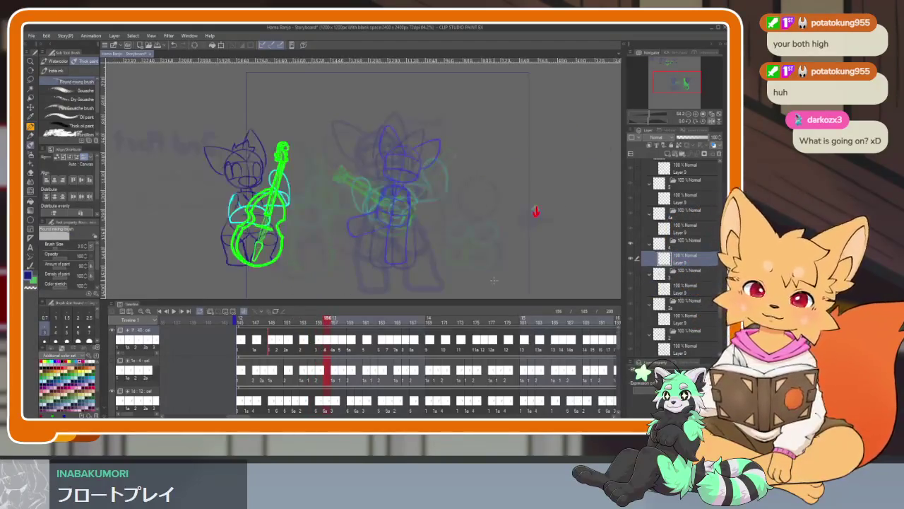
{"action": "key", "text": "Tab"}
{"action": "scroll", "coordinate": [467, 291], "scroll_direction": "up", "scroll_amount": 5}
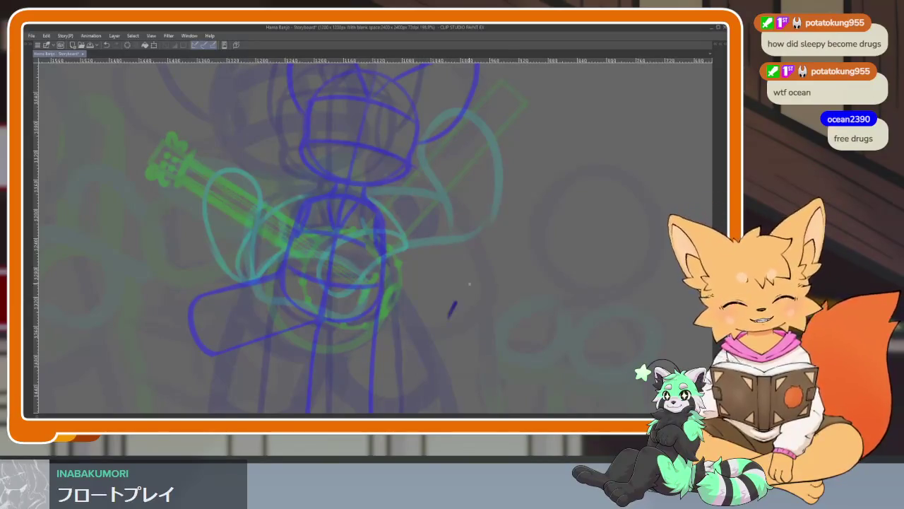
{"action": "key", "text": "ctrl+z"}
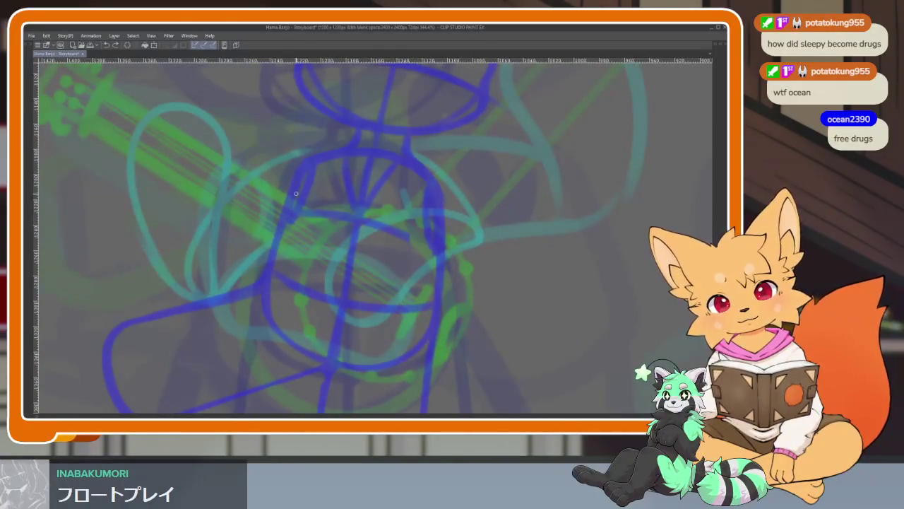
Outline the torso with three dark-blue strokes forming a closed rounded loop.
{"action": "left_click_drag", "start_coordinate": [306, 187], "coordinate": [431, 212]}
{"action": "mouse_move", "coordinate": [297, 191]}
{"action": "left_mouse_down"}
{"action": "mouse_move", "coordinate": [265, 303]}
{"action": "mouse_move", "coordinate": [394, 347]}
{"action": "left_mouse_up"}
{"action": "left_click_drag", "start_coordinate": [430, 206], "coordinate": [326, 385]}
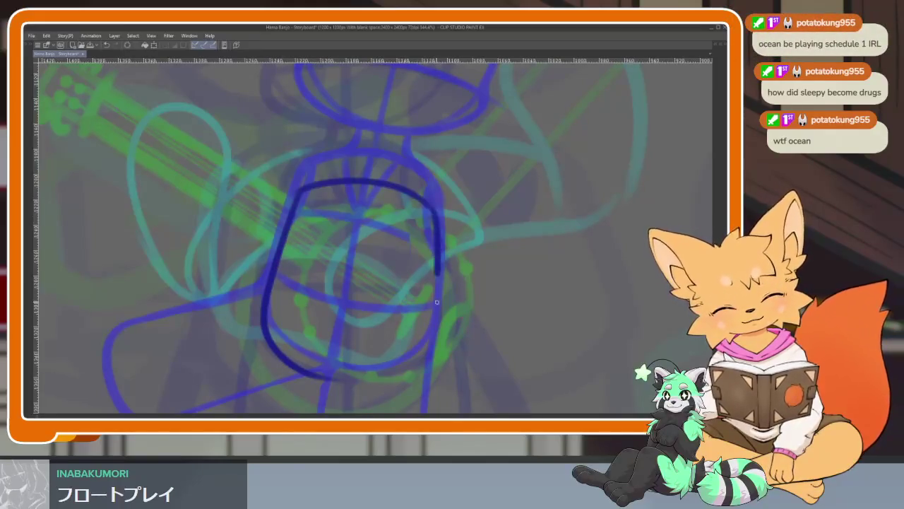
{"action": "scroll", "coordinate": [426, 355], "scroll_direction": "down", "scroll_amount": 2}
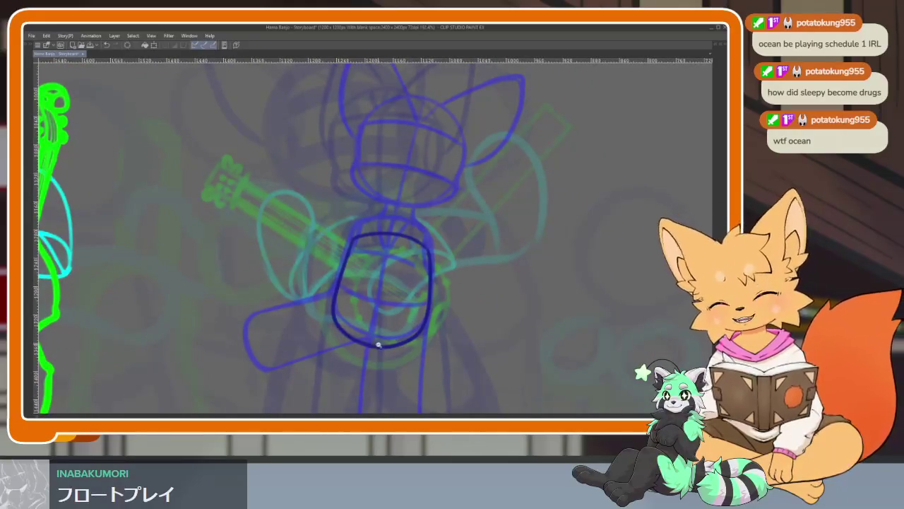
{"action": "scroll", "coordinate": [383, 342], "scroll_direction": "up", "scroll_amount": 2}
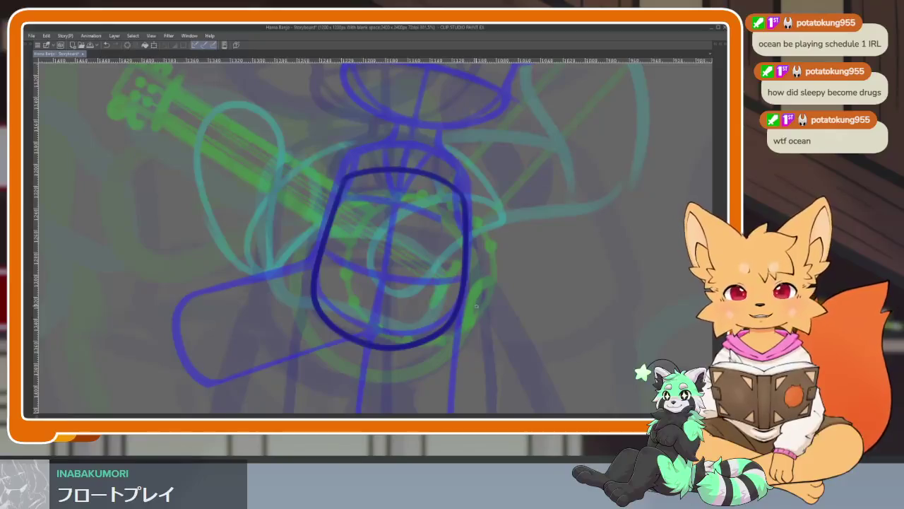
{"action": "scroll", "coordinate": [462, 313], "scroll_direction": "down", "scroll_amount": 2}
{"action": "scroll", "coordinate": [465, 304], "scroll_direction": "down", "scroll_amount": 3}
{"action": "scroll", "coordinate": [466, 300], "scroll_direction": "down", "scroll_amount": 2}
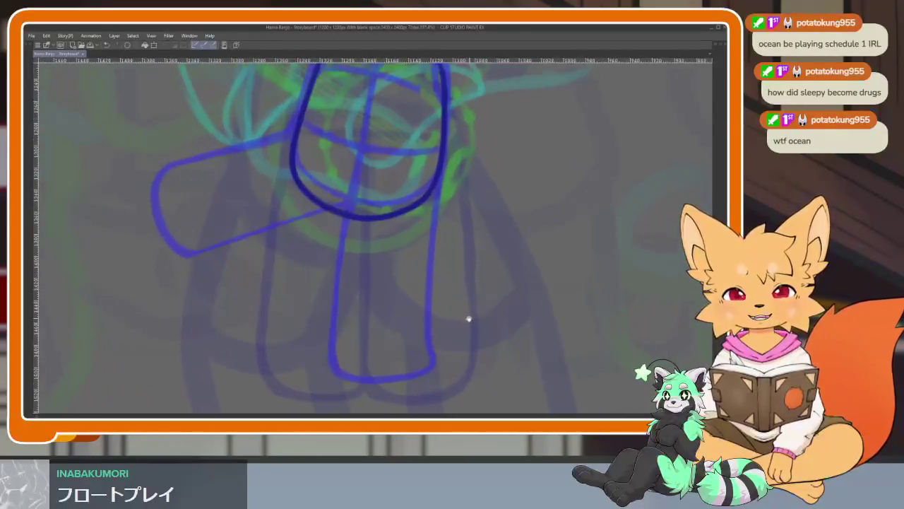
{"action": "scroll", "coordinate": [444, 326], "scroll_direction": "right", "scroll_amount": 2}
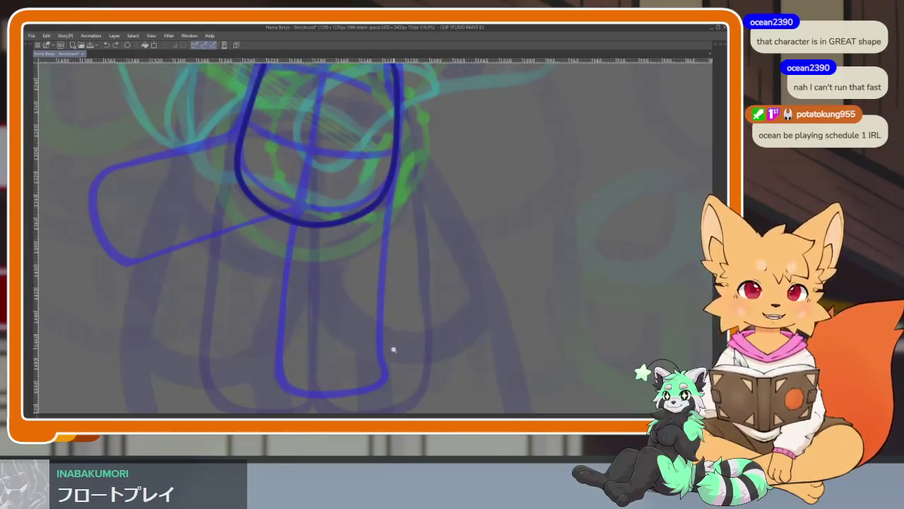
Draw two dark curved lines across the torso and a small ellipse on its right side.
{"action": "scroll", "coordinate": [396, 346], "scroll_direction": "down", "scroll_amount": 2}
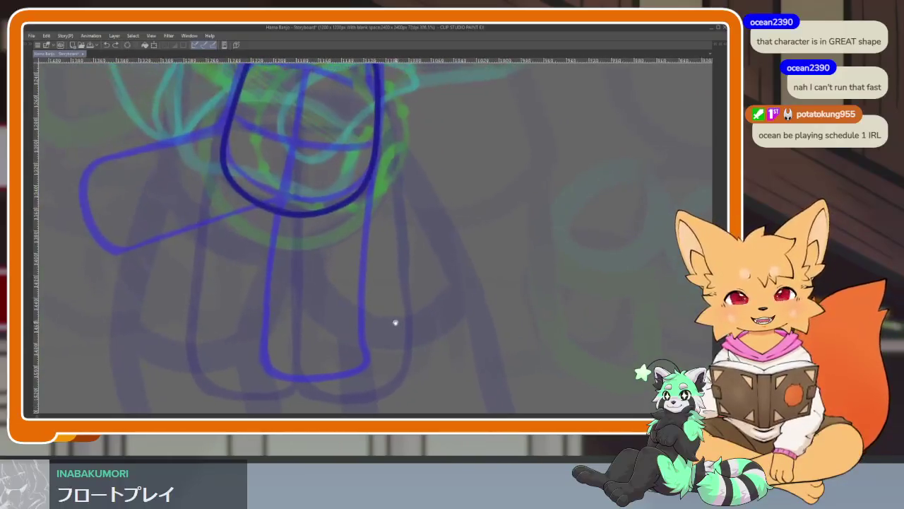
{"action": "scroll", "coordinate": [396, 322], "scroll_direction": "up", "scroll_amount": 1}
{"action": "scroll", "coordinate": [354, 283], "scroll_direction": "up", "scroll_amount": 2}
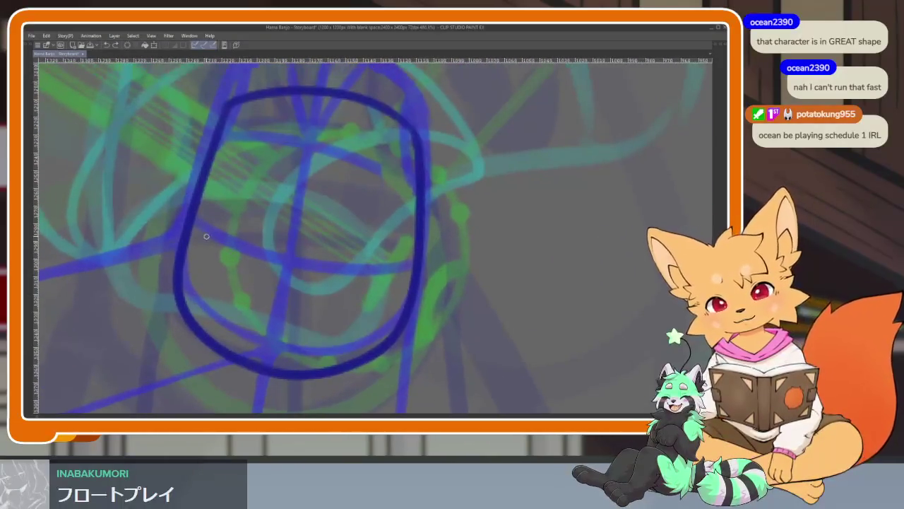
{"action": "left_click_drag", "start_coordinate": [186, 244], "coordinate": [410, 261]}
{"action": "scroll", "coordinate": [411, 323], "scroll_direction": "up", "scroll_amount": 2}
{"action": "left_click_drag", "start_coordinate": [203, 225], "coordinate": [408, 265]}
{"action": "left_click_drag", "start_coordinate": [417, 212], "coordinate": [393, 267]}
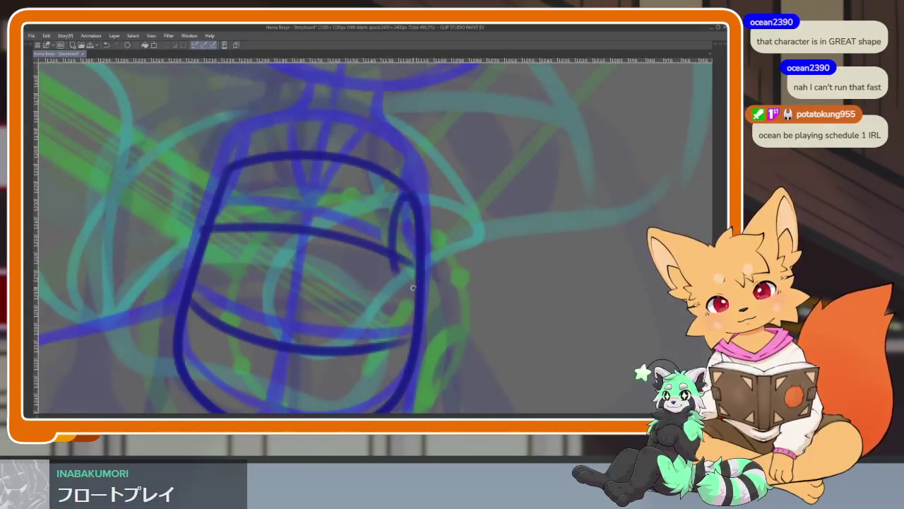
Trace a long dark-blue line down the right leg, redoing the first attempt.
{"action": "scroll", "coordinate": [438, 273], "scroll_direction": "down", "scroll_amount": 2}
{"action": "scroll", "coordinate": [389, 264], "scroll_direction": "down", "scroll_amount": 2}
{"action": "scroll", "coordinate": [394, 277], "scroll_direction": "down", "scroll_amount": 1}
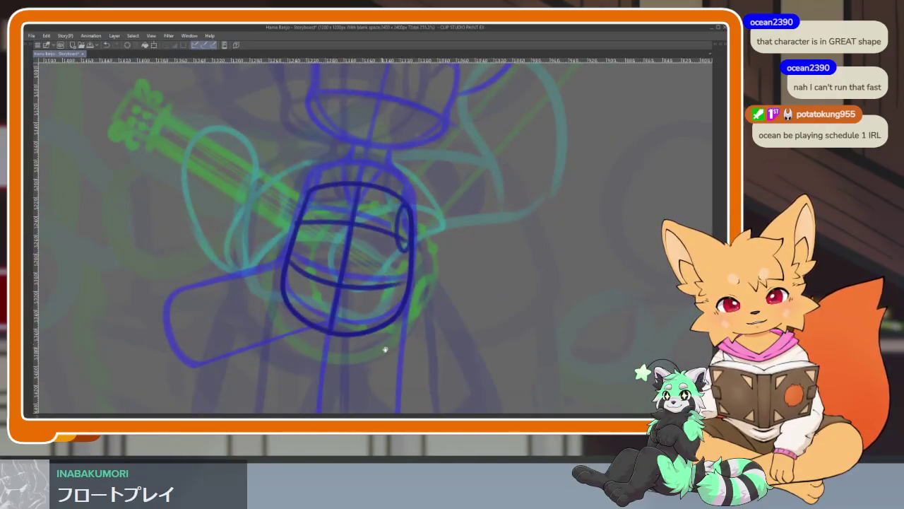
{"action": "scroll", "coordinate": [375, 318], "scroll_direction": "down", "scroll_amount": 3}
{"action": "scroll", "coordinate": [391, 286], "scroll_direction": "down", "scroll_amount": 1}
{"action": "scroll", "coordinate": [390, 272], "scroll_direction": "down", "scroll_amount": 1}
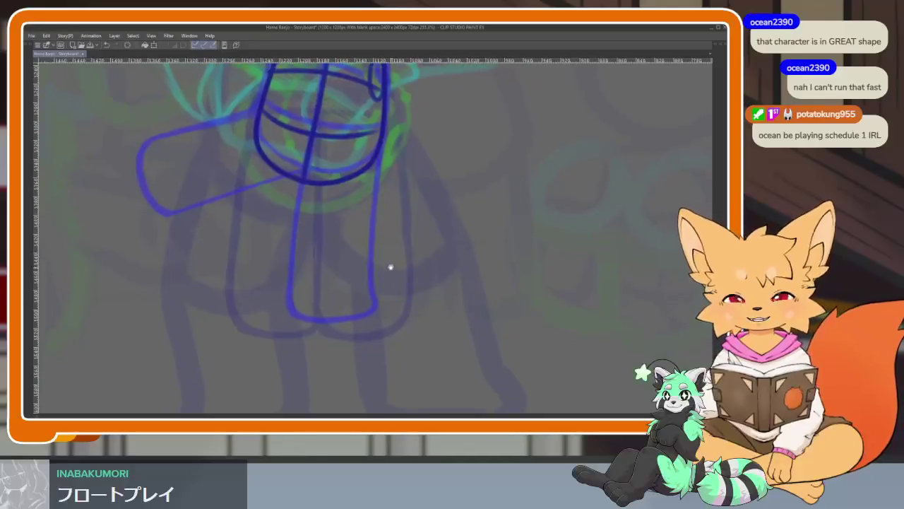
{"action": "scroll", "coordinate": [391, 269], "scroll_direction": "up", "scroll_amount": 1}
{"action": "scroll", "coordinate": [372, 268], "scroll_direction": "up", "scroll_amount": 1}
{"action": "scroll", "coordinate": [375, 283], "scroll_direction": "up", "scroll_amount": 1}
{"action": "scroll", "coordinate": [379, 323], "scroll_direction": "up", "scroll_amount": 1}
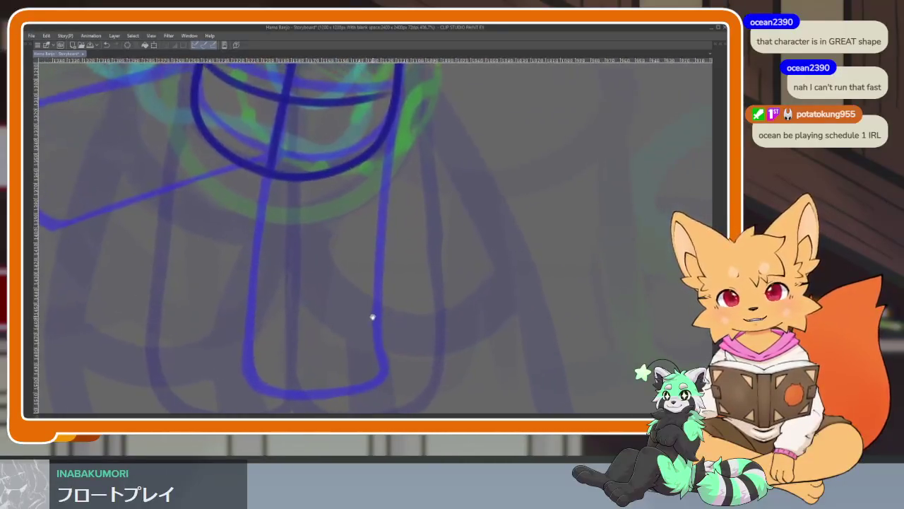
{"action": "left_click_drag", "start_coordinate": [373, 316], "coordinate": [364, 328]}
{"action": "left_click_drag", "start_coordinate": [388, 121], "coordinate": [396, 205]}
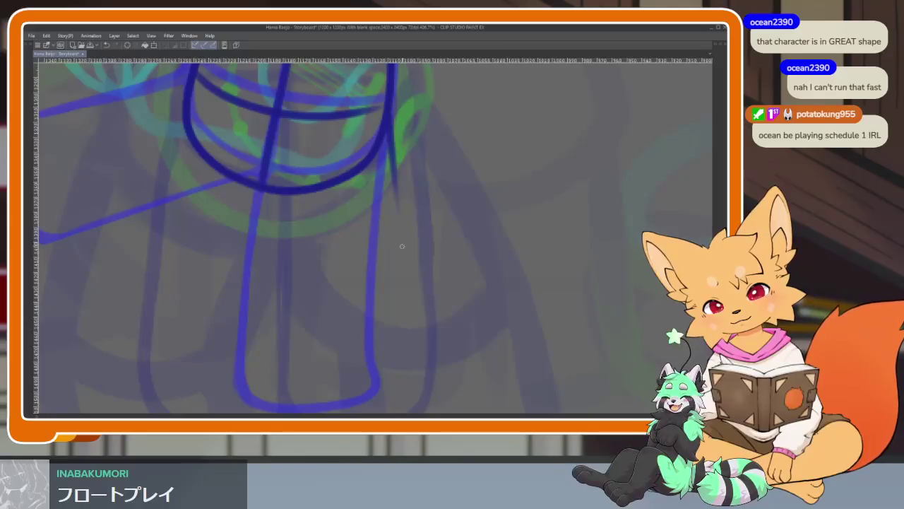
{"action": "left_click_drag", "start_coordinate": [394, 166], "coordinate": [406, 253]}
{"action": "key", "text": "ctrl+z"}
{"action": "key", "text": "ctrl+z"}
{"action": "mouse_move", "coordinate": [389, 106]}
{"action": "left_mouse_down"}
{"action": "mouse_move", "coordinate": [416, 244]}
{"action": "mouse_move", "coordinate": [382, 396]}
{"action": "mouse_move", "coordinate": [478, 341]}
{"action": "mouse_move", "coordinate": [481, 360]}
{"action": "mouse_move", "coordinate": [461, 312]}
{"action": "mouse_move", "coordinate": [354, 242]}
{"action": "left_mouse_up"}
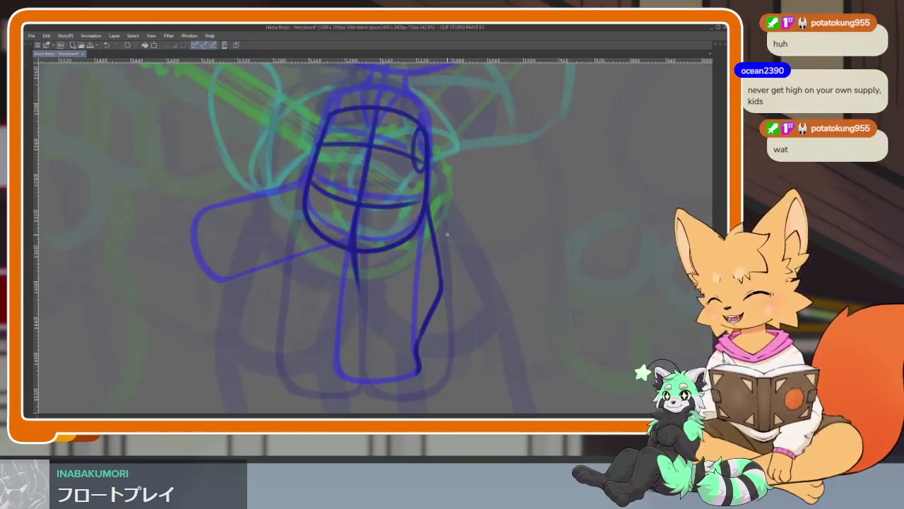
Trace the left leg and foot bottom in dark blue, undoing one bad stroke.
{"action": "scroll", "coordinate": [428, 282], "scroll_direction": "up", "scroll_amount": 2}
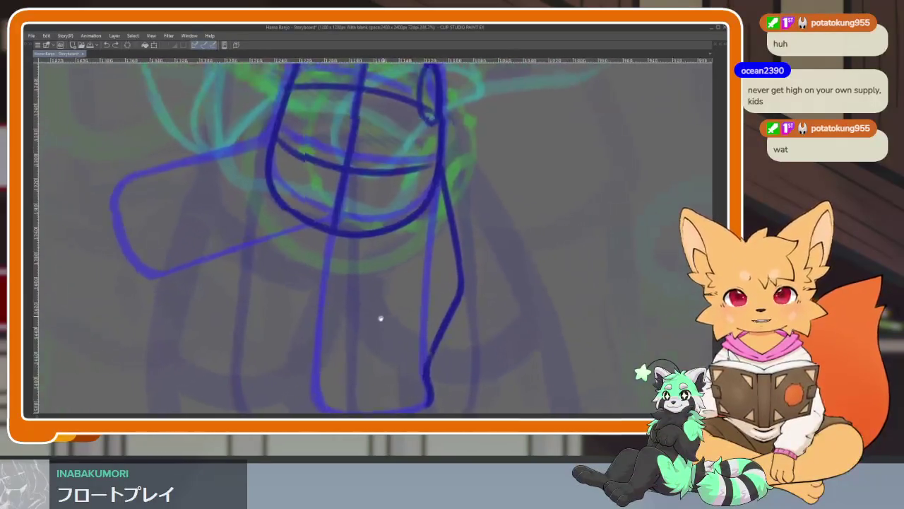
{"action": "scroll", "coordinate": [402, 299], "scroll_direction": "down", "scroll_amount": 3}
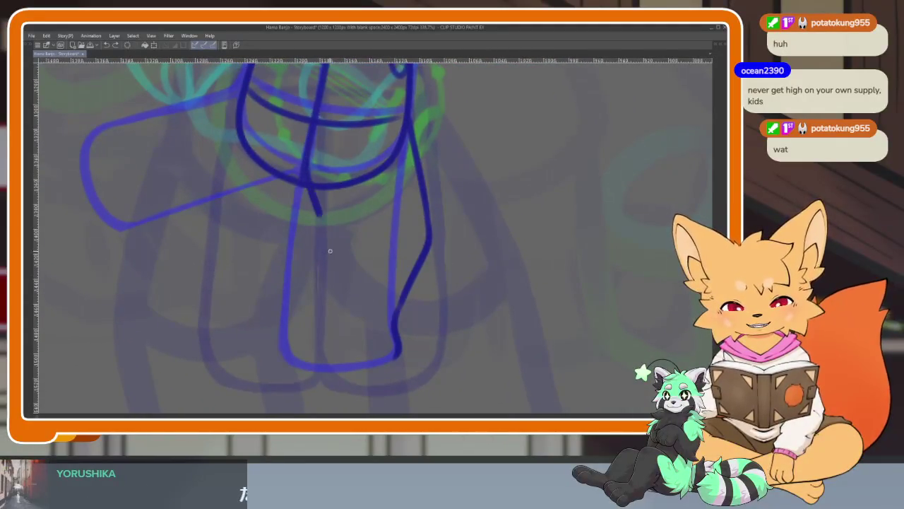
{"action": "scroll", "coordinate": [318, 217], "scroll_direction": "up", "scroll_amount": 1}
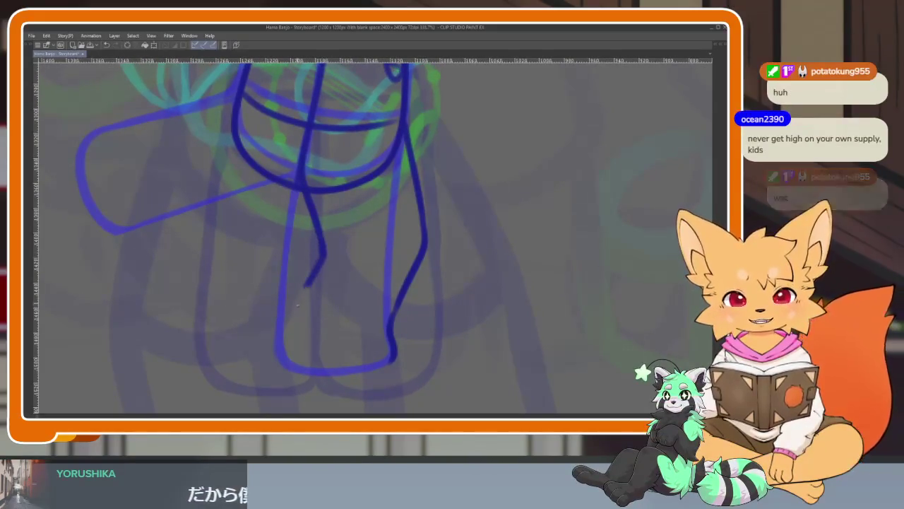
{"action": "mouse_move", "coordinate": [322, 256]}
{"action": "left_mouse_down"}
{"action": "mouse_move", "coordinate": [284, 366]}
{"action": "mouse_move", "coordinate": [390, 359]}
{"action": "mouse_move", "coordinate": [395, 345]}
{"action": "mouse_move", "coordinate": [282, 356]}
{"action": "mouse_move", "coordinate": [303, 299]}
{"action": "left_mouse_up"}
{"action": "key", "text": "ctrl+z"}
{"action": "scroll", "coordinate": [391, 240], "scroll_direction": "down", "scroll_amount": 1}
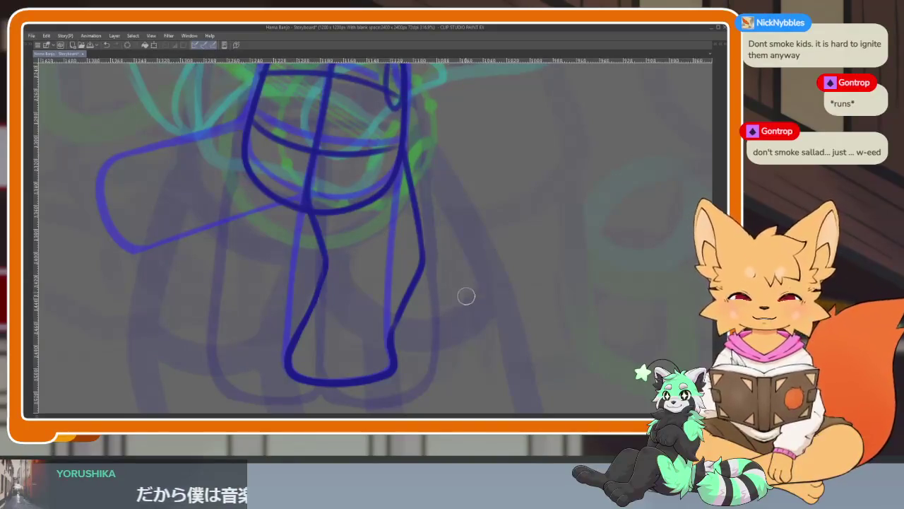
{"action": "scroll", "coordinate": [435, 298], "scroll_direction": "down", "scroll_amount": 2}
{"action": "scroll", "coordinate": [433, 324], "scroll_direction": "up", "scroll_amount": 2}
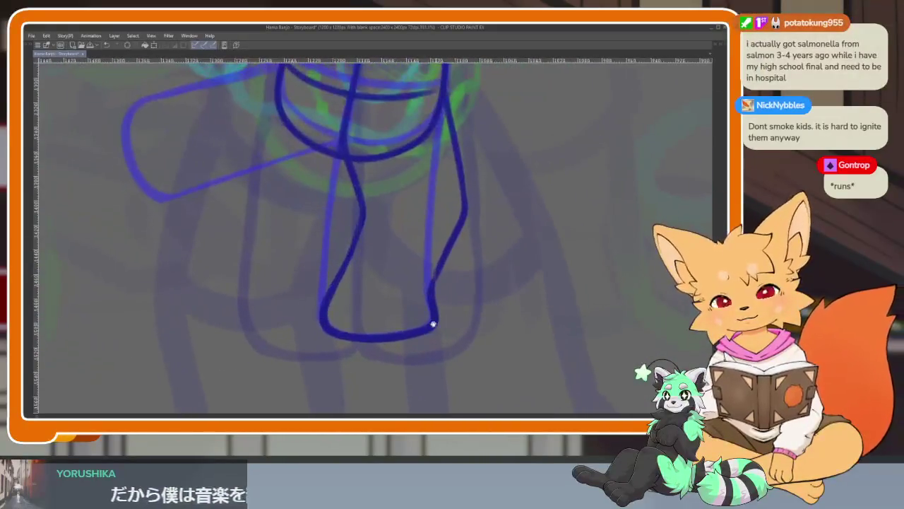
{"action": "scroll", "coordinate": [433, 323], "scroll_direction": "up", "scroll_amount": 2}
{"action": "scroll", "coordinate": [421, 346], "scroll_direction": "up", "scroll_amount": 1}
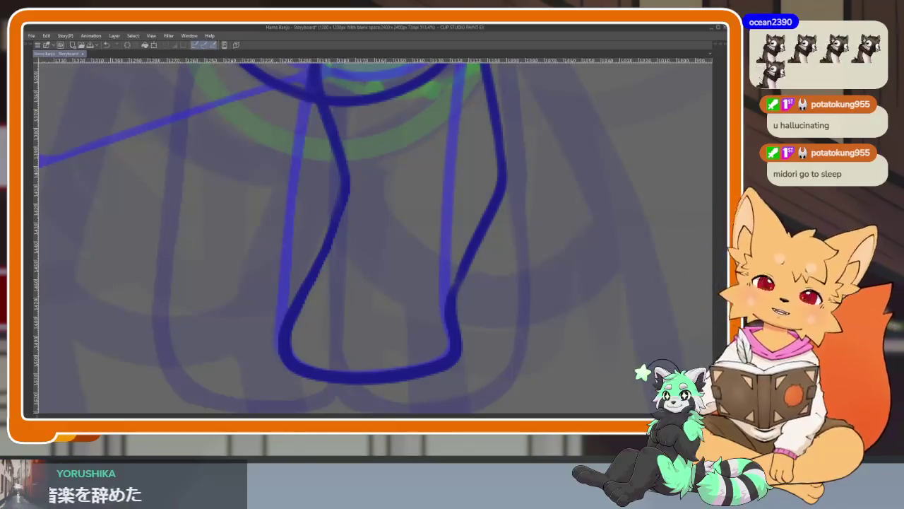
Test the brush, then extend the right leg line downward in dark blue.
{"action": "left_click_drag", "start_coordinate": [544, 285], "coordinate": [564, 278]}
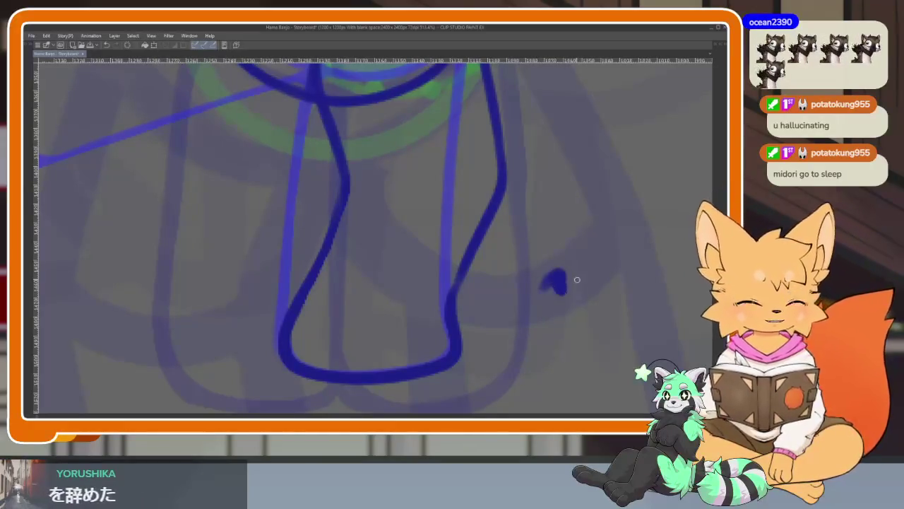
{"action": "mouse_move", "coordinate": [453, 346]}
{"action": "left_mouse_down"}
{"action": "mouse_move", "coordinate": [478, 283]}
{"action": "mouse_move", "coordinate": [445, 346]}
{"action": "mouse_move", "coordinate": [461, 357]}
{"action": "left_mouse_up"}
{"action": "left_click_drag", "start_coordinate": [504, 192], "coordinate": [487, 295]}
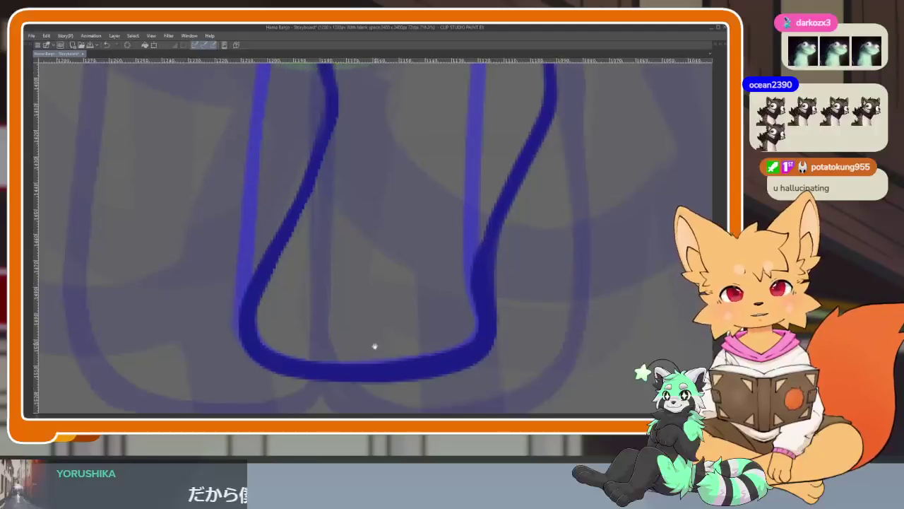
{"action": "left_click_drag", "start_coordinate": [373, 346], "coordinate": [264, 373]}
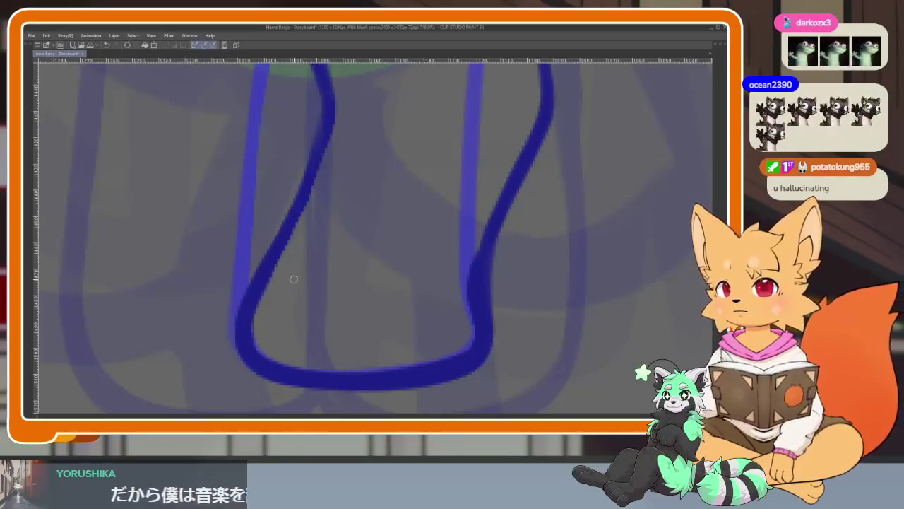
{"action": "left_click_drag", "start_coordinate": [413, 305], "coordinate": [366, 319]}
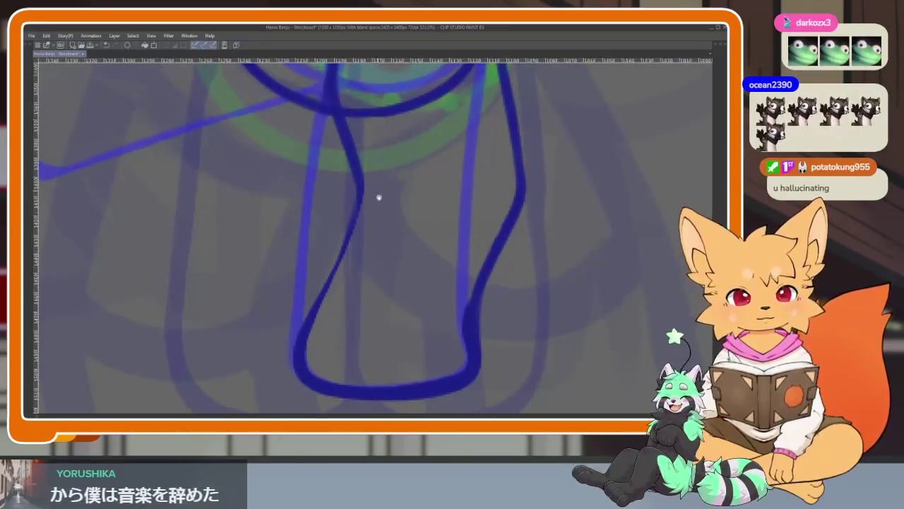
{"action": "scroll", "coordinate": [377, 196], "scroll_direction": "up", "scroll_amount": 1}
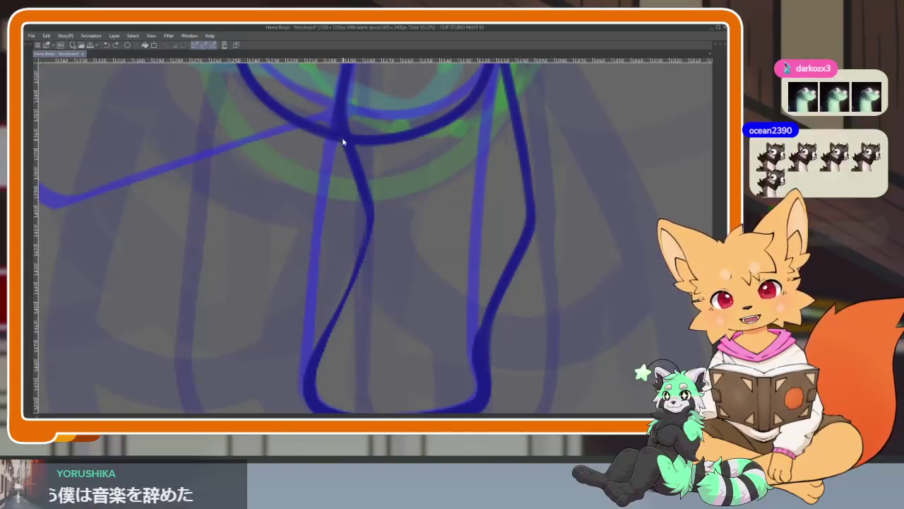
Darken the left and right leg lines in dark blue.
{"action": "mouse_move", "coordinate": [362, 252]}
{"action": "left_mouse_down"}
{"action": "mouse_move", "coordinate": [332, 310]}
{"action": "mouse_move", "coordinate": [318, 370]}
{"action": "left_mouse_up"}
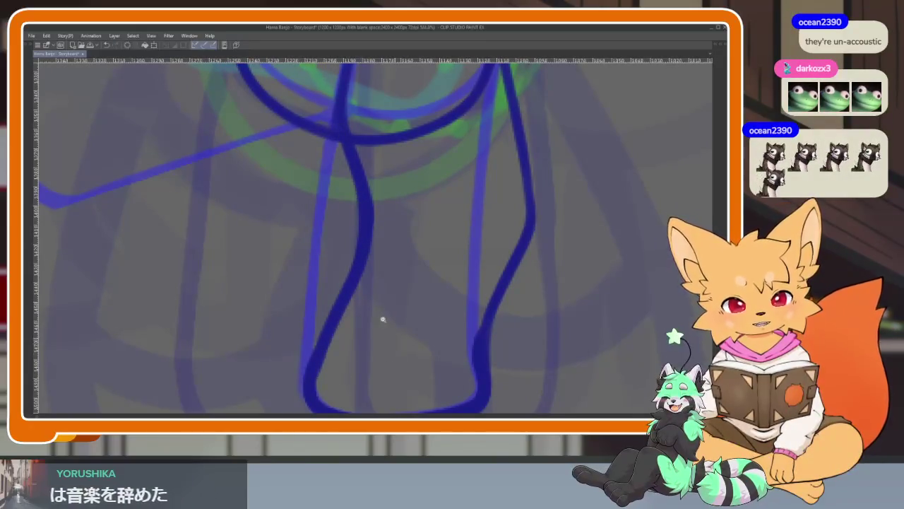
{"action": "scroll", "coordinate": [379, 317], "scroll_direction": "down", "scroll_amount": 4}
{"action": "scroll", "coordinate": [436, 306], "scroll_direction": "up", "scroll_amount": 3}
{"action": "scroll", "coordinate": [426, 327], "scroll_direction": "up", "scroll_amount": 1}
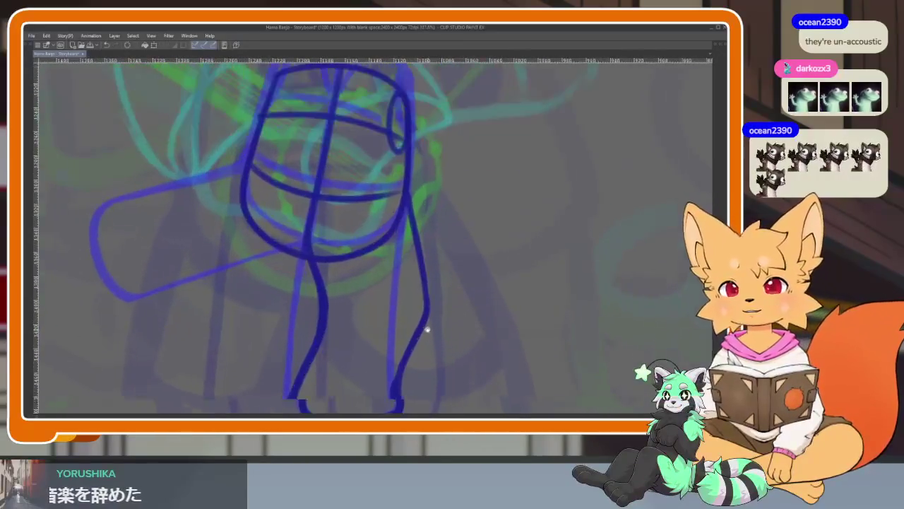
{"action": "scroll", "coordinate": [417, 329], "scroll_direction": "down", "scroll_amount": 1}
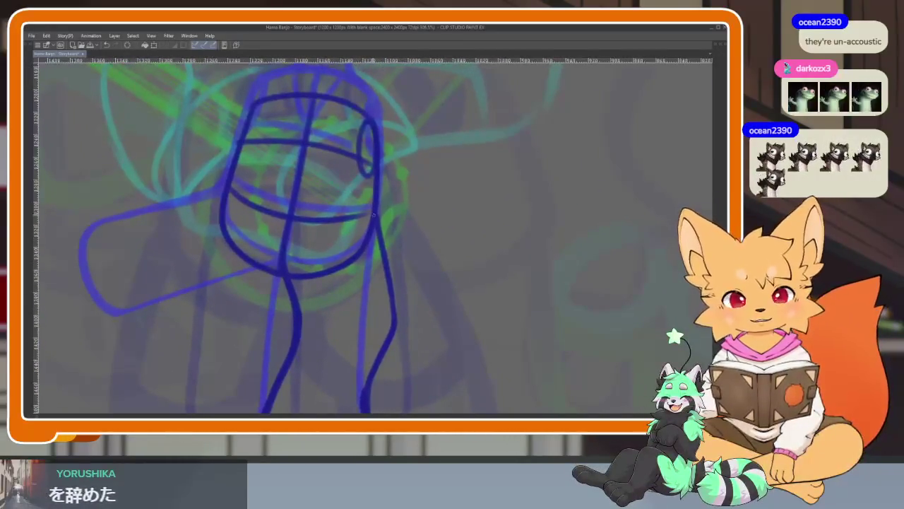
{"action": "left_click_drag", "start_coordinate": [376, 222], "coordinate": [388, 297]}
{"action": "left_click_drag", "start_coordinate": [410, 328], "coordinate": [417, 265]}
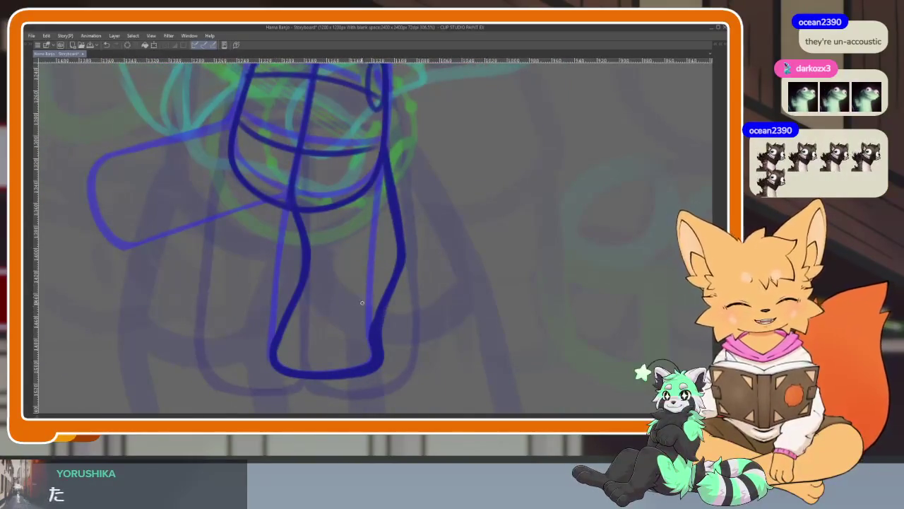
{"action": "scroll", "coordinate": [410, 337], "scroll_direction": "down", "scroll_amount": 2}
{"action": "scroll", "coordinate": [386, 354], "scroll_direction": "up", "scroll_amount": 1}
{"action": "scroll", "coordinate": [395, 364], "scroll_direction": "up", "scroll_amount": 1}
{"action": "scroll", "coordinate": [395, 364], "scroll_direction": "up", "scroll_amount": 1}
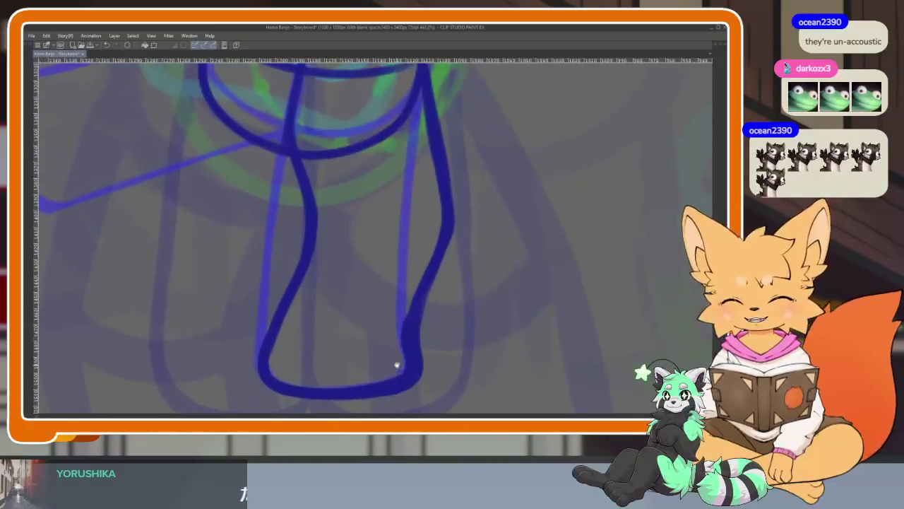
Retouch the bottom curve of the standing foot's outline.
{"action": "mouse_move", "coordinate": [403, 341]}
{"action": "left_mouse_down"}
{"action": "mouse_move", "coordinate": [390, 373]}
{"action": "mouse_move", "coordinate": [319, 383]}
{"action": "mouse_move", "coordinate": [277, 336]}
{"action": "left_mouse_up"}
{"action": "scroll", "coordinate": [434, 330], "scroll_direction": "up", "scroll_amount": 1}
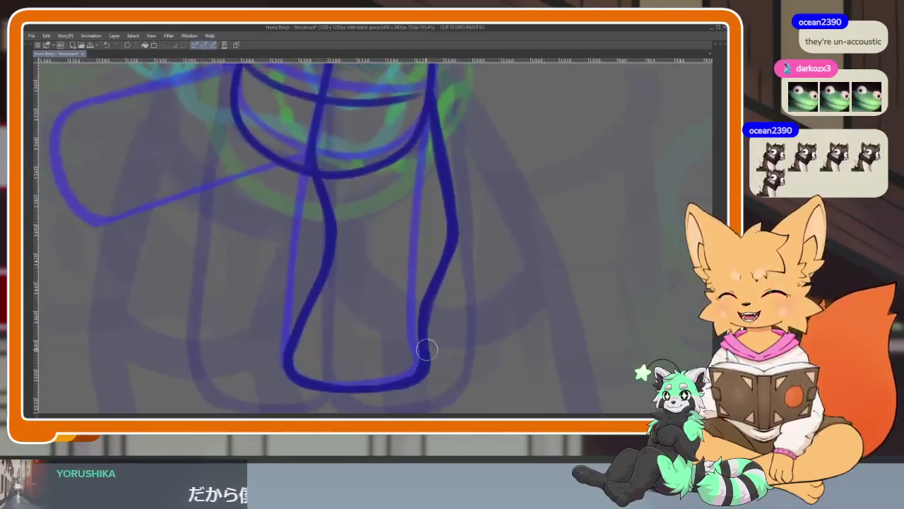
{"action": "scroll", "coordinate": [435, 330], "scroll_direction": "up", "scroll_amount": 1}
{"action": "scroll", "coordinate": [435, 330], "scroll_direction": "up", "scroll_amount": 1}
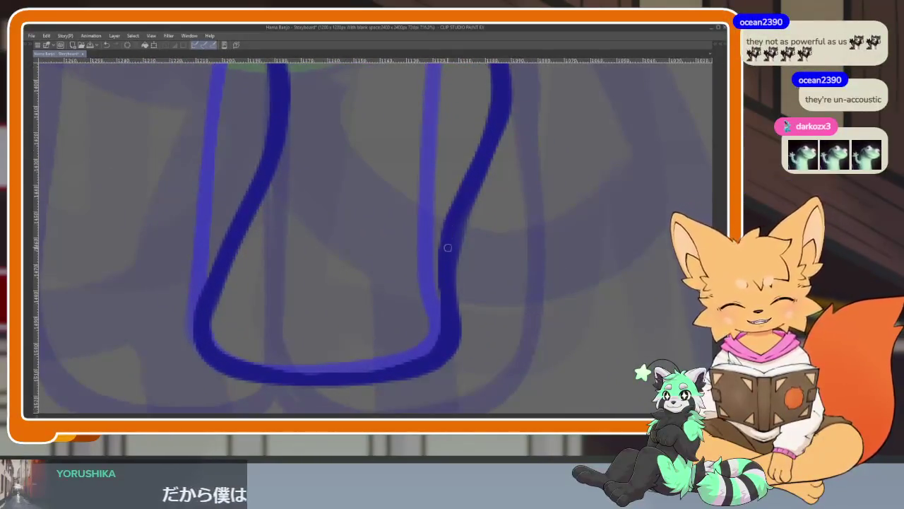
{"action": "scroll", "coordinate": [398, 306], "scroll_direction": "down", "scroll_amount": 5}
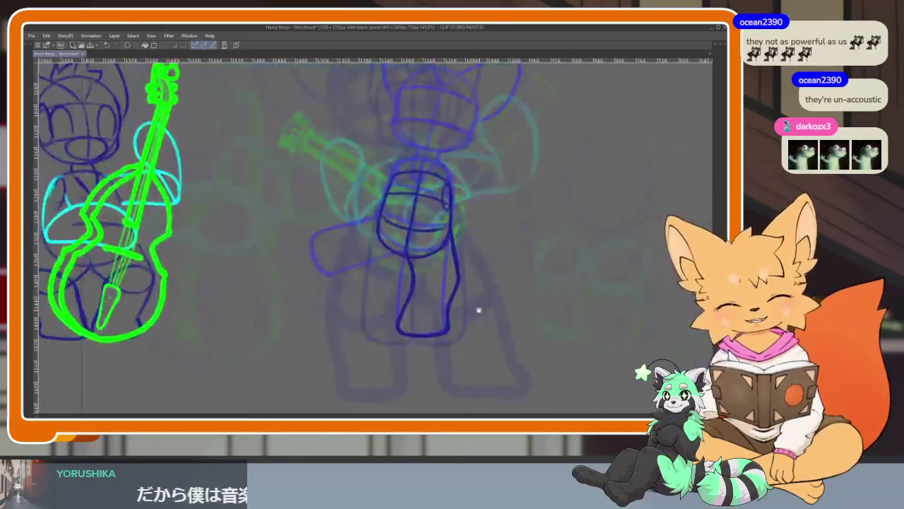
{"action": "scroll", "coordinate": [377, 293], "scroll_direction": "up", "scroll_amount": 1}
{"action": "scroll", "coordinate": [377, 299], "scroll_direction": "up", "scroll_amount": 2}
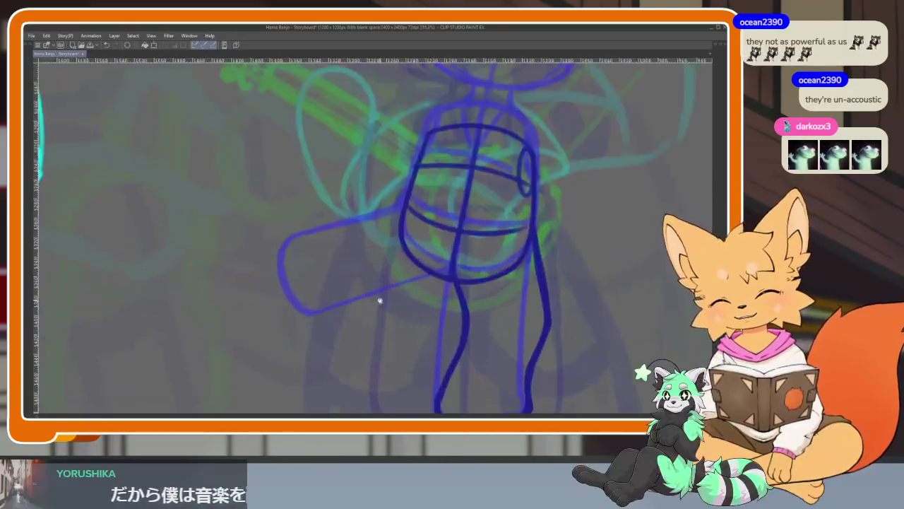
{"action": "scroll", "coordinate": [389, 293], "scroll_direction": "up", "scroll_amount": 1}
{"action": "scroll", "coordinate": [396, 307], "scroll_direction": "up", "scroll_amount": 1}
{"action": "scroll", "coordinate": [397, 302], "scroll_direction": "up", "scroll_amount": 1}
{"action": "scroll", "coordinate": [395, 305], "scroll_direction": "up", "scroll_amount": 1}
{"action": "scroll", "coordinate": [410, 269], "scroll_direction": "up", "scroll_amount": 1}
Draw the bent raised leg in dark blue, extending the stroke down into the foot.
{"action": "mouse_move", "coordinate": [429, 174]}
{"action": "left_mouse_down"}
{"action": "mouse_move", "coordinate": [339, 170]}
{"action": "mouse_move", "coordinate": [251, 300]}
{"action": "left_mouse_up"}
{"action": "left_click_drag", "start_coordinate": [250, 269], "coordinate": [243, 324]}
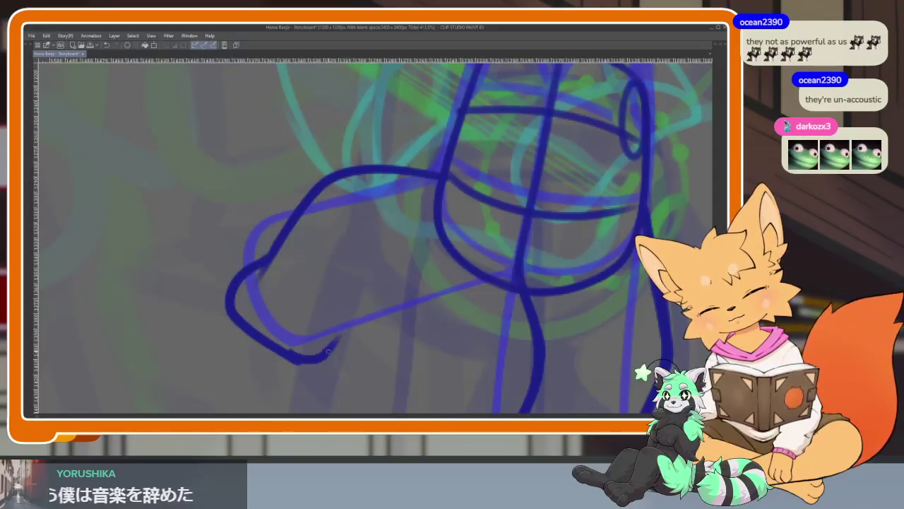
{"action": "scroll", "coordinate": [530, 291], "scroll_direction": "down", "scroll_amount": 4}
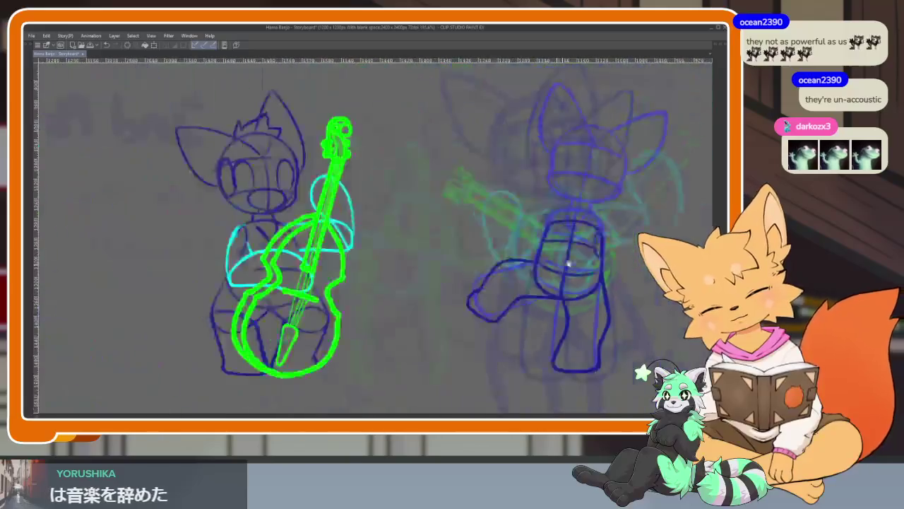
{"action": "scroll", "coordinate": [515, 311], "scroll_direction": "up", "scroll_amount": 3}
{"action": "scroll", "coordinate": [515, 311], "scroll_direction": "down", "scroll_amount": 2}
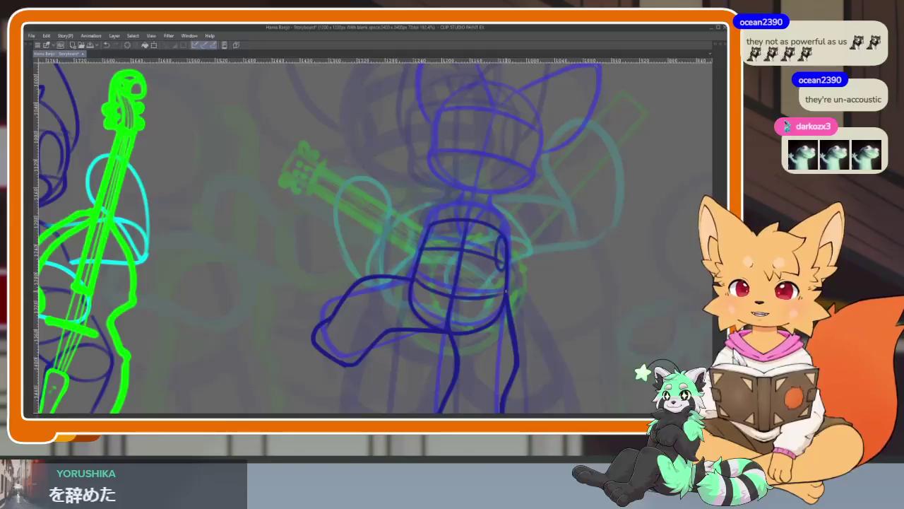
{"action": "key", "text": "Tab"}
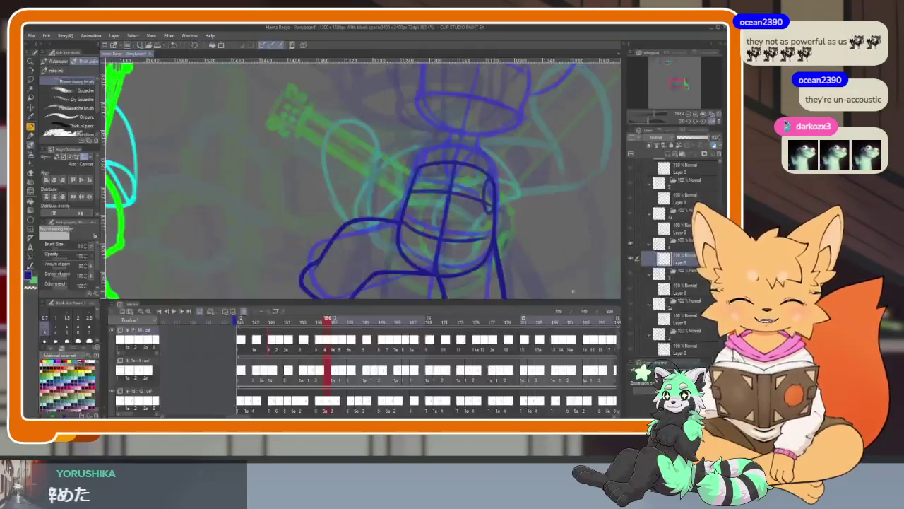
Scrub and play back the animation to check the redrawn leg, then hide the palettes.
{"action": "left_click_drag", "start_coordinate": [248, 323], "coordinate": [326, 326]}
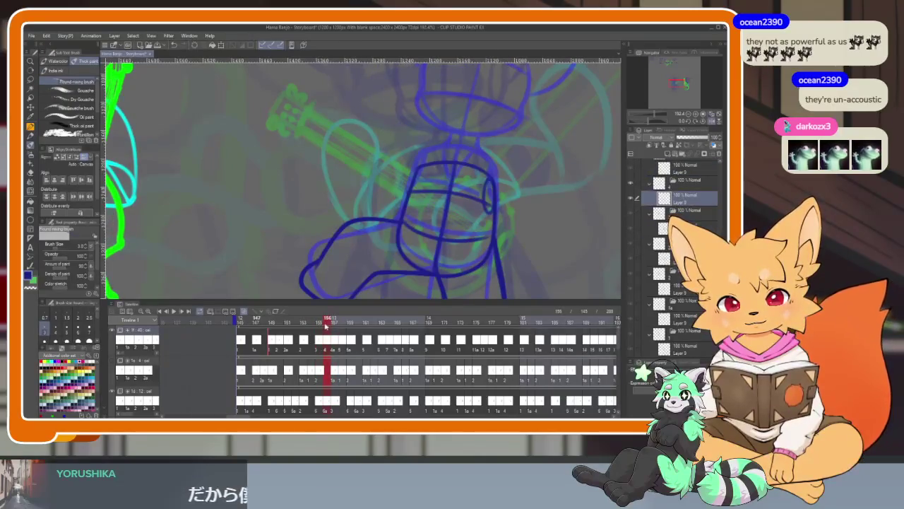
{"action": "key", "text": "Tab"}
{"action": "scroll", "coordinate": [484, 283], "scroll_direction": "down", "scroll_amount": 3}
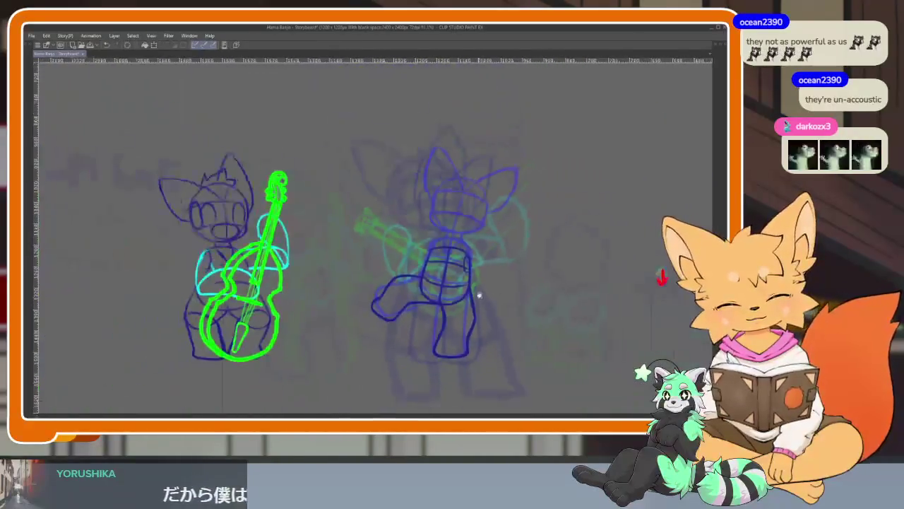
{"action": "key", "text": "space"}
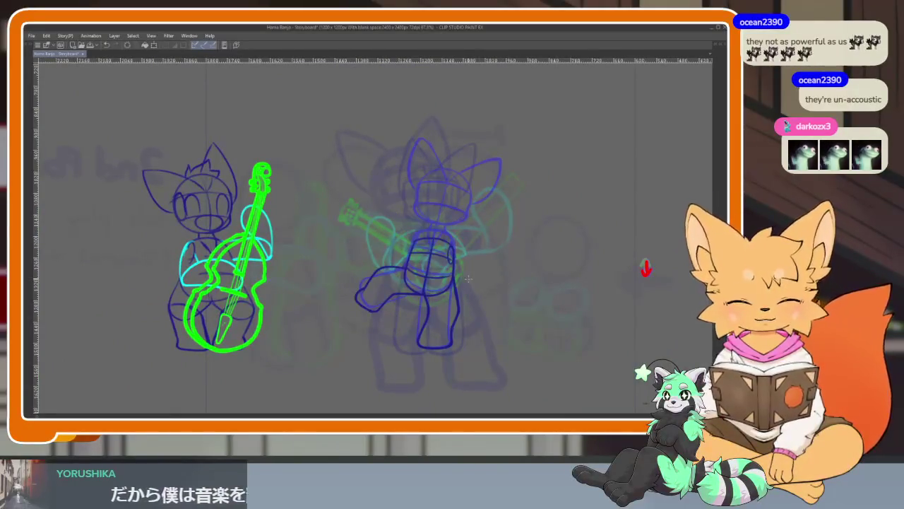
{"action": "key", "text": "Tab"}
{"action": "key", "text": "Tab"}
{"action": "scroll", "coordinate": [424, 282], "scroll_direction": "up", "scroll_amount": 3}
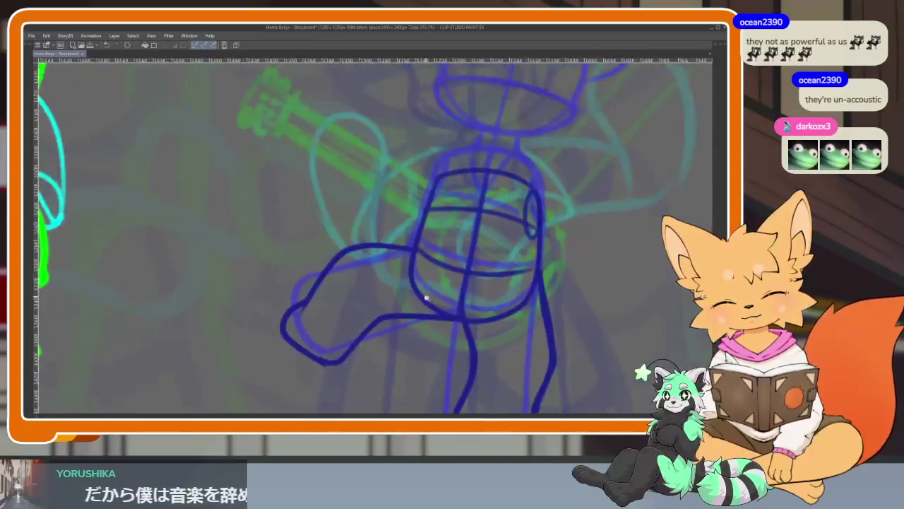
{"action": "scroll", "coordinate": [424, 283], "scroll_direction": "up", "scroll_amount": 3}
{"action": "key", "text": "Tab"}
{"action": "key", "text": "Tab"}
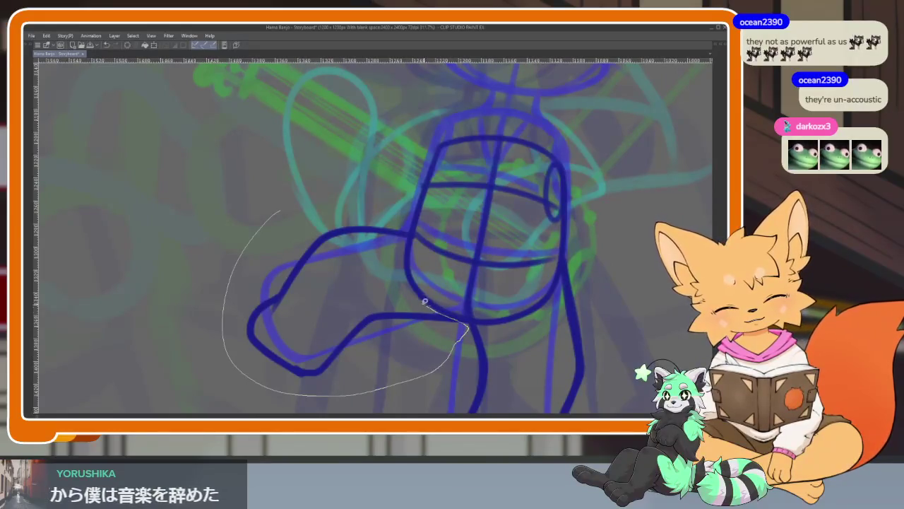
Lasso the raised leg, scale it slightly smaller and nudge it to the right.
{"action": "left_click_drag", "start_coordinate": [406, 210], "coordinate": [239, 277]}
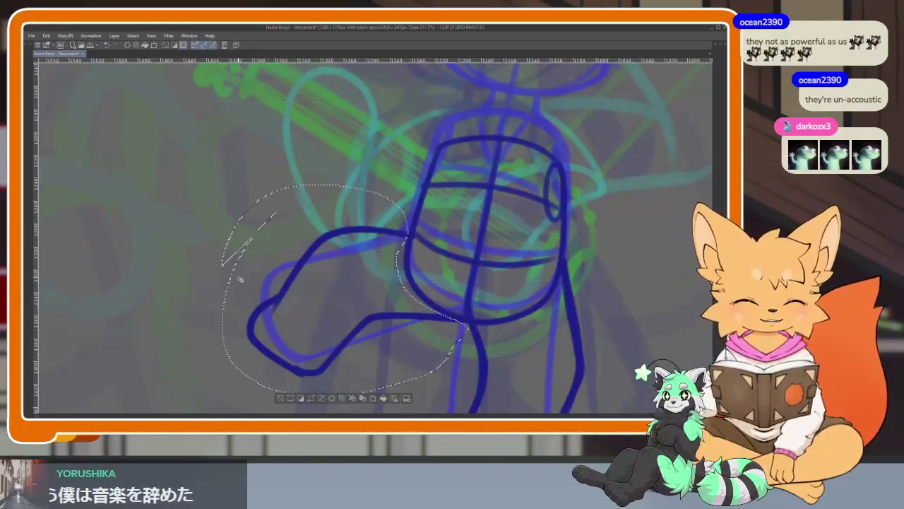
{"action": "key", "text": "ctrl+t"}
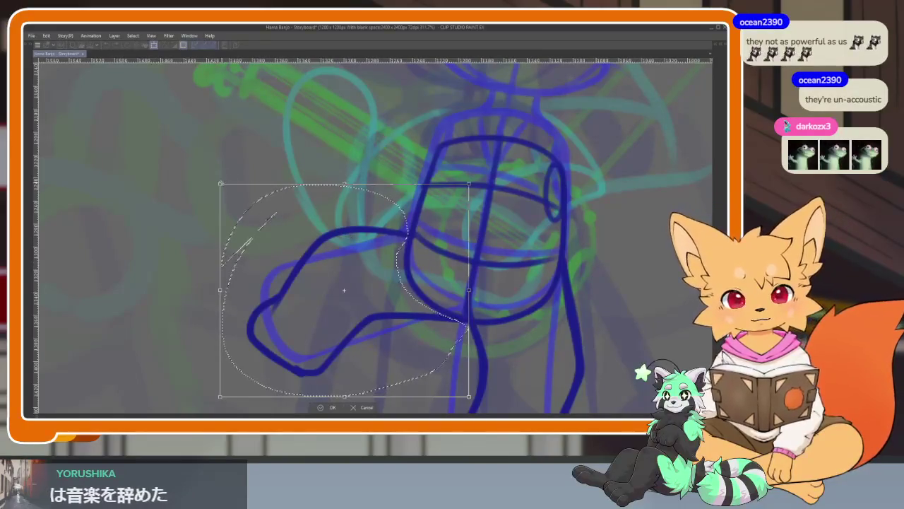
{"action": "left_click_drag", "start_coordinate": [220, 184], "coordinate": [228, 191]}
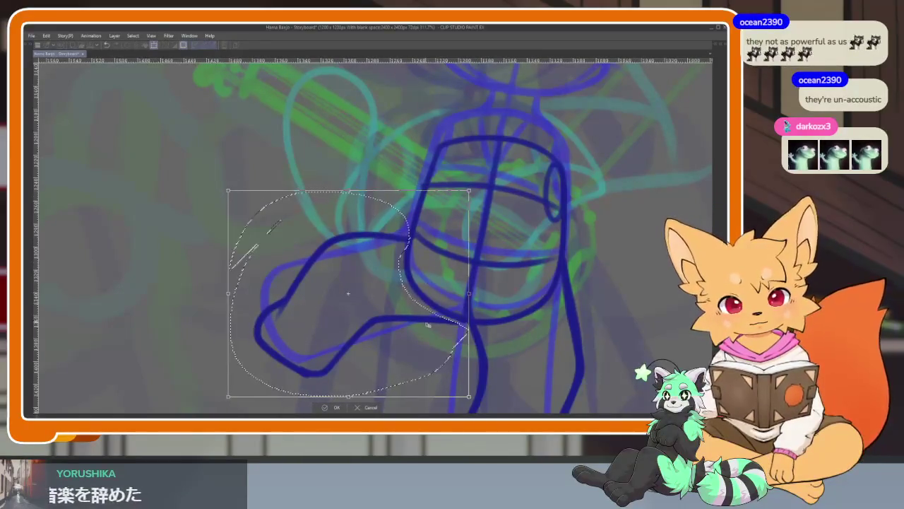
{"action": "left_click_drag", "start_coordinate": [427, 325], "coordinate": [430, 327]}
{"action": "left_click", "coordinate": [339, 408]}
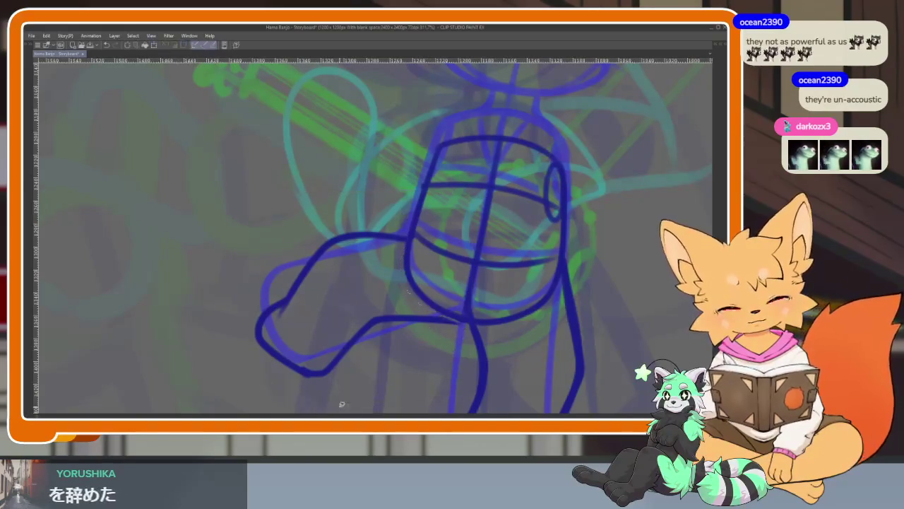
{"action": "scroll", "coordinate": [471, 305], "scroll_direction": "down", "scroll_amount": 5}
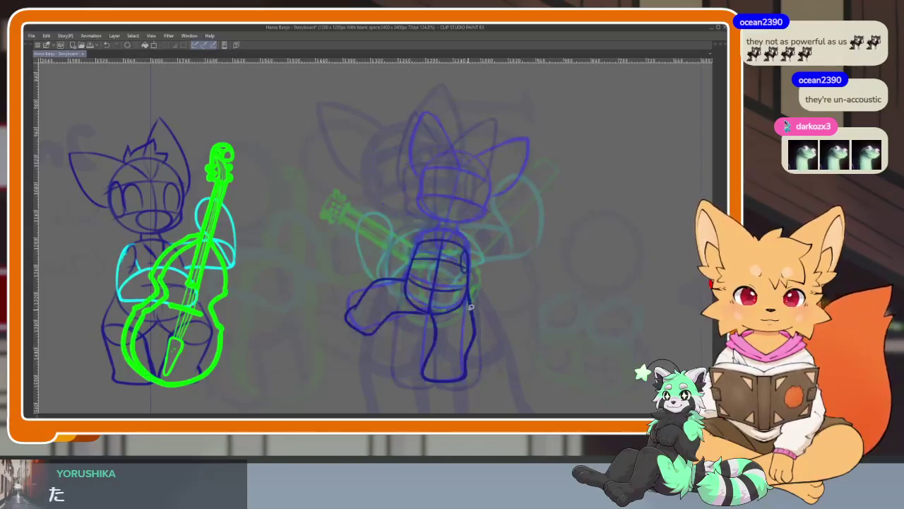
{"action": "scroll", "coordinate": [513, 277], "scroll_direction": "up", "scroll_amount": 1}
Draw a large dark-blue circle over the banjo player's head as its construction.
{"action": "scroll", "coordinate": [513, 278], "scroll_direction": "up", "scroll_amount": 2}
{"action": "scroll", "coordinate": [513, 277], "scroll_direction": "up", "scroll_amount": 1}
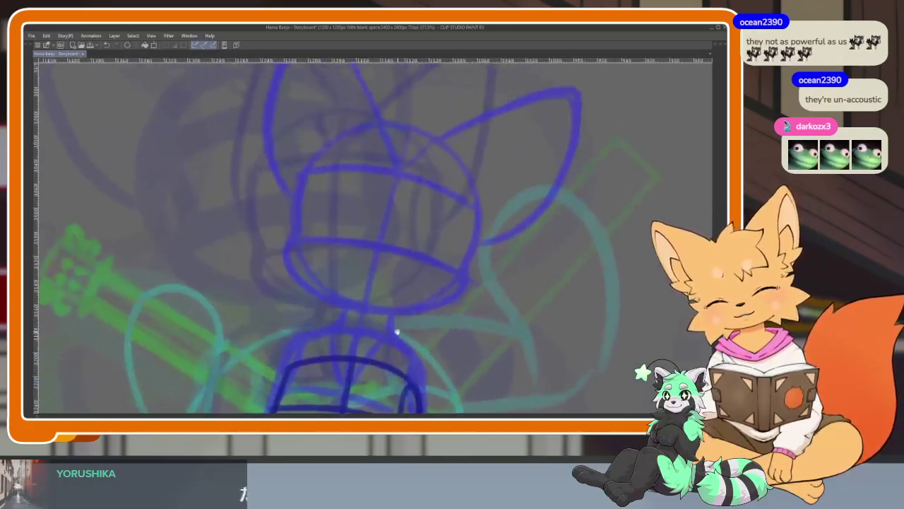
{"action": "scroll", "coordinate": [513, 279], "scroll_direction": "up", "scroll_amount": 1}
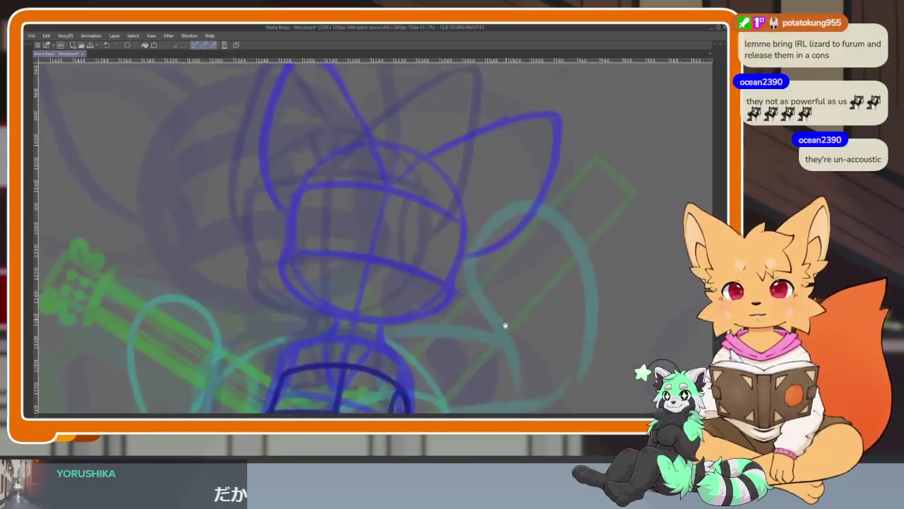
{"action": "scroll", "coordinate": [504, 323], "scroll_direction": "down", "scroll_amount": 1}
{"action": "scroll", "coordinate": [510, 311], "scroll_direction": "down", "scroll_amount": 1}
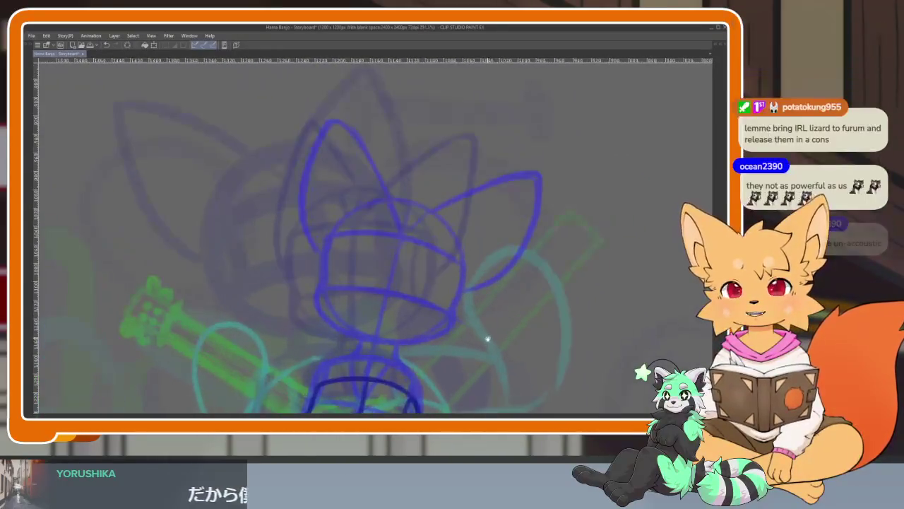
{"action": "scroll", "coordinate": [462, 361], "scroll_direction": "up", "scroll_amount": 1}
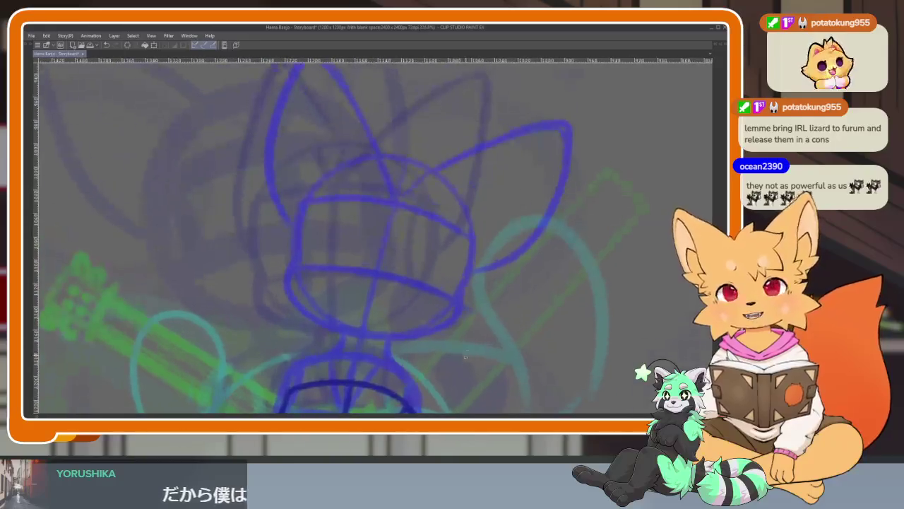
{"action": "key", "text": "Tab"}
{"action": "key", "text": "Tab"}
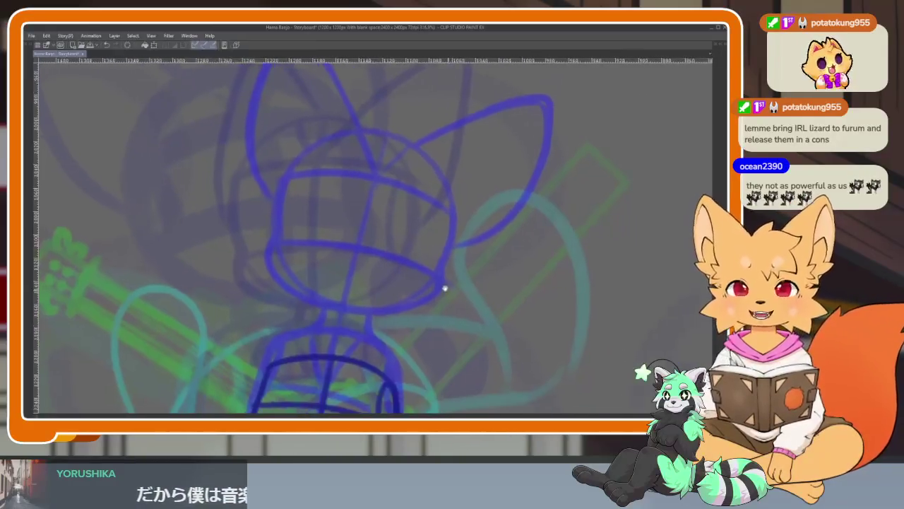
{"action": "scroll", "coordinate": [445, 322], "scroll_direction": "up", "scroll_amount": 1}
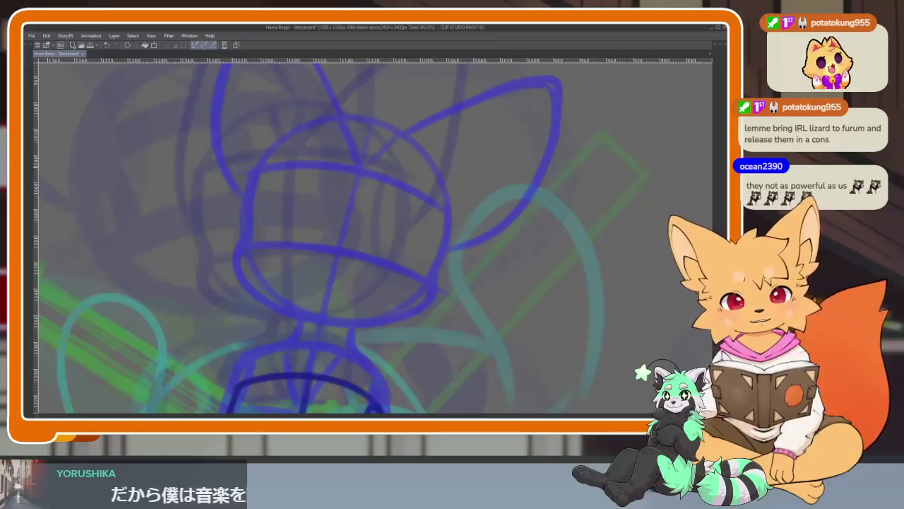
{"action": "left_click_drag", "start_coordinate": [269, 200], "coordinate": [447, 358]}
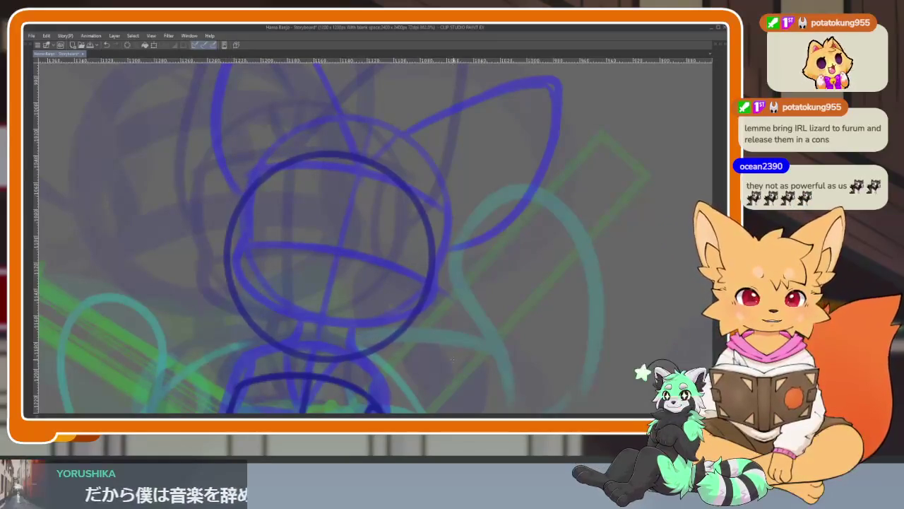
{"action": "scroll", "coordinate": [456, 359], "scroll_direction": "down", "scroll_amount": 5}
{"action": "scroll", "coordinate": [454, 354], "scroll_direction": "up", "scroll_amount": 4}
{"action": "scroll", "coordinate": [454, 354], "scroll_direction": "up", "scroll_amount": 1}
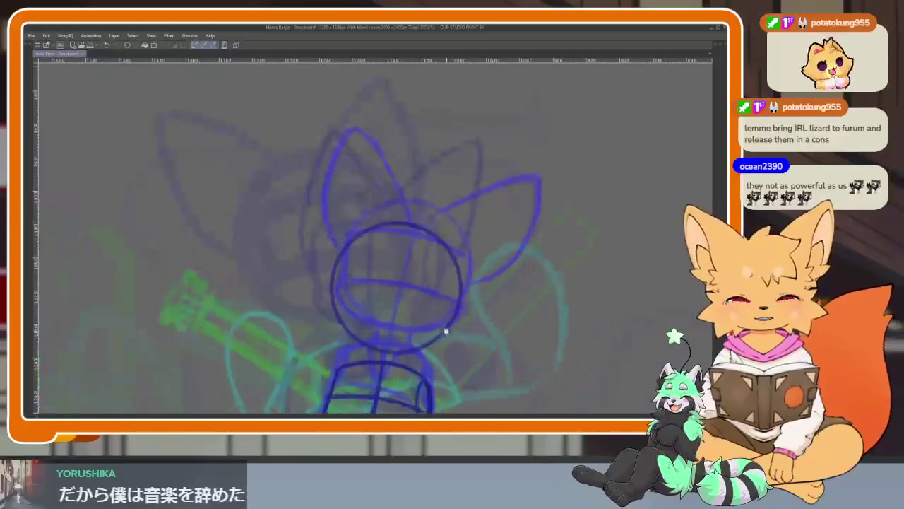
{"action": "key", "text": "Tab"}
{"action": "key", "text": "Tab"}
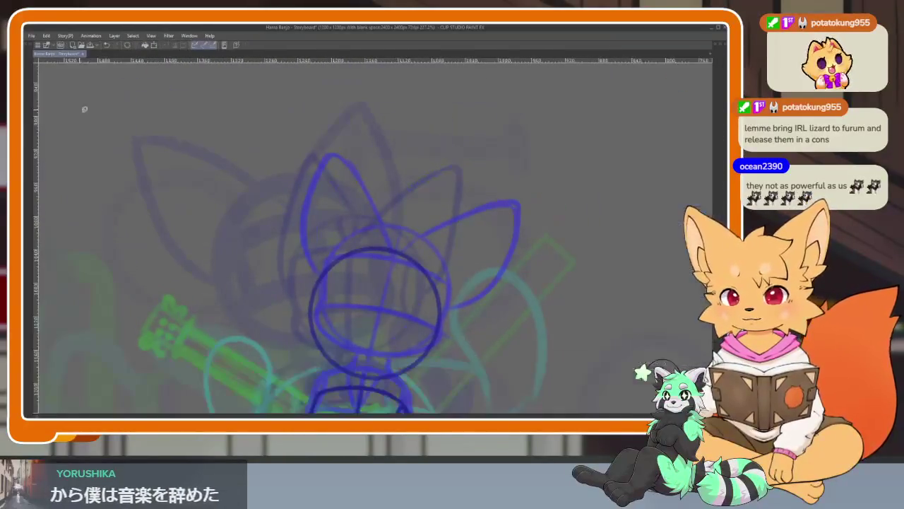
Lasso-select the head circle and nudge it slightly to the right.
{"action": "key", "text": "m"}
{"action": "left_click_drag", "start_coordinate": [305, 223], "coordinate": [301, 224]}
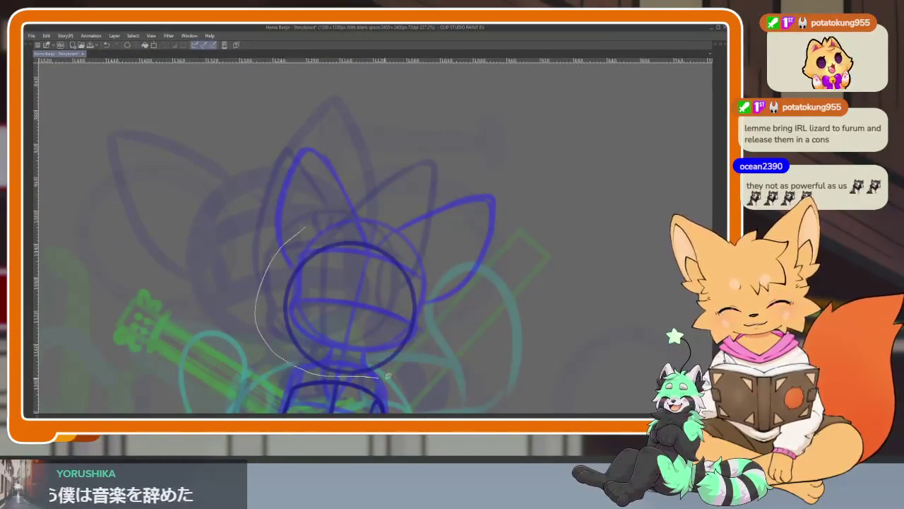
{"action": "left_click_drag", "start_coordinate": [422, 365], "coordinate": [426, 365]}
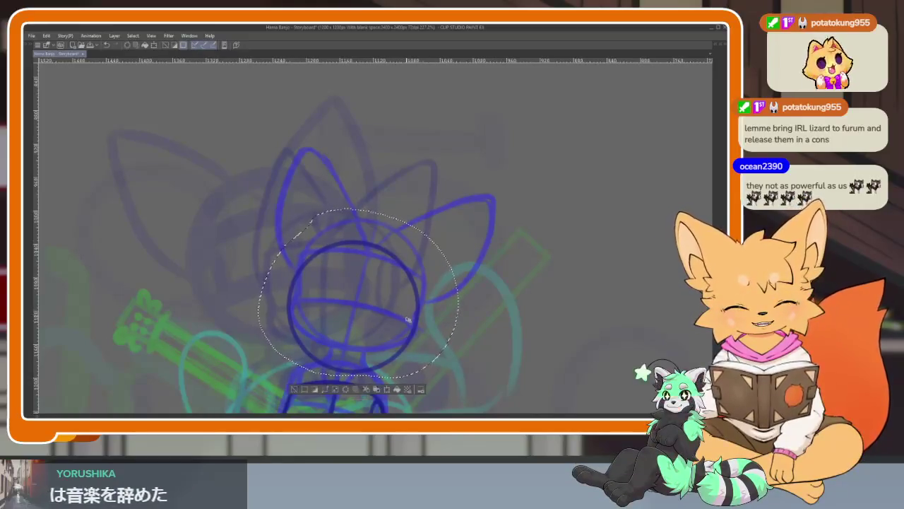
{"action": "key", "text": "ctrl+d"}
Zoom in and rotate to the head, then draw a long dark-blue line across the sphere.
{"action": "scroll", "coordinate": [424, 353], "scroll_direction": "up", "scroll_amount": 2}
{"action": "scroll", "coordinate": [441, 297], "scroll_direction": "up", "scroll_amount": 2}
{"action": "scroll", "coordinate": [447, 304], "scroll_direction": "up", "scroll_amount": 2}
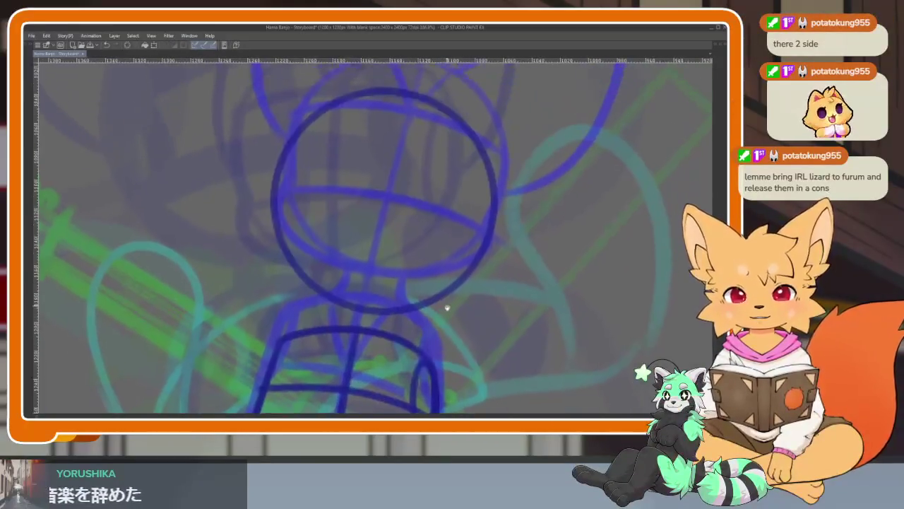
{"action": "scroll", "coordinate": [442, 315], "scroll_direction": "up", "scroll_amount": 2}
{"action": "scroll", "coordinate": [434, 329], "scroll_direction": "up", "scroll_amount": 2}
{"action": "scroll", "coordinate": [433, 347], "scroll_direction": "up", "scroll_amount": 2}
{"action": "scroll", "coordinate": [424, 356], "scroll_direction": "up", "scroll_amount": 2}
{"action": "scroll", "coordinate": [402, 248], "scroll_direction": "up", "scroll_amount": 1}
{"action": "left_click_drag", "start_coordinate": [402, 247], "coordinate": [426, 195]}
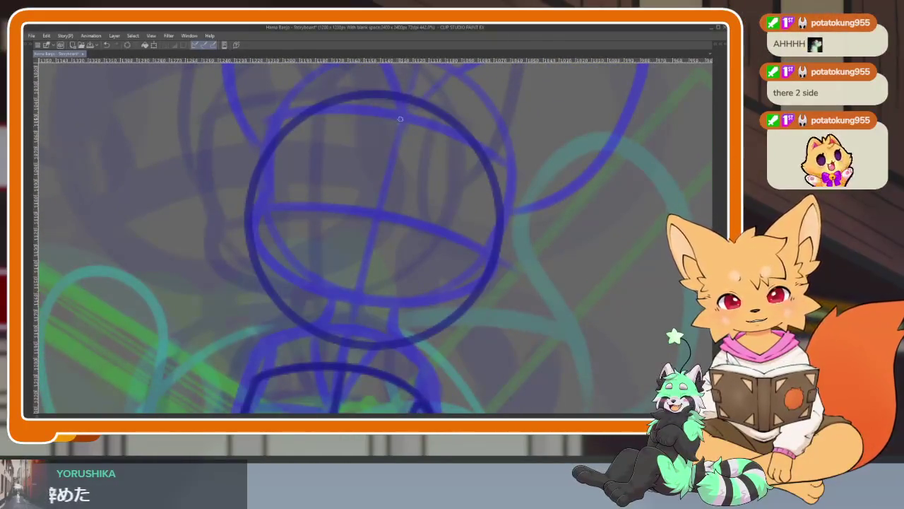
{"action": "left_click_drag", "start_coordinate": [522, 218], "coordinate": [329, 360]}
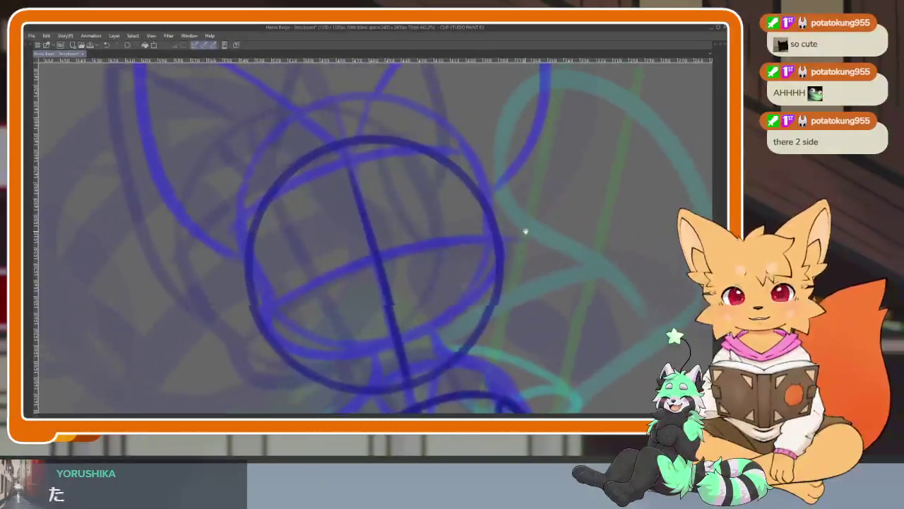
{"action": "left_click_drag", "start_coordinate": [421, 310], "coordinate": [482, 292]}
{"action": "key", "text": "ctrl+z"}
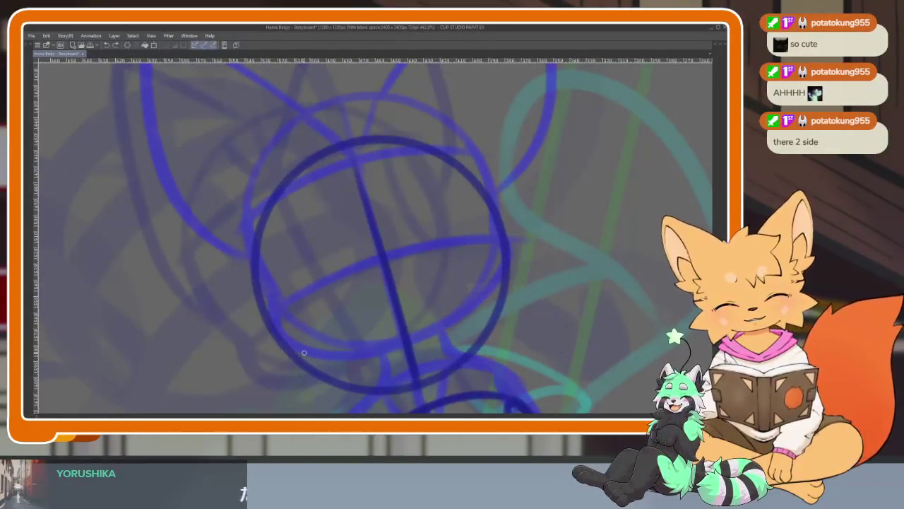
{"action": "left_click_drag", "start_coordinate": [291, 358], "coordinate": [498, 283]}
Add a curved guideline and trace both sides of the head circle in dark blue.
{"action": "left_click_drag", "start_coordinate": [247, 267], "coordinate": [468, 177]}
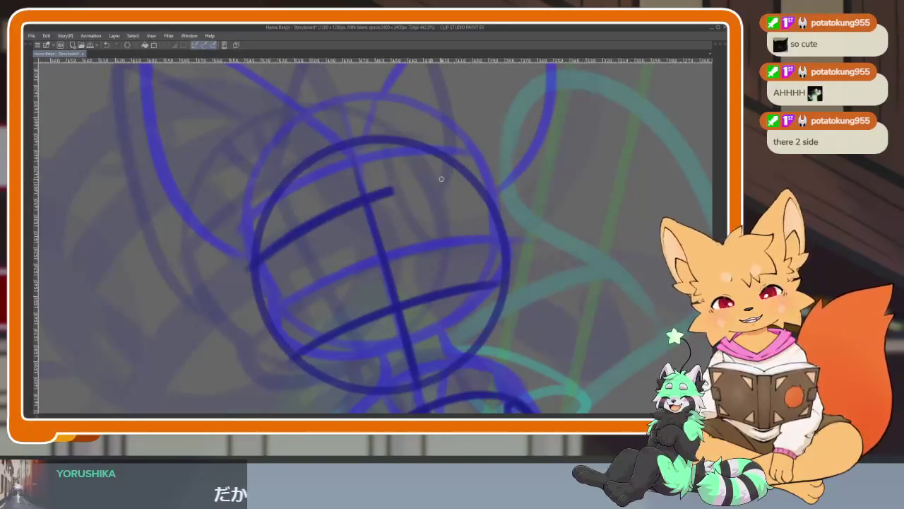
{"action": "left_click_drag", "start_coordinate": [256, 243], "coordinate": [380, 393]}
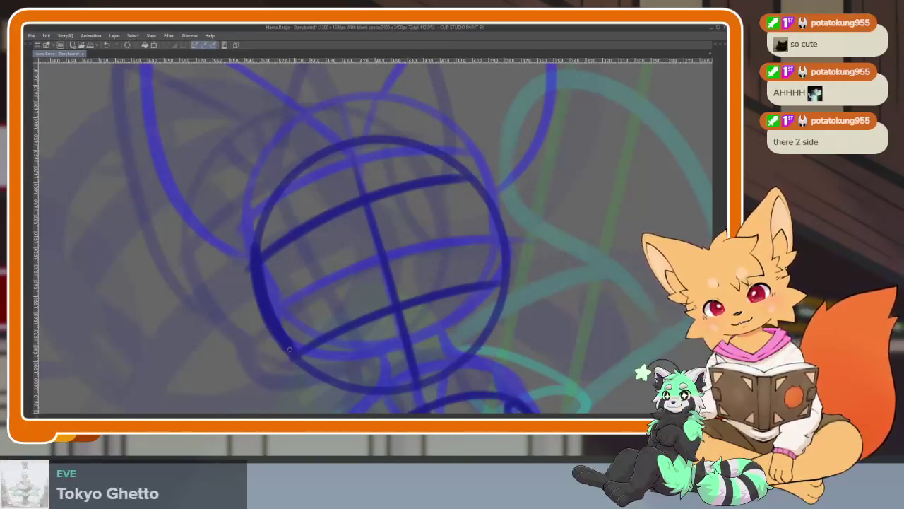
{"action": "mouse_move", "coordinate": [467, 173]}
{"action": "left_mouse_down"}
{"action": "mouse_move", "coordinate": [512, 292]}
{"action": "mouse_move", "coordinate": [416, 387]}
{"action": "mouse_move", "coordinate": [373, 290]}
{"action": "left_mouse_up"}
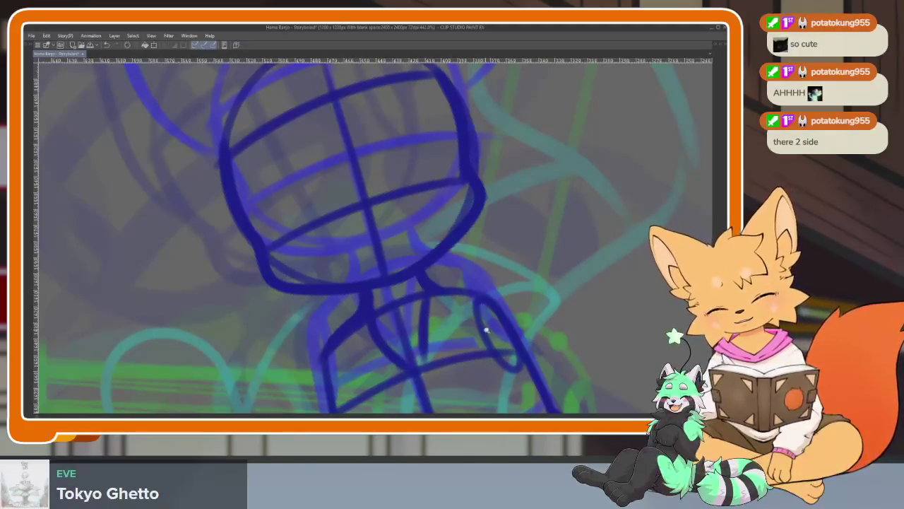
{"action": "key", "text": "ctrl+alt+0"}
{"action": "key", "text": "Tab"}
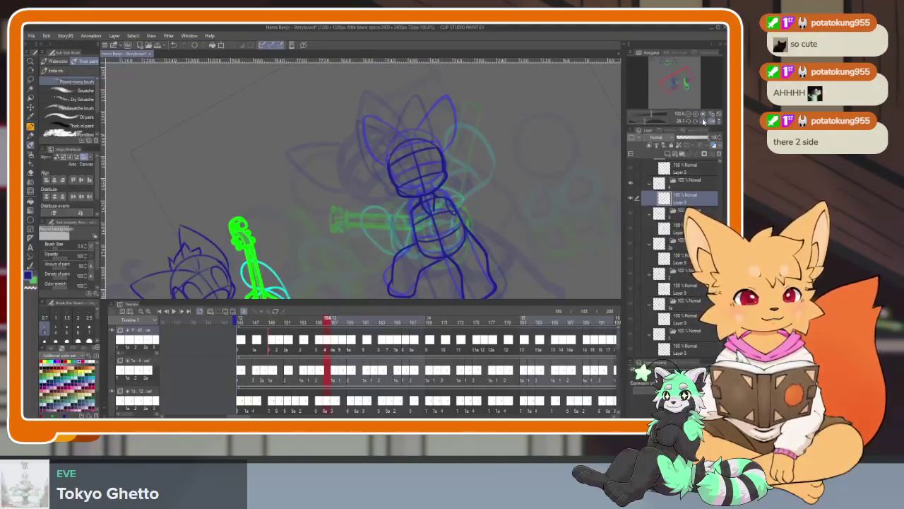
Zoom in on the head top and draw a dark-blue V inside the sphere.
{"action": "key", "text": "Tab"}
{"action": "scroll", "coordinate": [586, 343], "scroll_direction": "down", "scroll_amount": 1}
{"action": "scroll", "coordinate": [396, 318], "scroll_direction": "up", "scroll_amount": 3}
{"action": "scroll", "coordinate": [383, 344], "scroll_direction": "up", "scroll_amount": 2}
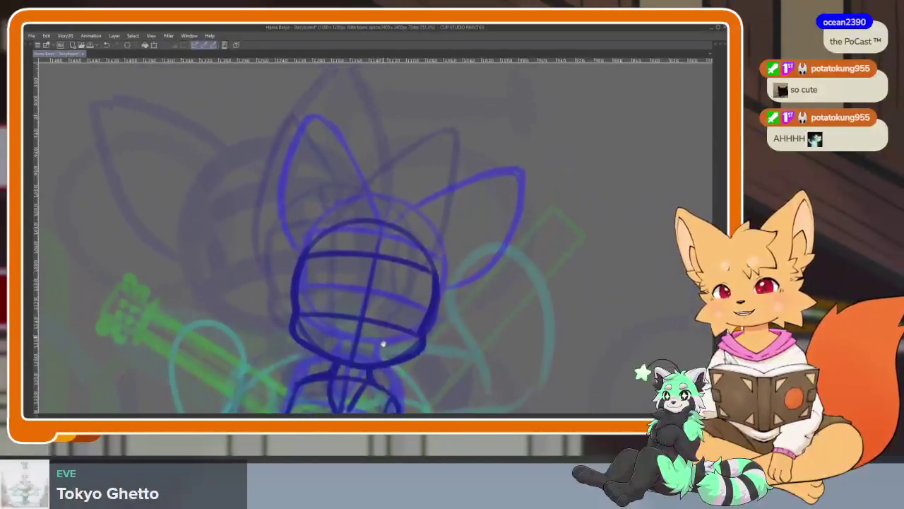
{"action": "scroll", "coordinate": [382, 344], "scroll_direction": "down", "scroll_amount": 1}
{"action": "scroll", "coordinate": [407, 334], "scroll_direction": "up", "scroll_amount": 1}
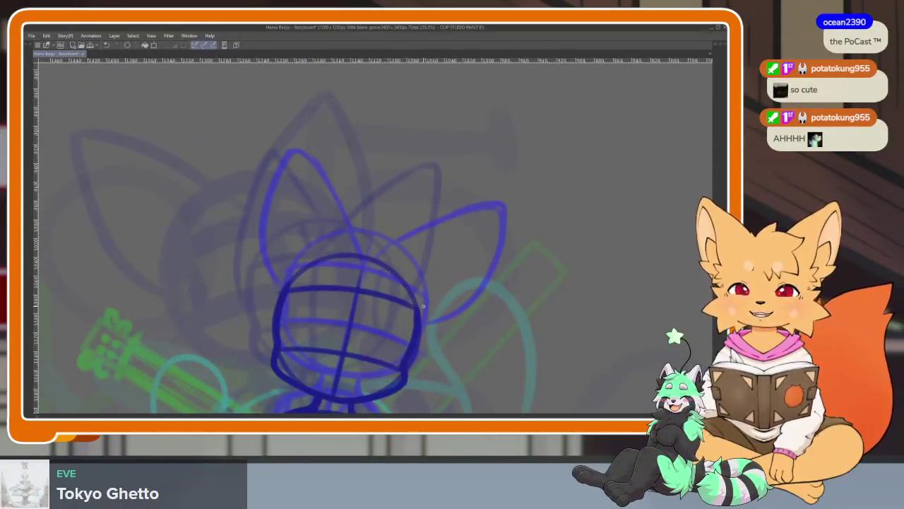
{"action": "scroll", "coordinate": [395, 314], "scroll_direction": "up", "scroll_amount": 1}
{"action": "scroll", "coordinate": [352, 321], "scroll_direction": "up", "scroll_amount": 1}
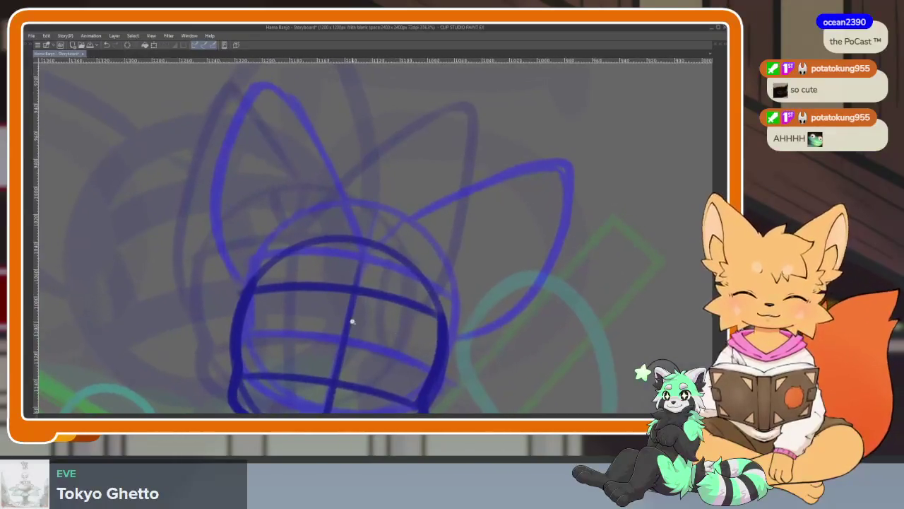
{"action": "scroll", "coordinate": [352, 322], "scroll_direction": "up", "scroll_amount": 1}
{"action": "left_click_drag", "start_coordinate": [332, 214], "coordinate": [357, 272]}
{"action": "left_click_drag", "start_coordinate": [403, 239], "coordinate": [362, 287]}
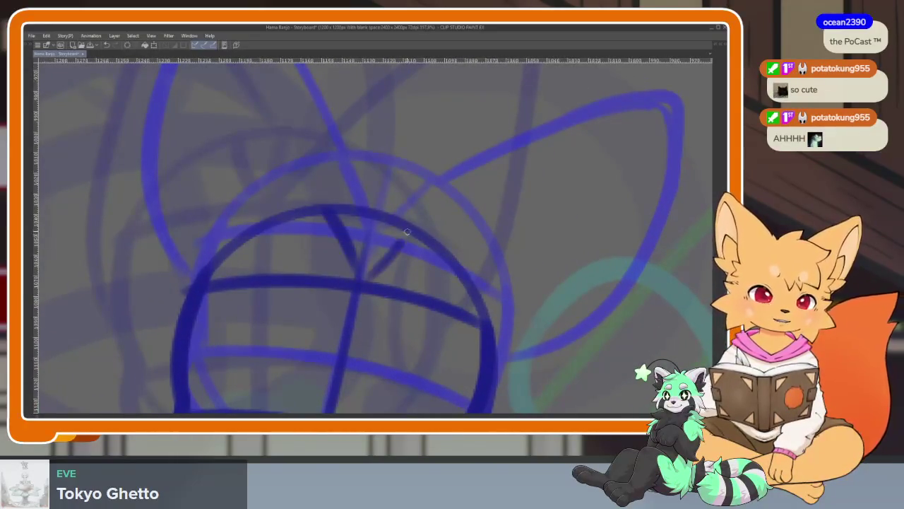
Pan along the head and zoom out to review the new V mark.
{"action": "scroll", "coordinate": [434, 268], "scroll_direction": "down", "scroll_amount": 1}
{"action": "left_click_drag", "start_coordinate": [445, 281], "coordinate": [396, 275]}
{"action": "left_click_drag", "start_coordinate": [450, 311], "coordinate": [425, 293]}
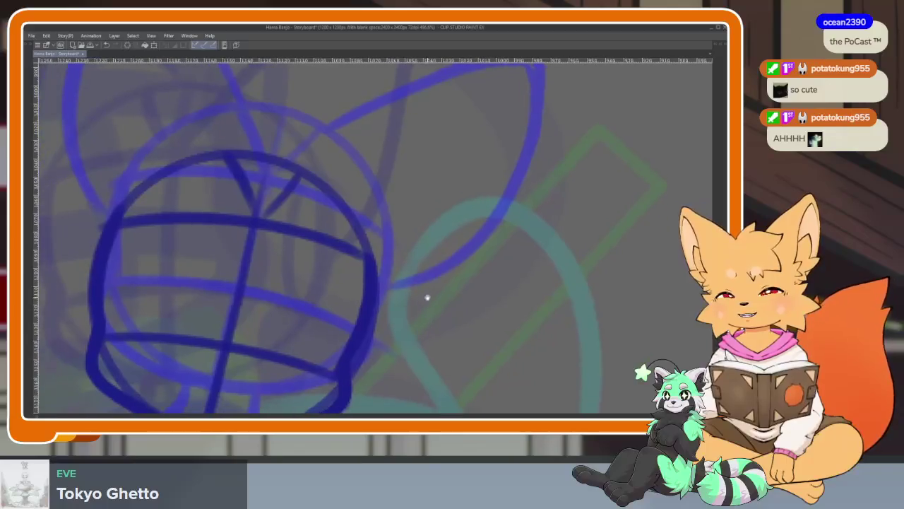
{"action": "scroll", "coordinate": [426, 297], "scroll_direction": "down", "scroll_amount": 3}
{"action": "scroll", "coordinate": [412, 313], "scroll_direction": "down", "scroll_amount": 2}
{"action": "scroll", "coordinate": [412, 333], "scroll_direction": "down", "scroll_amount": 1}
{"action": "scroll", "coordinate": [407, 339], "scroll_direction": "down", "scroll_amount": 1}
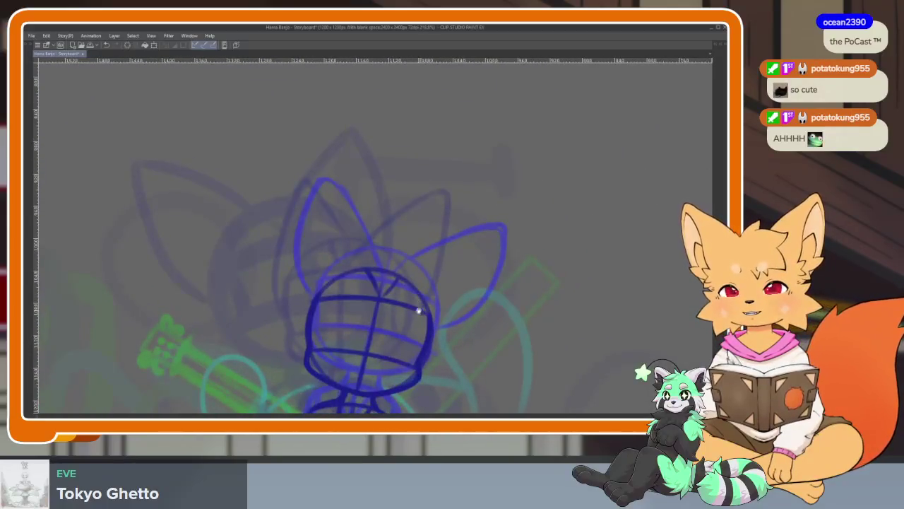
{"action": "scroll", "coordinate": [417, 309], "scroll_direction": "down", "scroll_amount": 1}
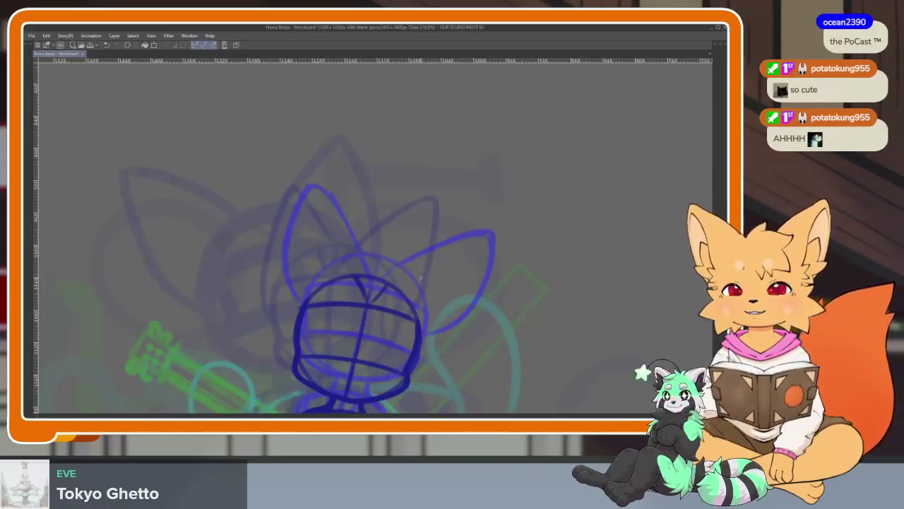
{"action": "scroll", "coordinate": [386, 318], "scroll_direction": "up", "scroll_amount": 1}
{"action": "scroll", "coordinate": [391, 328], "scroll_direction": "down", "scroll_amount": 1}
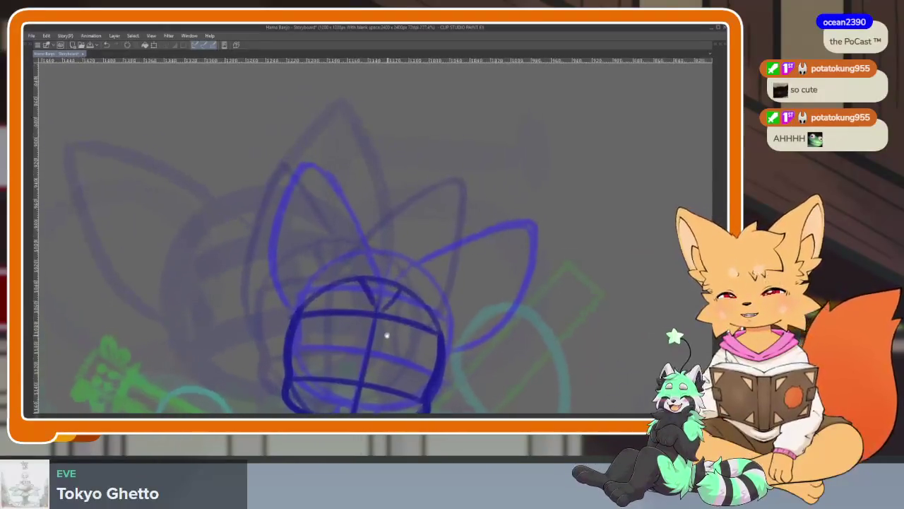
{"action": "scroll", "coordinate": [384, 333], "scroll_direction": "down", "scroll_amount": 1}
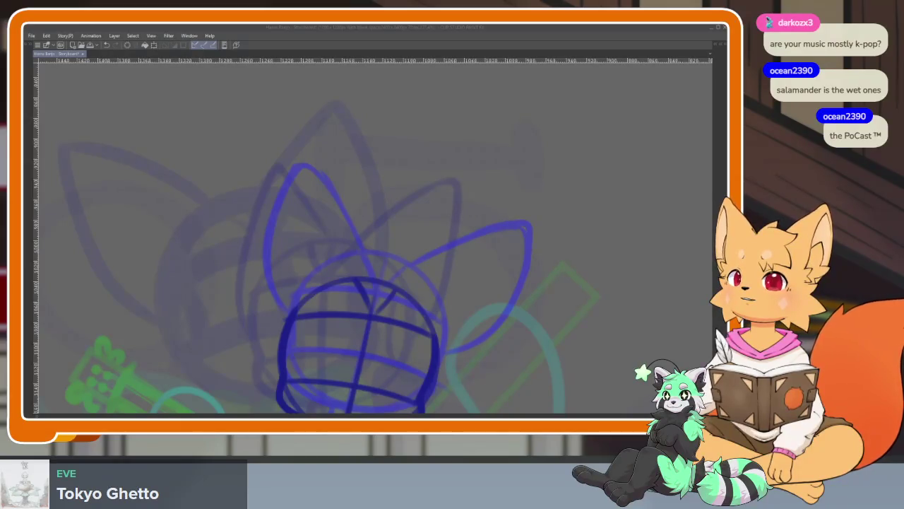
{"action": "left_click", "coordinate": [521, 258]}
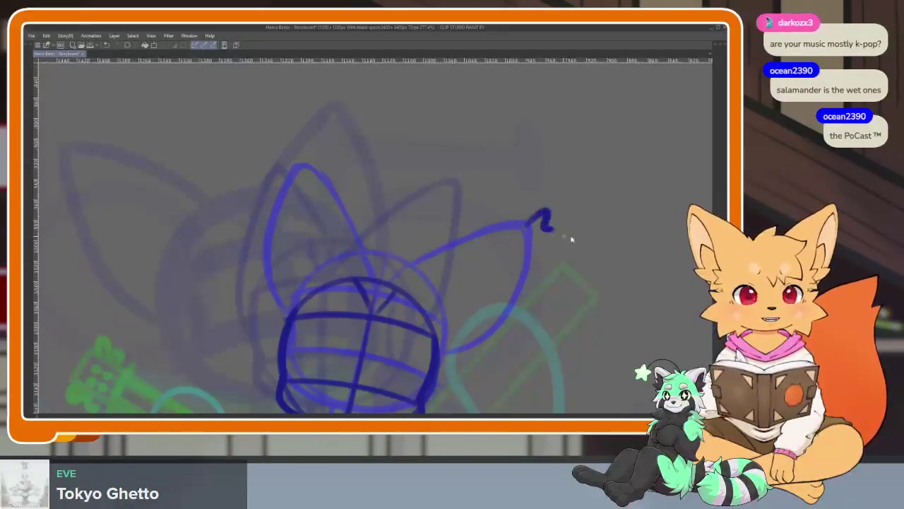
{"action": "scroll", "coordinate": [586, 256], "scroll_direction": "up", "scroll_amount": 3}
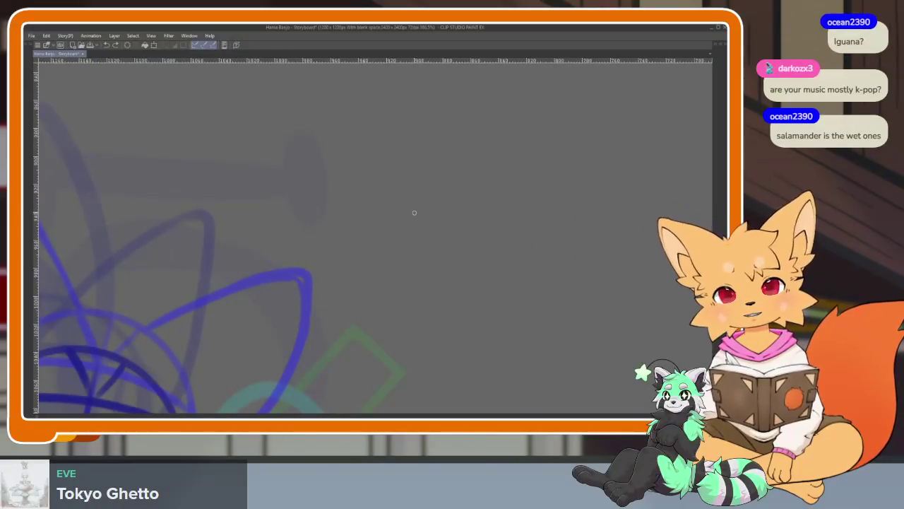
Doodle a lizard head with zigzag spikes, spiral eye, mouth line and curved jaw beside the ears.
{"action": "left_click_drag", "start_coordinate": [431, 202], "coordinate": [410, 211]}
{"action": "key", "text": "ctrl+z"}
{"action": "mouse_move", "coordinate": [472, 209]}
{"action": "left_mouse_down"}
{"action": "mouse_move", "coordinate": [460, 176]}
{"action": "mouse_move", "coordinate": [430, 213]}
{"action": "mouse_move", "coordinate": [387, 206]}
{"action": "mouse_move", "coordinate": [299, 283]}
{"action": "mouse_move", "coordinate": [281, 323]}
{"action": "mouse_move", "coordinate": [329, 348]}
{"action": "left_mouse_up"}
{"action": "mouse_move", "coordinate": [365, 294]}
{"action": "left_mouse_down"}
{"action": "mouse_move", "coordinate": [409, 293]}
{"action": "mouse_move", "coordinate": [367, 260]}
{"action": "mouse_move", "coordinate": [362, 291]}
{"action": "left_mouse_up"}
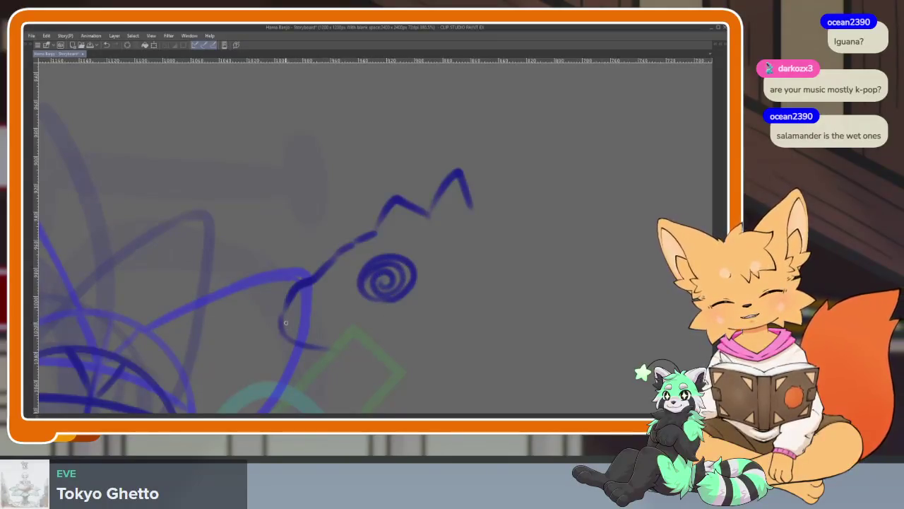
{"action": "mouse_move", "coordinate": [293, 323]}
{"action": "left_mouse_down"}
{"action": "mouse_move", "coordinate": [331, 328]}
{"action": "mouse_move", "coordinate": [221, 299]}
{"action": "mouse_move", "coordinate": [382, 351]}
{"action": "mouse_move", "coordinate": [465, 362]}
{"action": "left_mouse_up"}
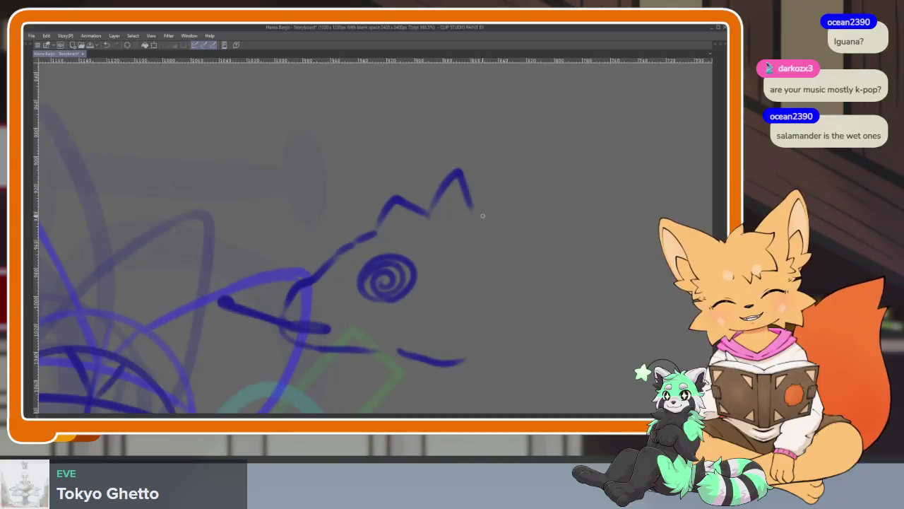
{"action": "mouse_move", "coordinate": [554, 299]}
{"action": "left_mouse_down"}
{"action": "mouse_move", "coordinate": [507, 363]}
{"action": "mouse_move", "coordinate": [483, 368]}
{"action": "left_mouse_up"}
Pan over to view the lizard doodle, then erase part of it.
{"action": "left_click_drag", "start_coordinate": [584, 317], "coordinate": [575, 287]}
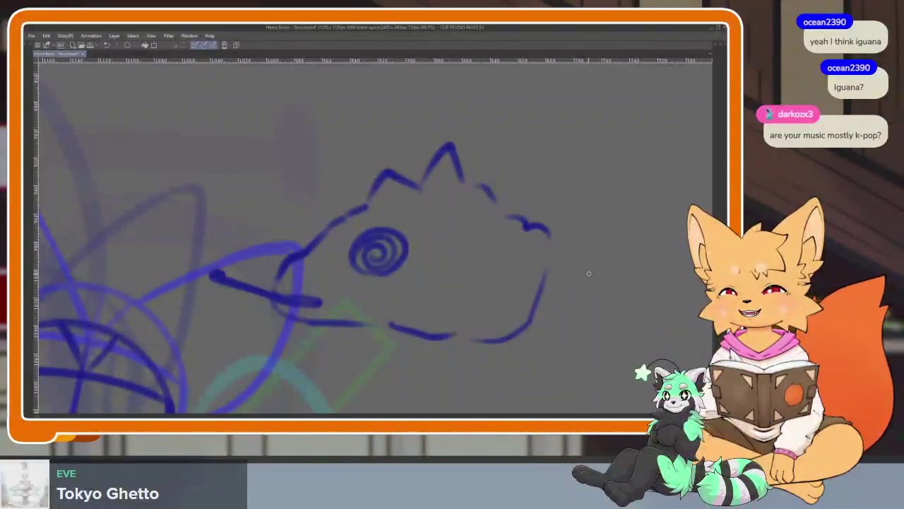
{"action": "scroll", "coordinate": [562, 289], "scroll_direction": "down", "scroll_amount": 2}
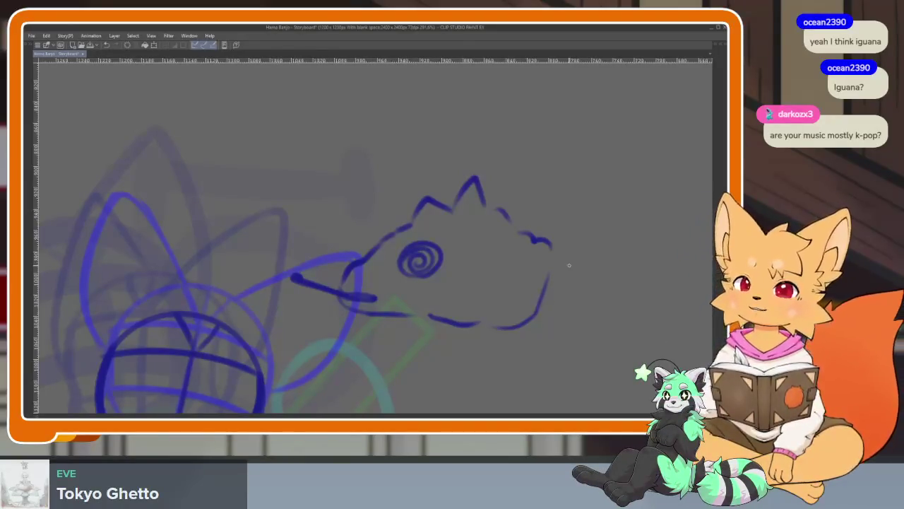
{"action": "scroll", "coordinate": [433, 295], "scroll_direction": "up", "scroll_amount": 1}
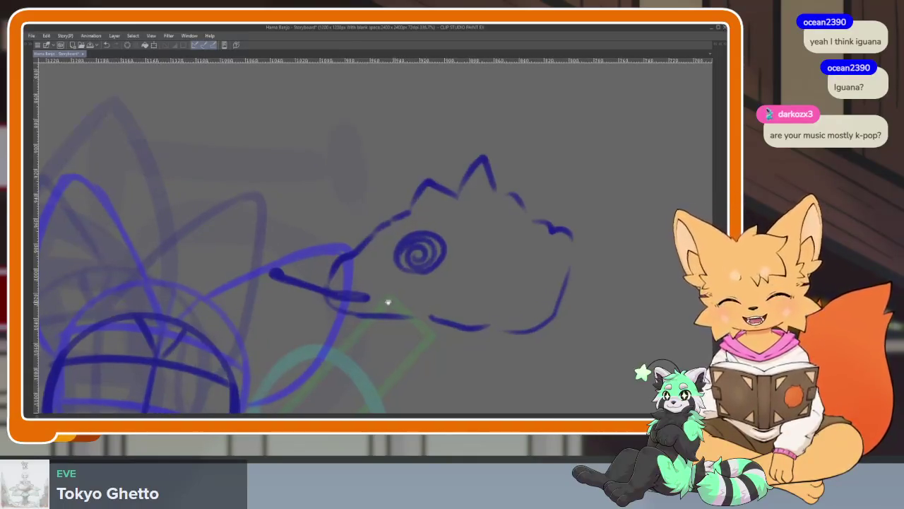
{"action": "mouse_move", "coordinate": [273, 257]}
{"action": "left_mouse_down"}
{"action": "mouse_move", "coordinate": [417, 188]}
{"action": "mouse_move", "coordinate": [485, 287]}
{"action": "mouse_move", "coordinate": [329, 296]}
{"action": "left_mouse_up"}
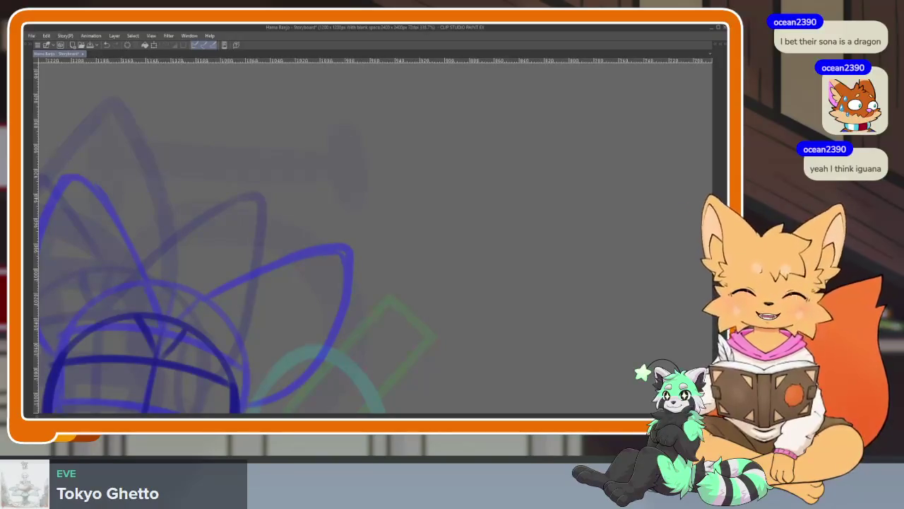
Outline the left and right pointed ears in dark blue, redrawing the right ear once.
{"action": "left_click_drag", "start_coordinate": [385, 318], "coordinate": [424, 283]}
{"action": "key", "text": "ctrl+z"}
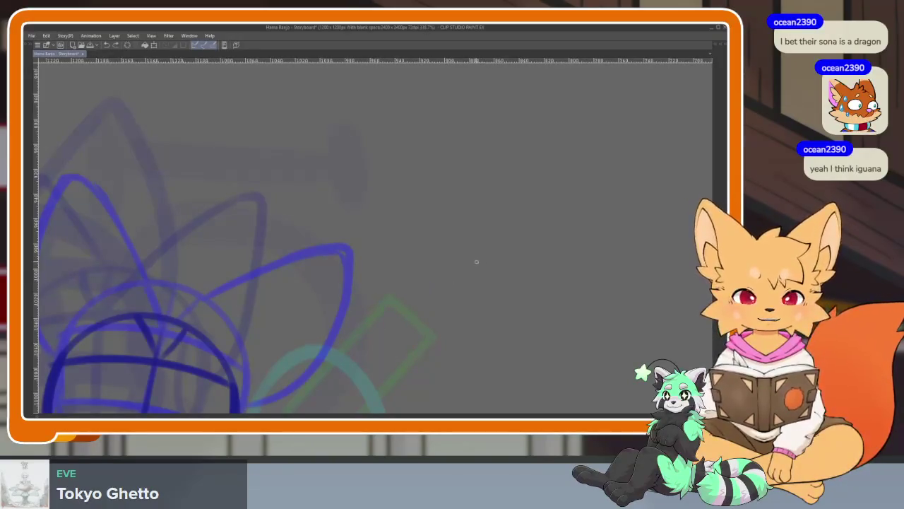
{"action": "scroll", "coordinate": [424, 296], "scroll_direction": "left", "scroll_amount": 5}
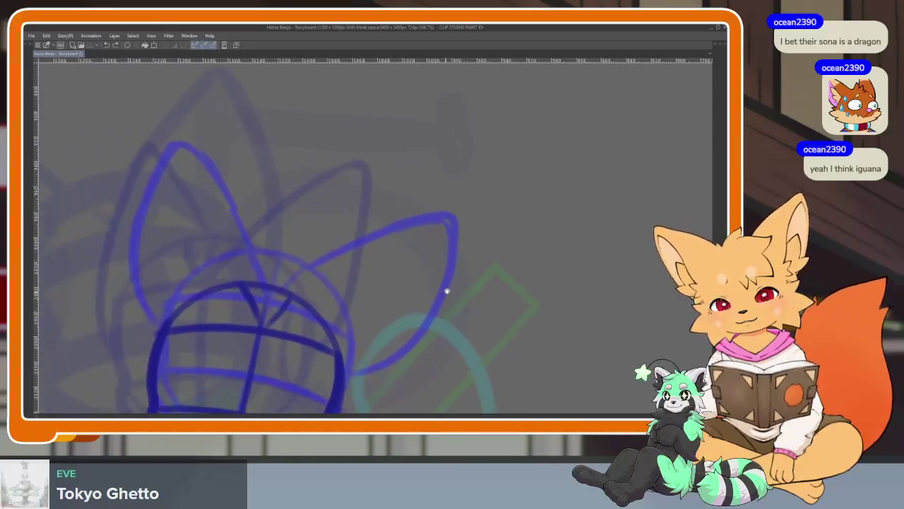
{"action": "scroll", "coordinate": [366, 334], "scroll_direction": "down", "scroll_amount": 1}
{"action": "mouse_move", "coordinate": [301, 237]}
{"action": "left_mouse_down"}
{"action": "mouse_move", "coordinate": [326, 297]}
{"action": "mouse_move", "coordinate": [232, 361]}
{"action": "left_mouse_up"}
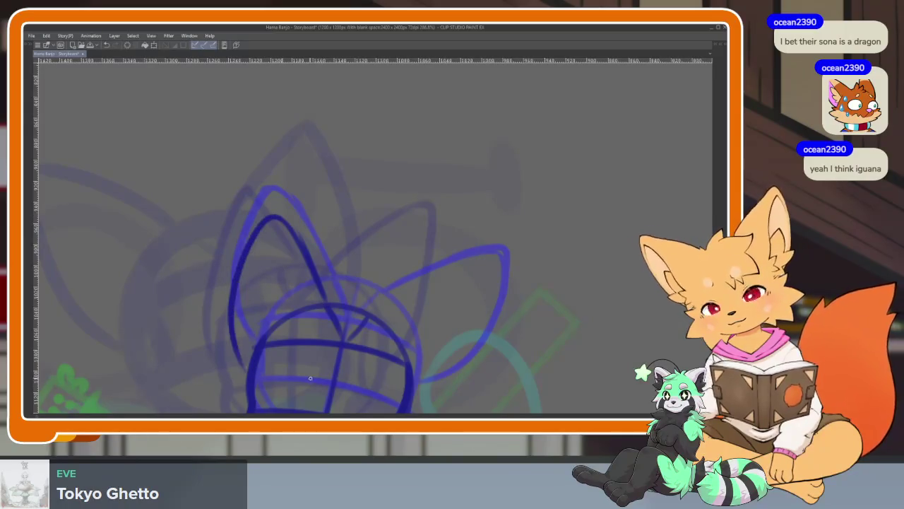
{"action": "left_click_drag", "start_coordinate": [377, 312], "coordinate": [423, 380]}
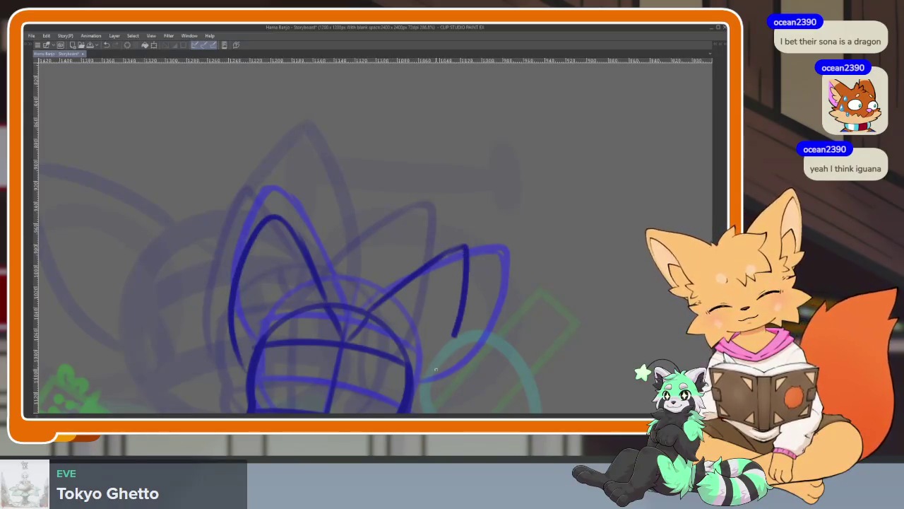
{"action": "scroll", "coordinate": [488, 335], "scroll_direction": "down", "scroll_amount": 5}
{"action": "scroll", "coordinate": [485, 281], "scroll_direction": "up", "scroll_amount": 6}
{"action": "key", "text": "ctrl+z"}
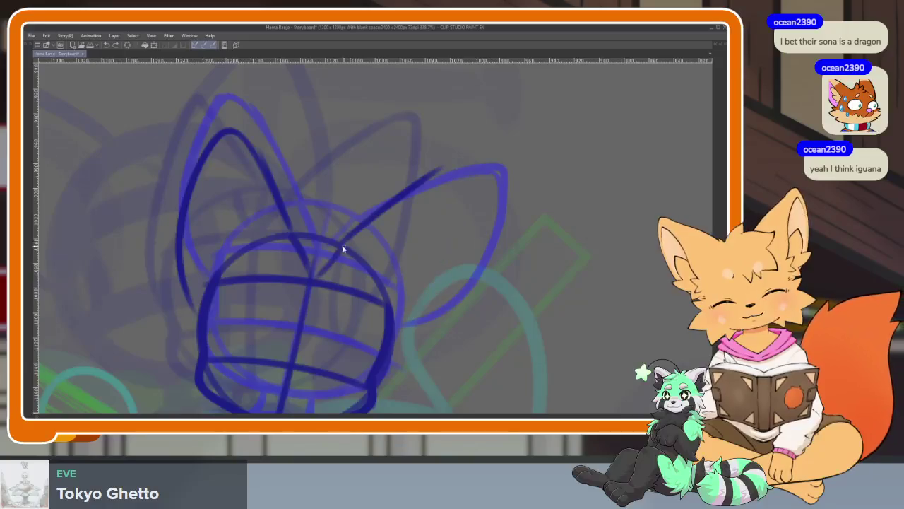
{"action": "key", "text": "ctrl+z"}
{"action": "mouse_move", "coordinate": [347, 239]}
{"action": "left_mouse_down"}
{"action": "mouse_move", "coordinate": [460, 182]}
{"action": "mouse_move", "coordinate": [396, 346]}
{"action": "left_mouse_up"}
{"action": "scroll", "coordinate": [458, 283], "scroll_direction": "down", "scroll_amount": 5}
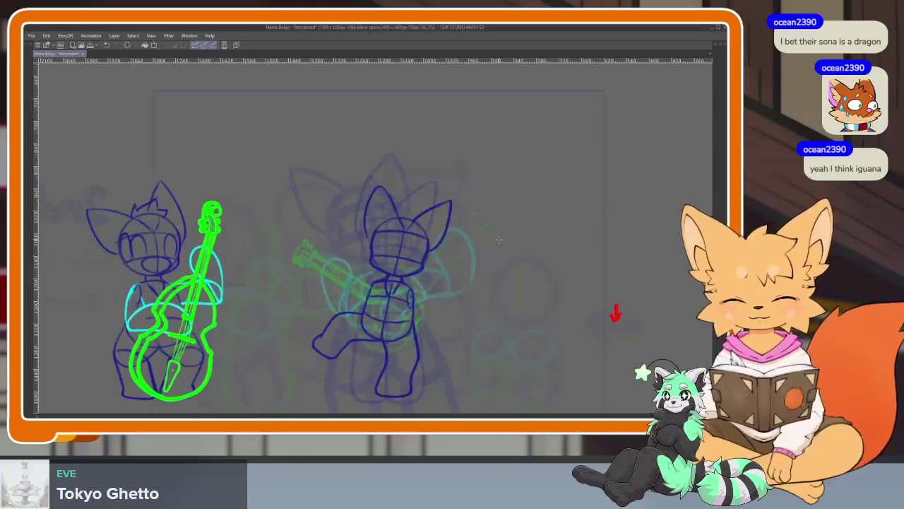
Rotate the canvas back upright and step forward two animation frames.
{"action": "key", "text": "Tab"}
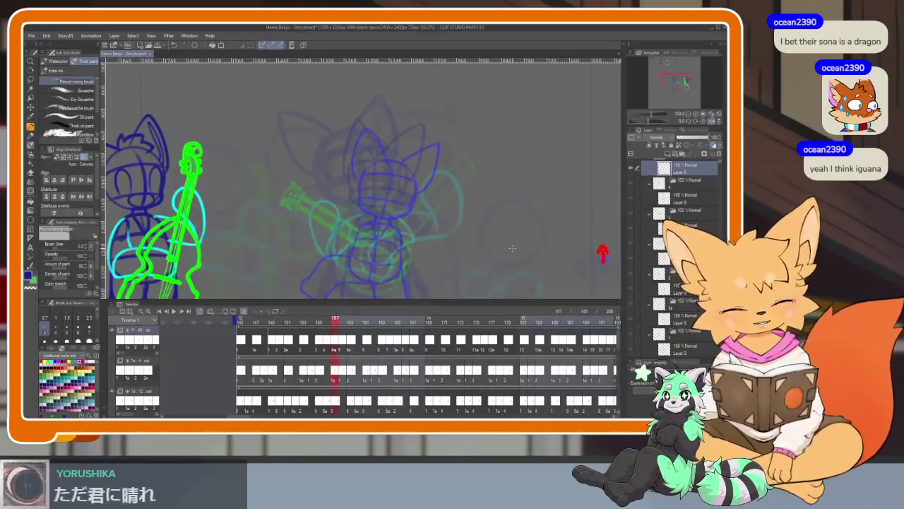
{"action": "key", "text": "Tab"}
{"action": "left_click_drag", "start_coordinate": [420, 298], "coordinate": [442, 262]}
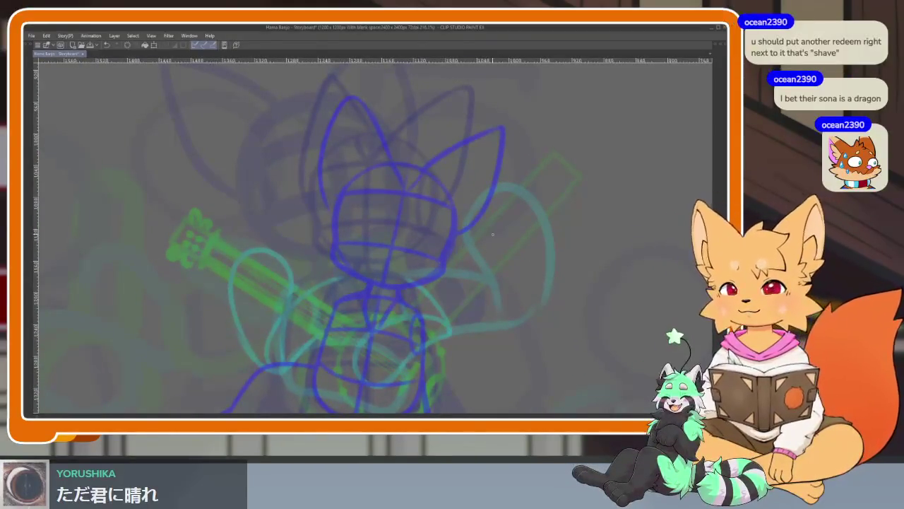
{"action": "scroll", "coordinate": [520, 256], "scroll_direction": "down", "scroll_amount": 2}
{"action": "left_click_drag", "start_coordinate": [519, 256], "coordinate": [486, 231]}
{"action": "key", "text": "Right"}
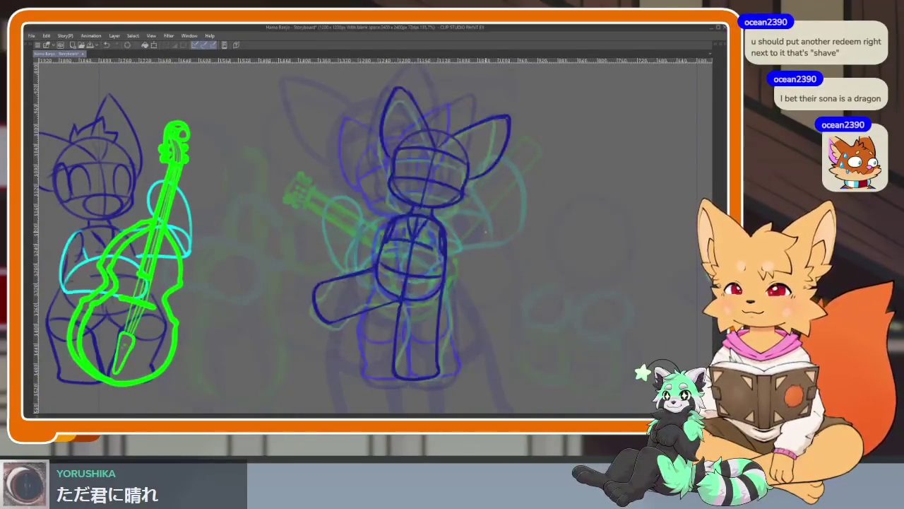
{"action": "key", "text": "Right"}
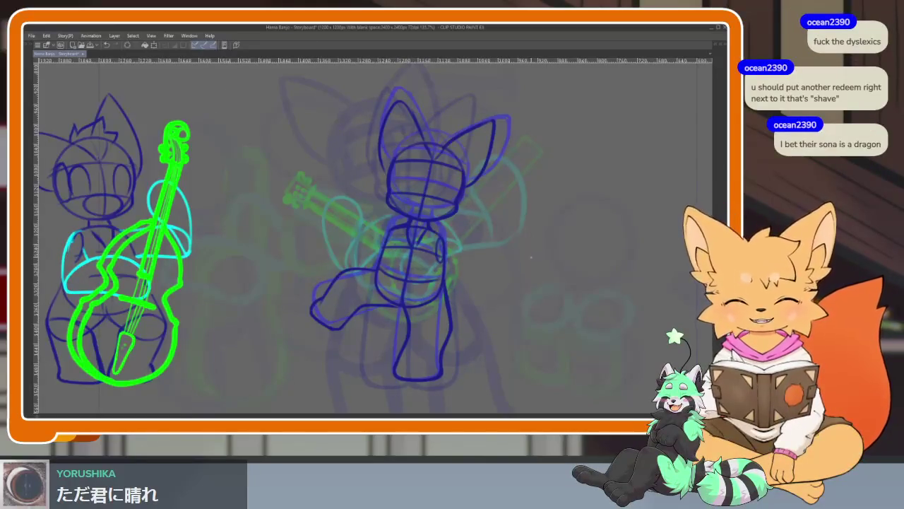
Jump to frame 157 and play back the animation, ending with panels shown.
{"action": "key", "text": "Tab"}
{"action": "left_click", "coordinate": [335, 323]}
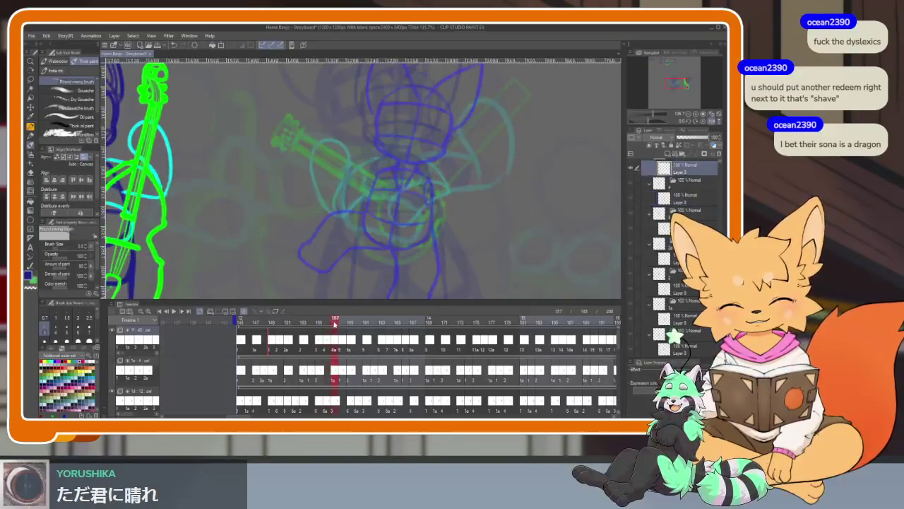
{"action": "key", "text": "Tab"}
{"action": "key", "text": "Tab"}
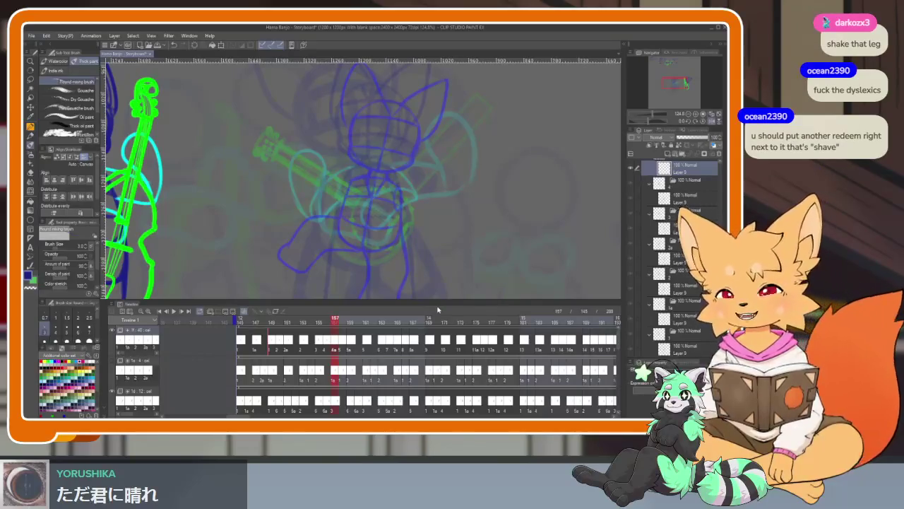
{"action": "key", "text": "Tab"}
{"action": "key", "text": "space"}
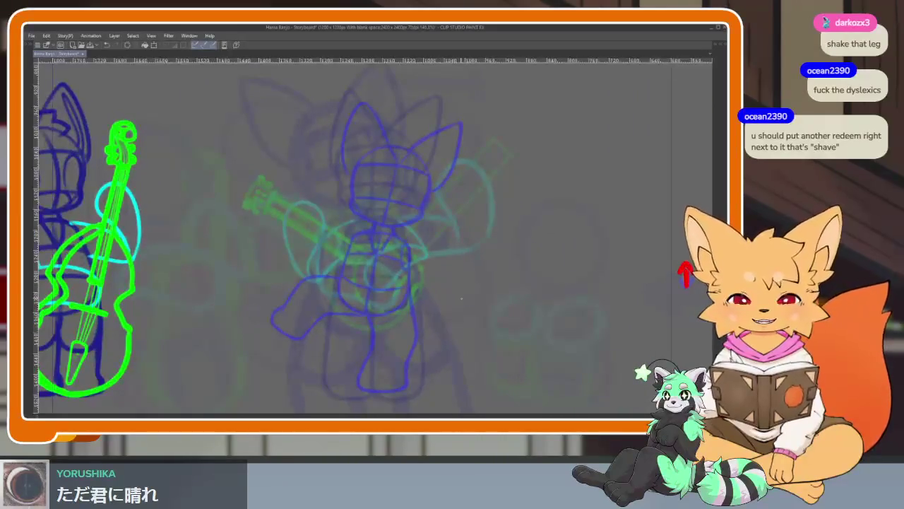
{"action": "key", "text": "Tab"}
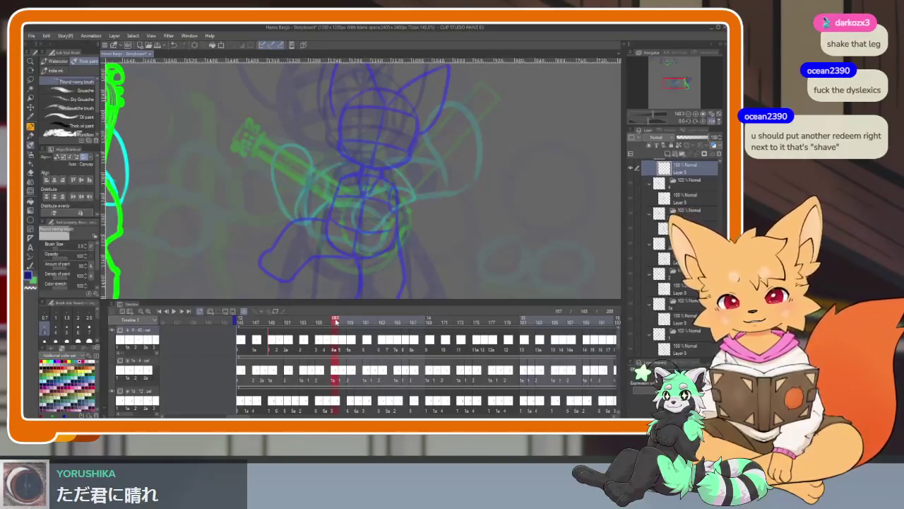
Scrub the timeline around frame 157 and zoom in on the character.
{"action": "left_click_drag", "start_coordinate": [339, 324], "coordinate": [336, 325]}
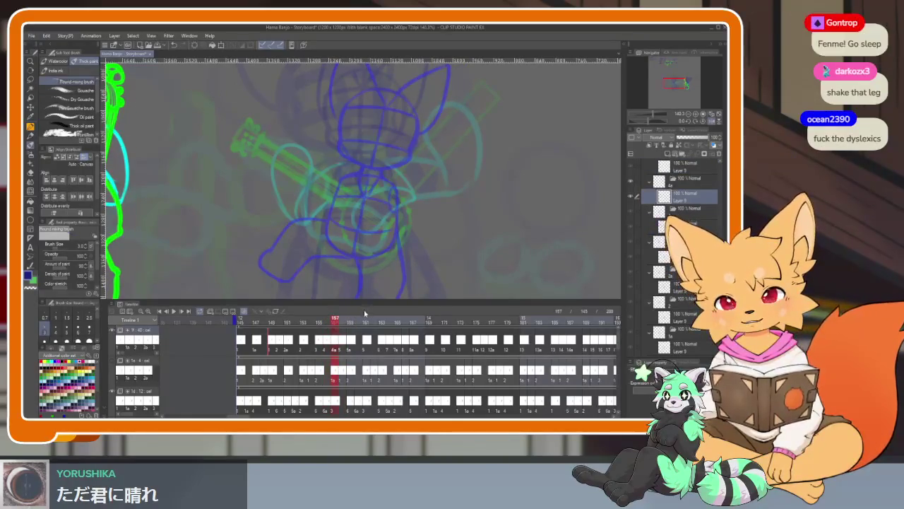
{"action": "left_click_drag", "start_coordinate": [340, 324], "coordinate": [342, 324]}
{"action": "key", "text": "Tab"}
{"action": "scroll", "coordinate": [395, 265], "scroll_direction": "up", "scroll_amount": 3}
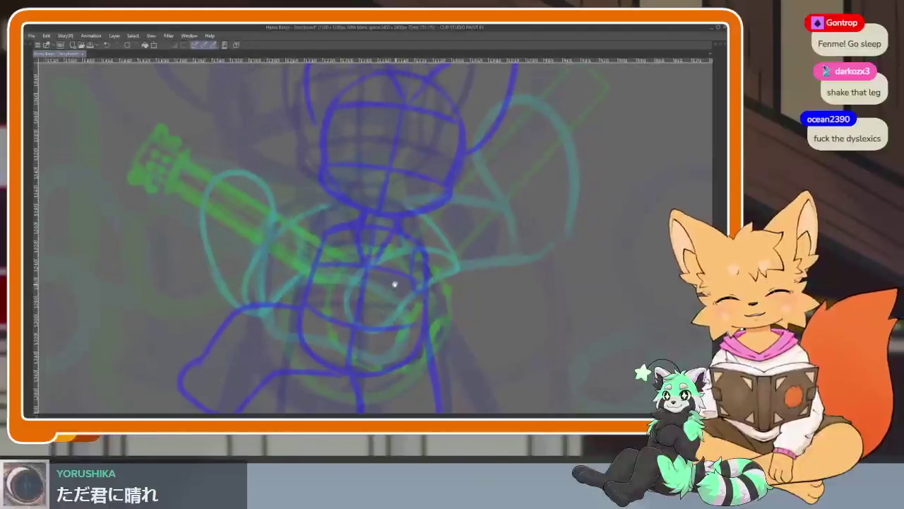
{"action": "key", "text": "Tab"}
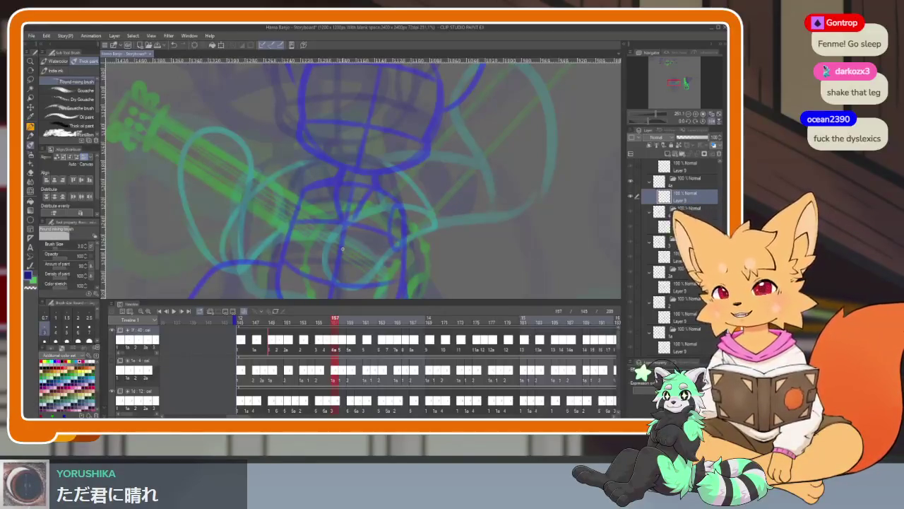
{"action": "key", "text": "Tab"}
{"action": "scroll", "coordinate": [476, 292], "scroll_direction": "up", "scroll_amount": 1}
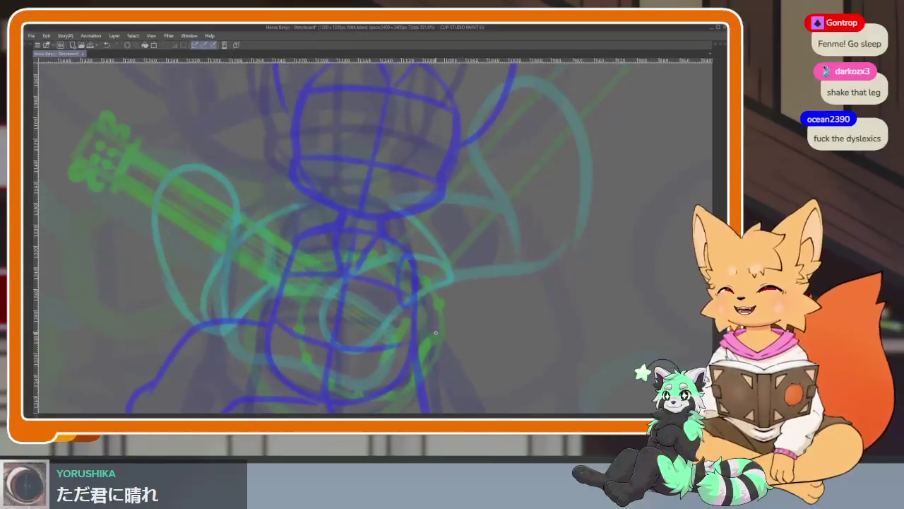
{"action": "scroll", "coordinate": [453, 316], "scroll_direction": "up", "scroll_amount": 1}
{"action": "scroll", "coordinate": [436, 324], "scroll_direction": "up", "scroll_amount": 1}
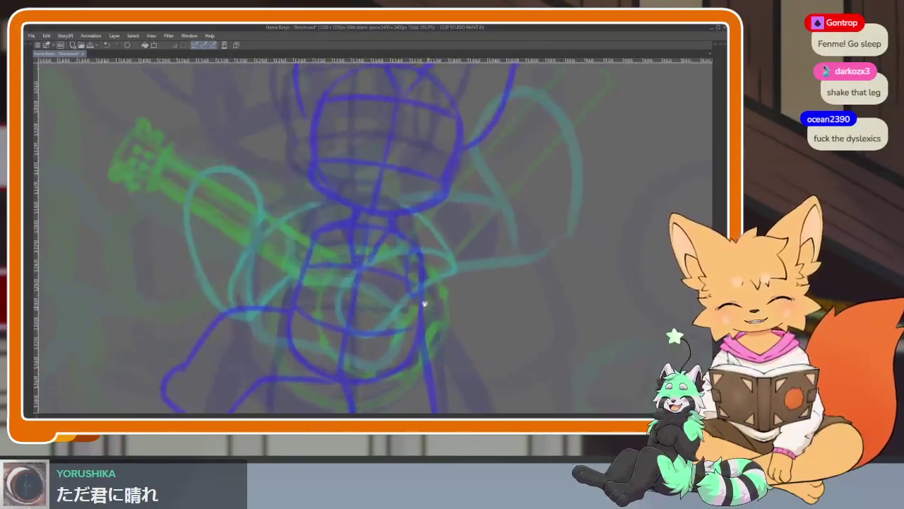
{"action": "scroll", "coordinate": [420, 318], "scroll_direction": "up", "scroll_amount": 1}
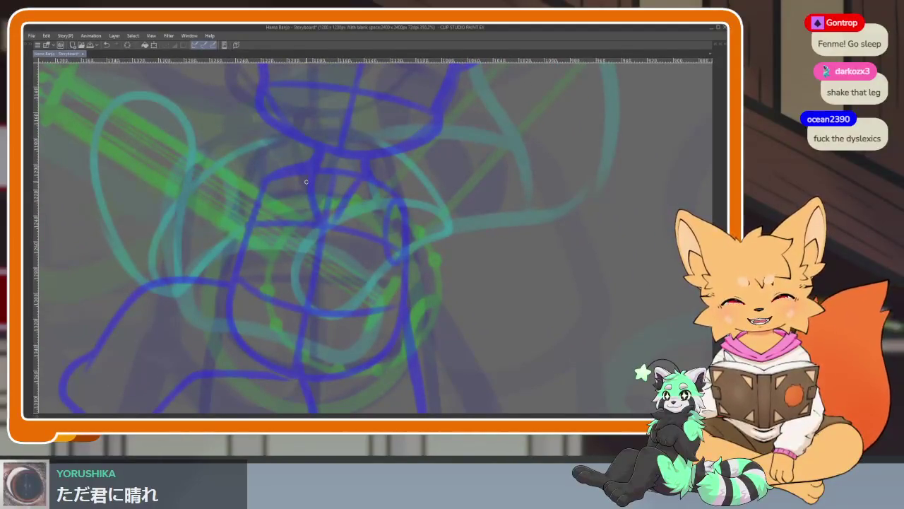
{"action": "key", "text": "Tab"}
Step from frame 155 through 157 and onward, comparing poses in full-canvas view.
{"action": "left_click", "coordinate": [315, 349]}
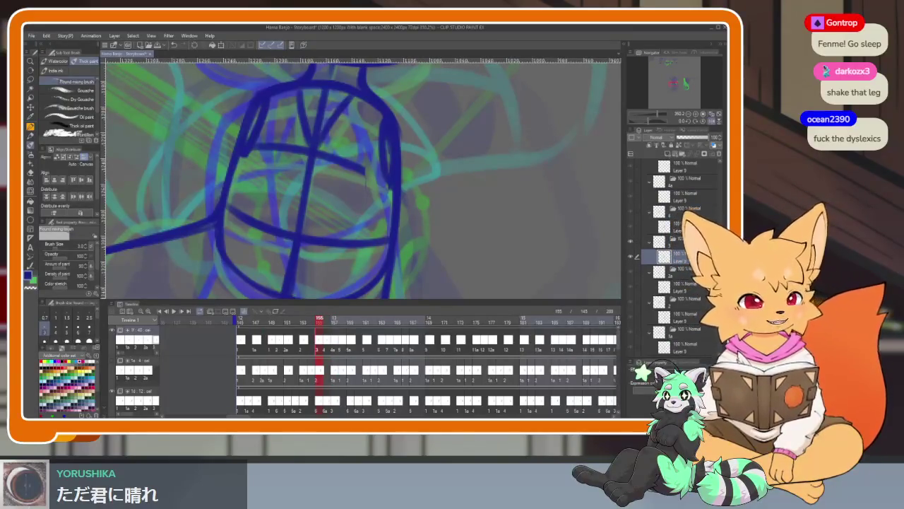
{"action": "key", "text": "Right"}
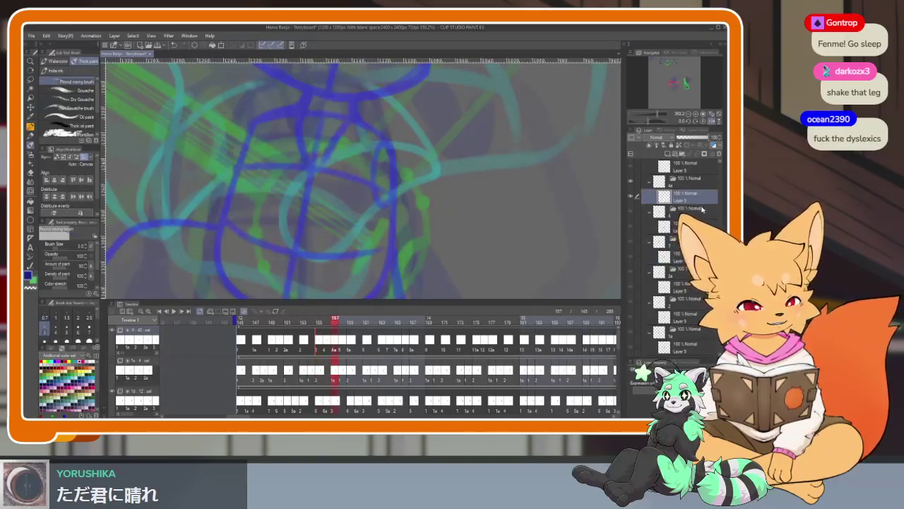
{"action": "key", "text": "Right"}
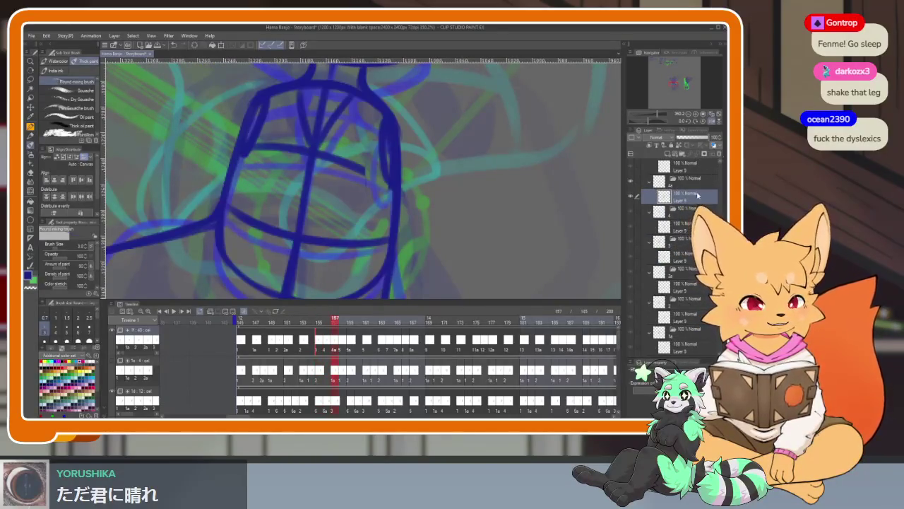
{"action": "key", "text": "Tab"}
{"action": "scroll", "coordinate": [648, 253], "scroll_direction": "down", "scroll_amount": 5}
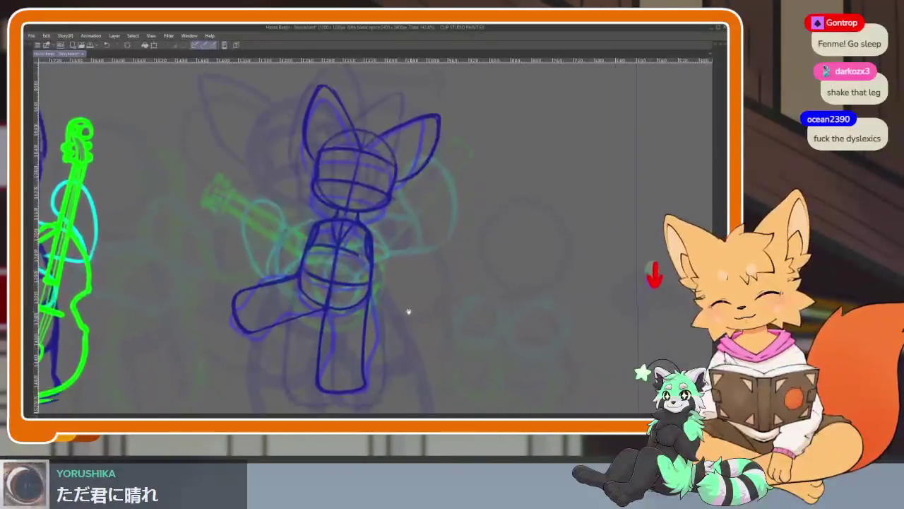
{"action": "key", "text": "Right"}
{"action": "key", "text": "Right"}
{"action": "key", "text": "Right"}
{"action": "key", "text": "Right"}
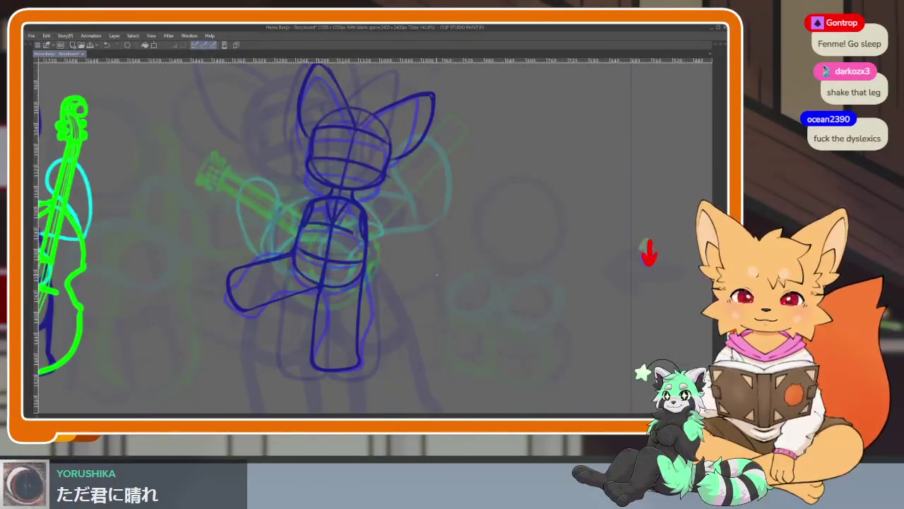
{"action": "key", "text": "Right"}
{"action": "key", "text": "Tab"}
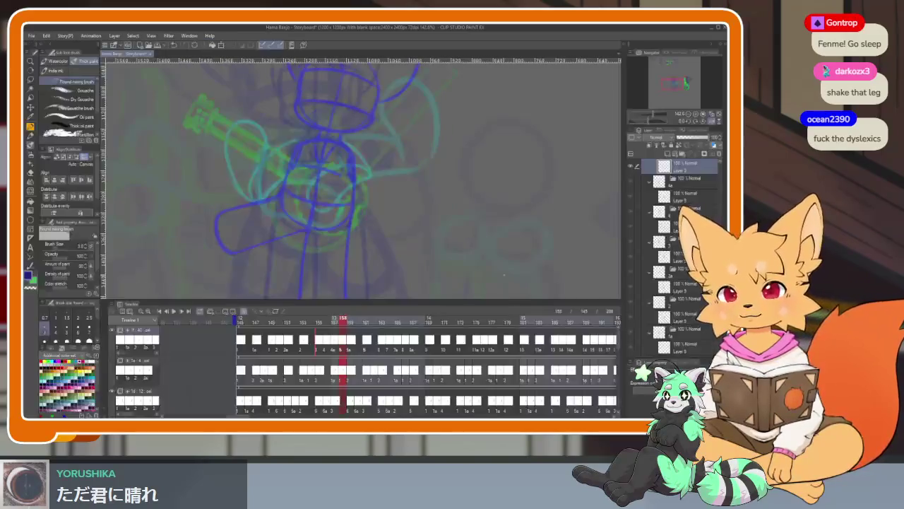
{"action": "key", "text": "Tab"}
{"action": "key", "text": "Right"}
{"action": "scroll", "coordinate": [393, 344], "scroll_direction": "up", "scroll_amount": 3}
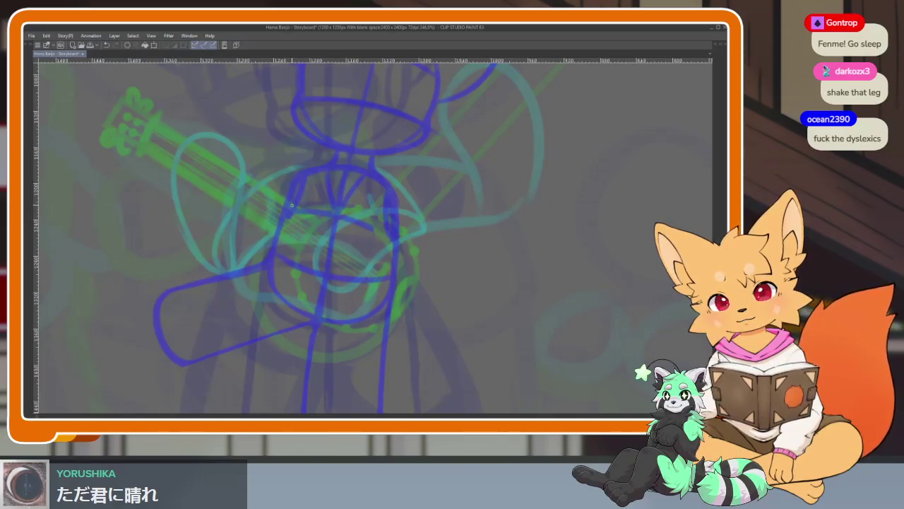
Draw a closed dark-blue oval over the torso, redoing strokes and erasing the excess below.
{"action": "left_click_drag", "start_coordinate": [294, 209], "coordinate": [385, 195]}
{"action": "key", "text": "ctrl+z"}
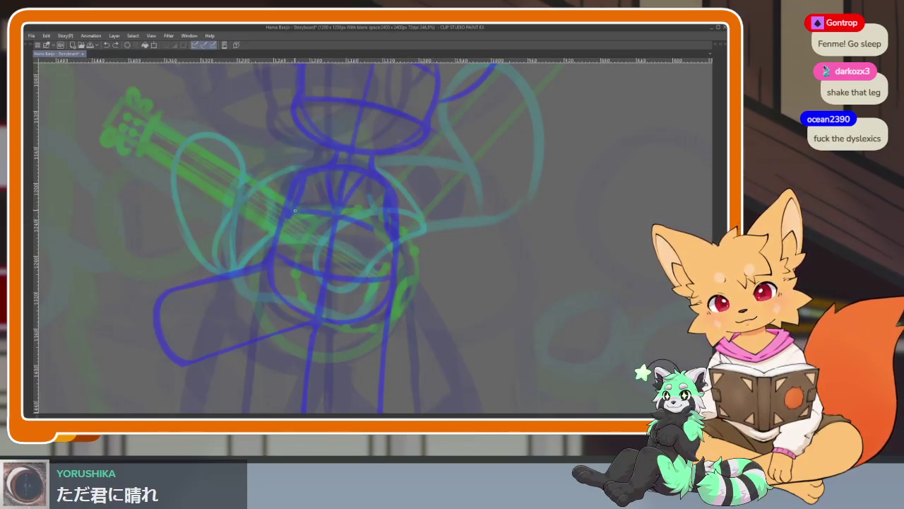
{"action": "mouse_move", "coordinate": [296, 210]}
{"action": "left_mouse_down"}
{"action": "mouse_move", "coordinate": [266, 299]}
{"action": "mouse_move", "coordinate": [357, 329]}
{"action": "left_mouse_up"}
{"action": "key", "text": "ctrl+z"}
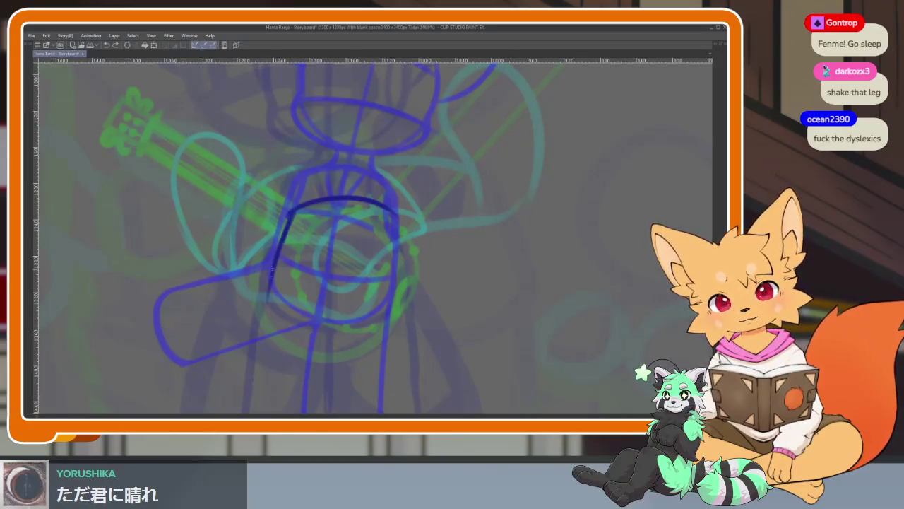
{"action": "mouse_move", "coordinate": [396, 219]}
{"action": "left_mouse_down"}
{"action": "mouse_move", "coordinate": [269, 316]}
{"action": "mouse_move", "coordinate": [287, 336]}
{"action": "mouse_move", "coordinate": [353, 350]}
{"action": "mouse_move", "coordinate": [385, 340]}
{"action": "left_mouse_up"}
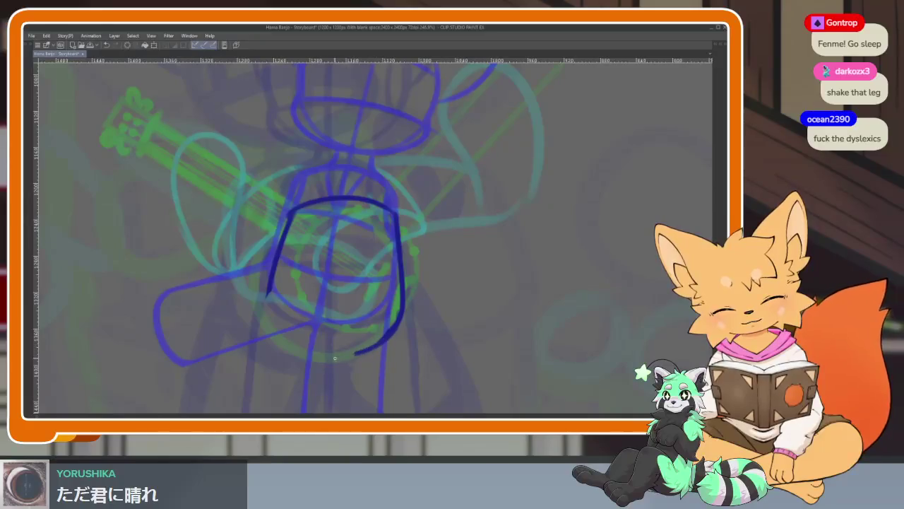
{"action": "left_click_drag", "start_coordinate": [267, 300], "coordinate": [279, 332]}
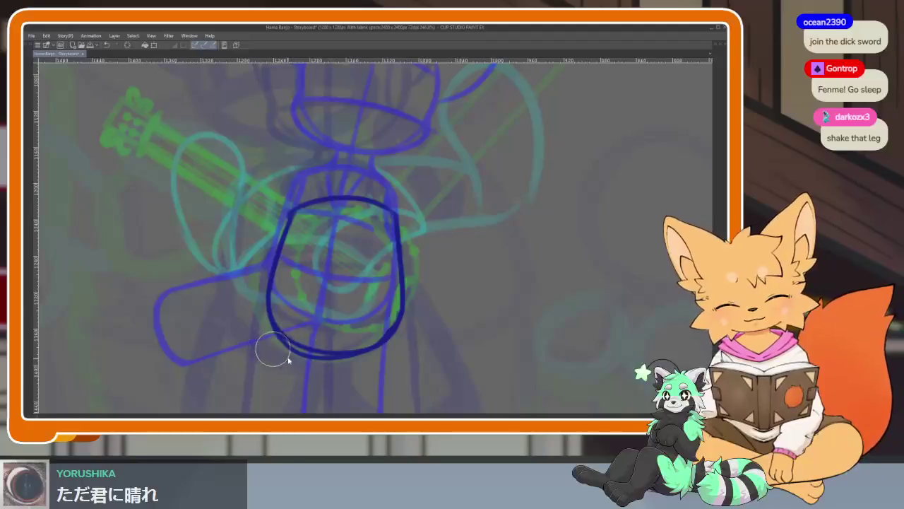
{"action": "left_click_drag", "start_coordinate": [265, 331], "coordinate": [329, 366]}
{"action": "scroll", "coordinate": [378, 325], "scroll_direction": "down", "scroll_amount": 5}
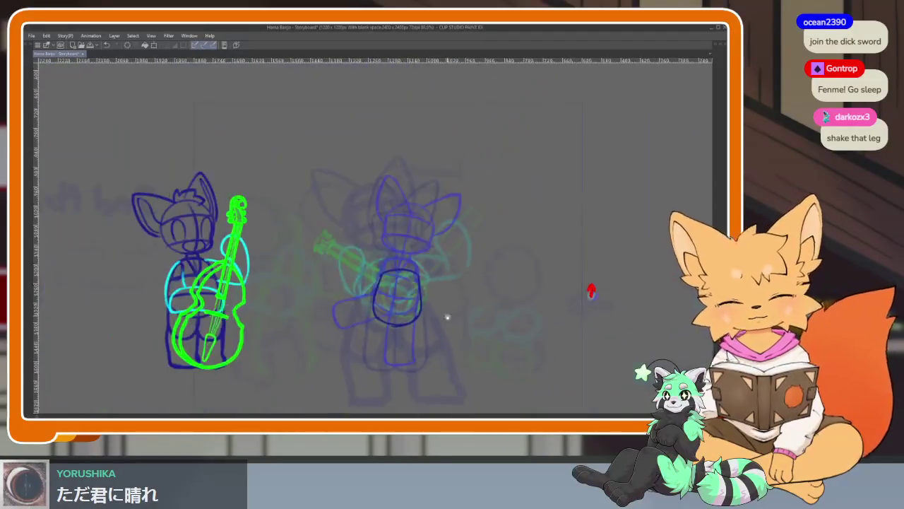
{"action": "scroll", "coordinate": [409, 333], "scroll_direction": "up", "scroll_amount": 4}
{"action": "scroll", "coordinate": [387, 329], "scroll_direction": "down", "scroll_amount": 3}
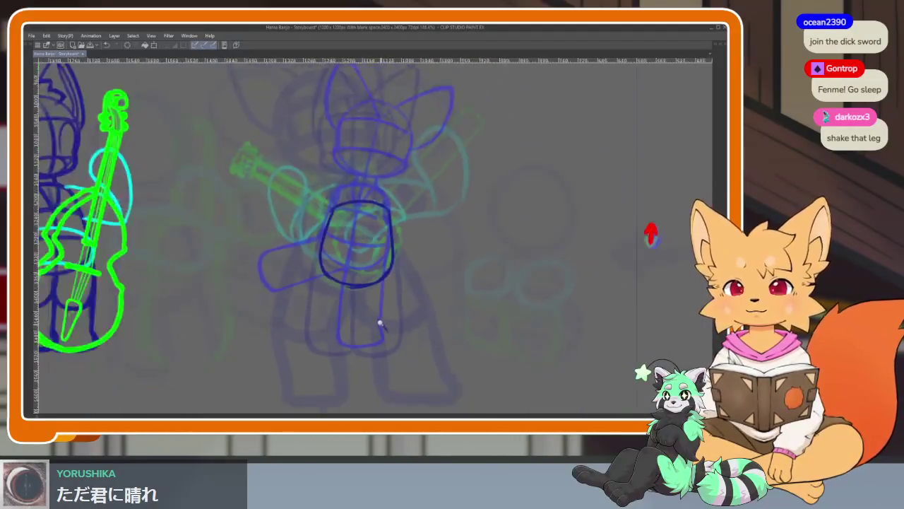
Zoom in and draw the left leg's outer line down to the foot in dark blue.
{"action": "scroll", "coordinate": [377, 319], "scroll_direction": "up", "scroll_amount": 4}
{"action": "scroll", "coordinate": [391, 337], "scroll_direction": "up", "scroll_amount": 1}
{"action": "scroll", "coordinate": [400, 339], "scroll_direction": "up", "scroll_amount": 1}
{"action": "scroll", "coordinate": [400, 333], "scroll_direction": "down", "scroll_amount": 2}
{"action": "scroll", "coordinate": [410, 329], "scroll_direction": "up", "scroll_amount": 2}
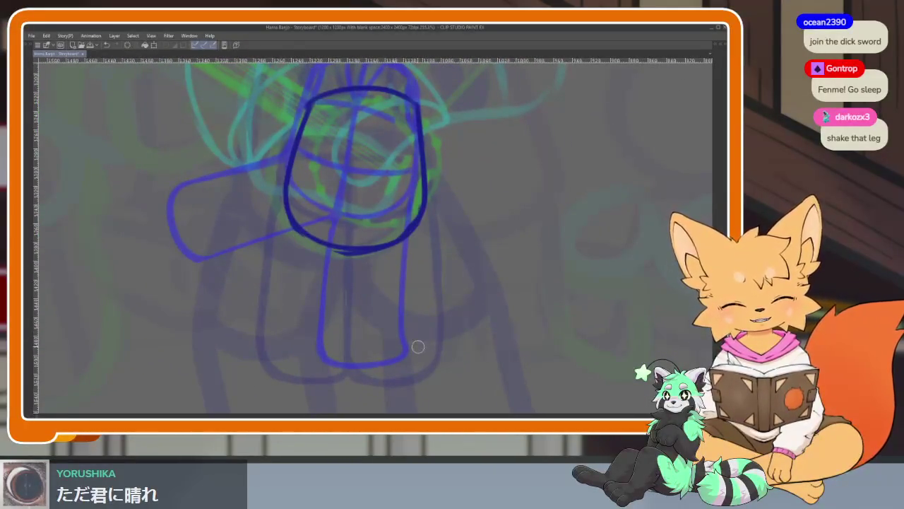
{"action": "scroll", "coordinate": [392, 339], "scroll_direction": "up", "scroll_amount": 1}
{"action": "left_click_drag", "start_coordinate": [290, 201], "coordinate": [253, 279]}
{"action": "key", "text": "ctrl+z"}
{"action": "left_click_drag", "start_coordinate": [290, 205], "coordinate": [235, 269]}
{"action": "mouse_move", "coordinate": [272, 225]}
{"action": "left_mouse_down"}
{"action": "mouse_move", "coordinate": [240, 262]}
{"action": "mouse_move", "coordinate": [235, 315]}
{"action": "mouse_move", "coordinate": [249, 362]}
{"action": "mouse_move", "coordinate": [389, 371]}
{"action": "left_mouse_up"}
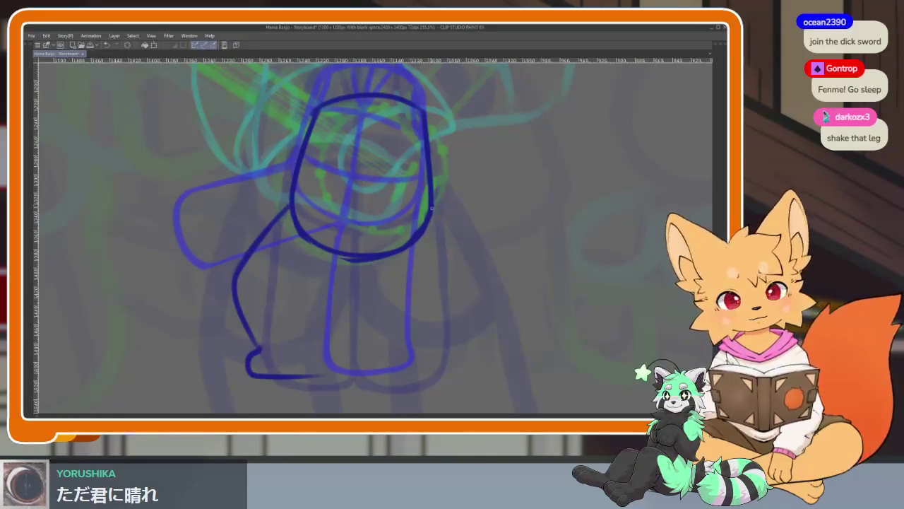
Draw the right leg's outer line and the inner leg curve down to the foot.
{"action": "left_click_drag", "start_coordinate": [431, 208], "coordinate": [469, 291]}
{"action": "key", "text": "ctrl+z"}
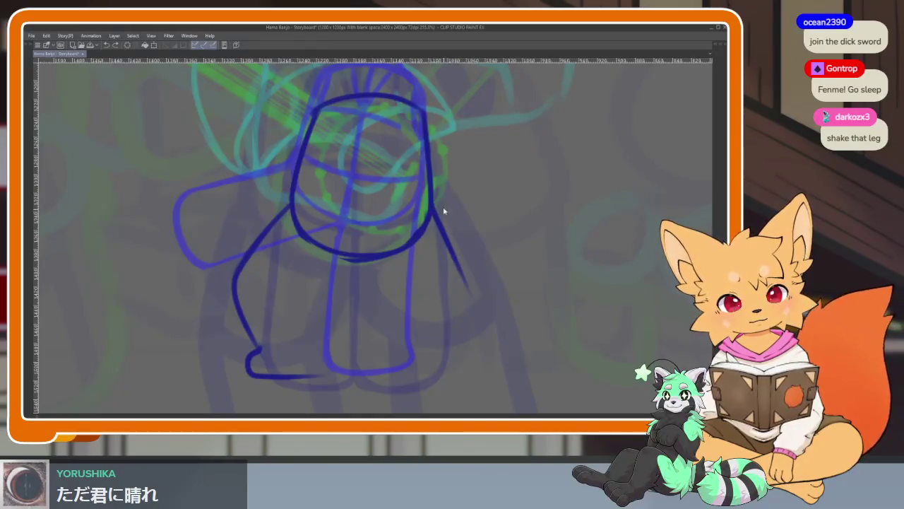
{"action": "key", "text": "ctrl+z"}
{"action": "left_click_drag", "start_coordinate": [434, 207], "coordinate": [463, 267]}
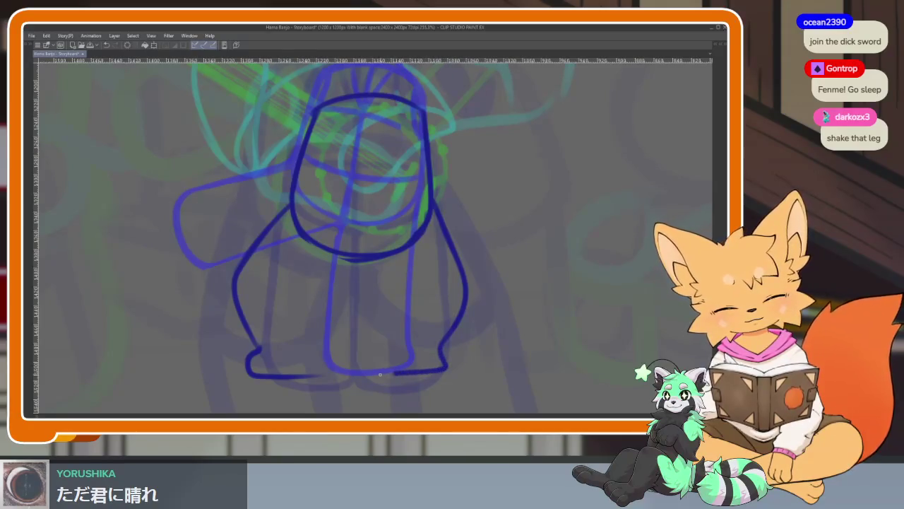
{"action": "left_click_drag", "start_coordinate": [316, 293], "coordinate": [330, 359]}
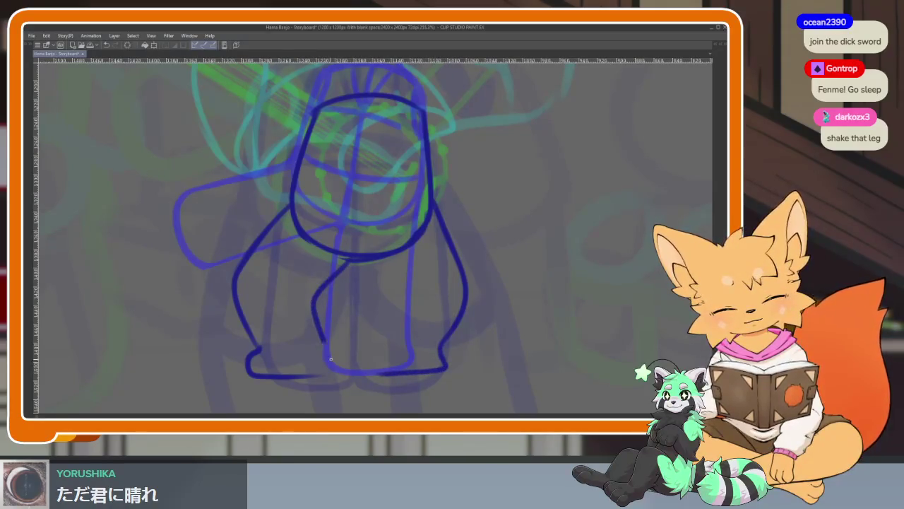
{"action": "key", "text": "ctrl+z"}
{"action": "mouse_move", "coordinate": [346, 260]}
{"action": "left_mouse_down"}
{"action": "mouse_move", "coordinate": [322, 311]}
{"action": "mouse_move", "coordinate": [333, 372]}
{"action": "left_mouse_up"}
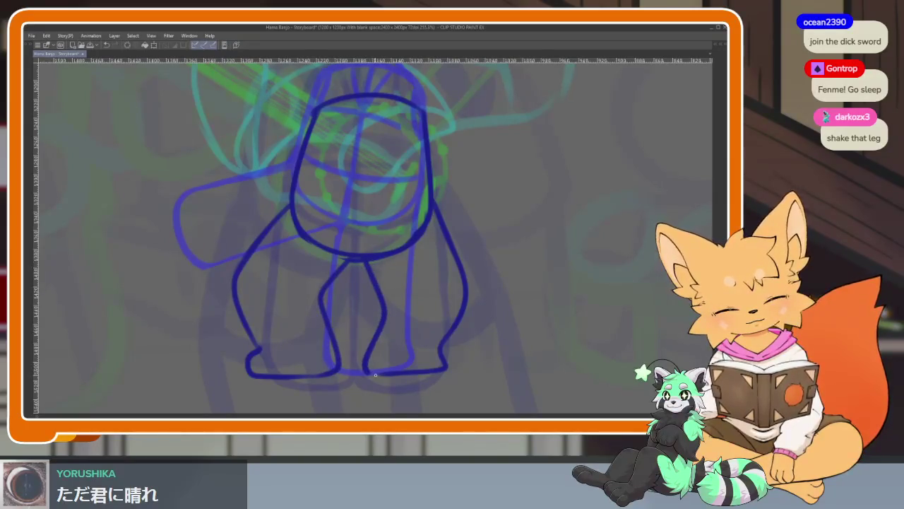
{"action": "scroll", "coordinate": [502, 327], "scroll_direction": "down", "scroll_amount": 5}
{"action": "scroll", "coordinate": [502, 326], "scroll_direction": "up", "scroll_amount": 3}
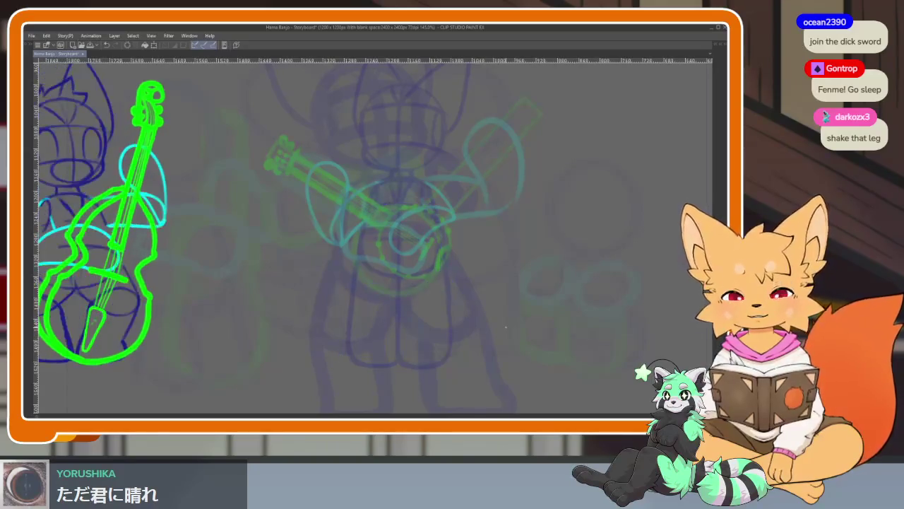
Draw a centre line and a shorter curved cross-line across the dark-blue torso.
{"action": "scroll", "coordinate": [476, 294], "scroll_direction": "up", "scroll_amount": 1}
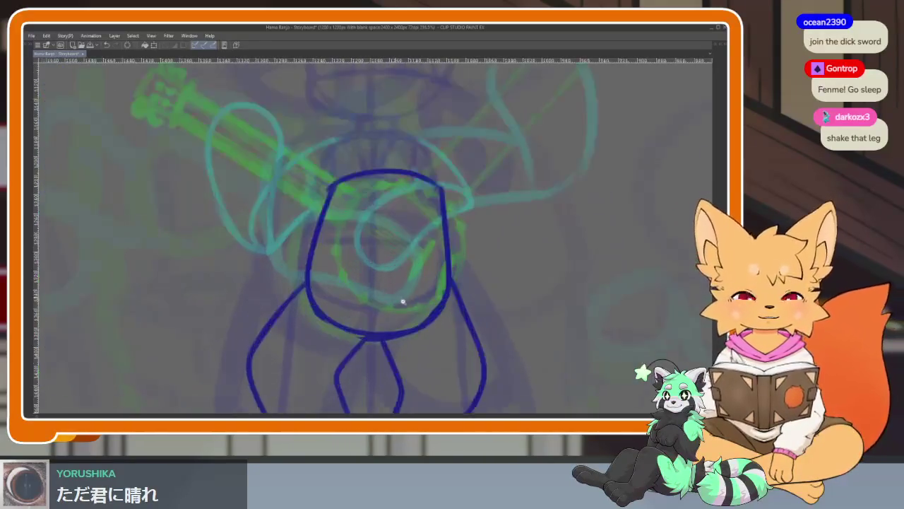
{"action": "scroll", "coordinate": [403, 301], "scroll_direction": "up", "scroll_amount": 1}
{"action": "left_click_drag", "start_coordinate": [379, 165], "coordinate": [368, 345]}
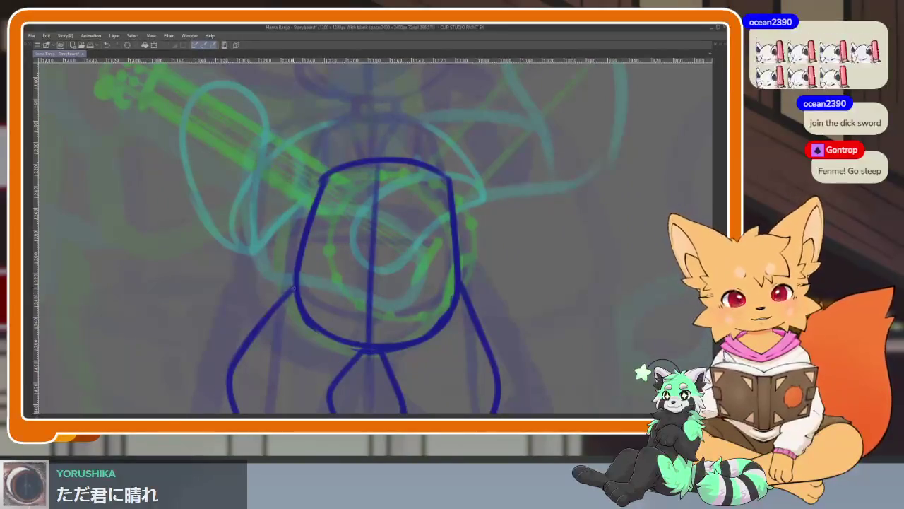
{"action": "left_click_drag", "start_coordinate": [297, 284], "coordinate": [456, 282]}
{"action": "left_click_drag", "start_coordinate": [310, 230], "coordinate": [450, 211]}
{"action": "key", "text": "ctrl+z"}
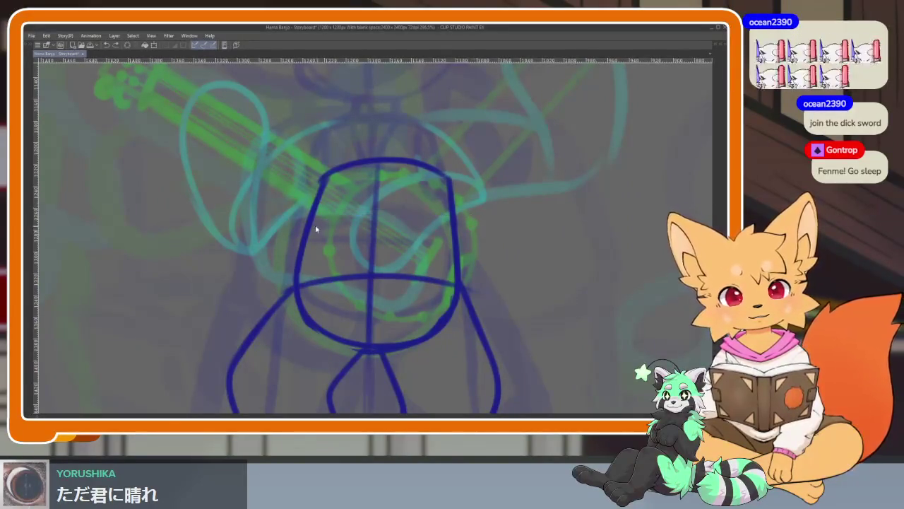
{"action": "left_click_drag", "start_coordinate": [315, 229], "coordinate": [406, 217]}
Adjust the zoom and bring the tool palettes and timeline back into view.
{"action": "scroll", "coordinate": [464, 252], "scroll_direction": "down", "scroll_amount": 3}
{"action": "scroll", "coordinate": [434, 307], "scroll_direction": "up", "scroll_amount": 1}
{"action": "scroll", "coordinate": [390, 280], "scroll_direction": "up", "scroll_amount": 1}
{"action": "scroll", "coordinate": [390, 280], "scroll_direction": "up", "scroll_amount": 2}
{"action": "scroll", "coordinate": [400, 343], "scroll_direction": "up", "scroll_amount": 2}
{"action": "key", "text": "Tab"}
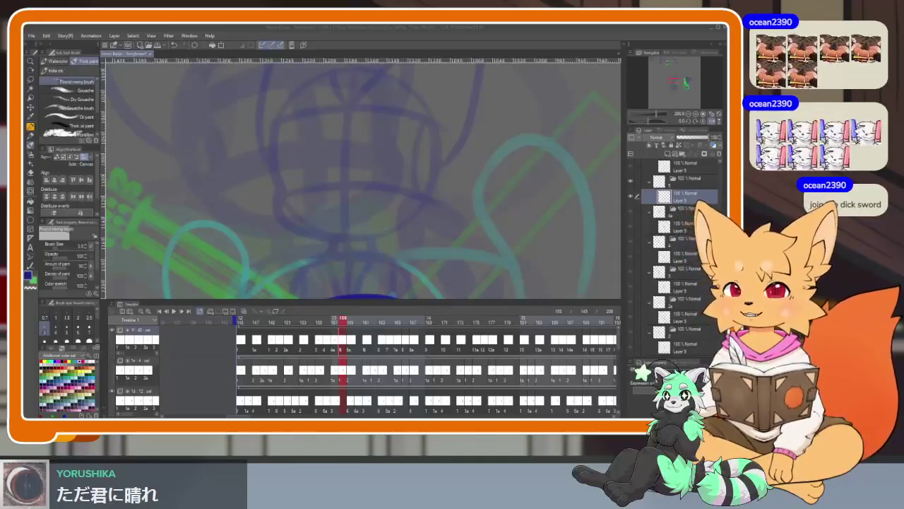
Remove a small stray stroke and hide the palettes so the canvas fills the window.
{"action": "left_click_drag", "start_coordinate": [392, 226], "coordinate": [424, 219]}
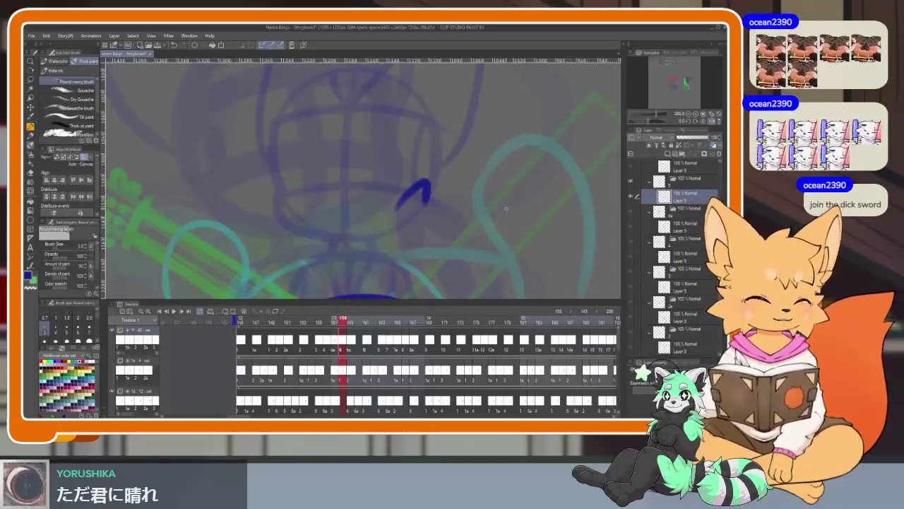
{"action": "key", "text": "Tab"}
{"action": "key", "text": "ctrl+z"}
{"action": "scroll", "coordinate": [412, 322], "scroll_direction": "up", "scroll_amount": 3}
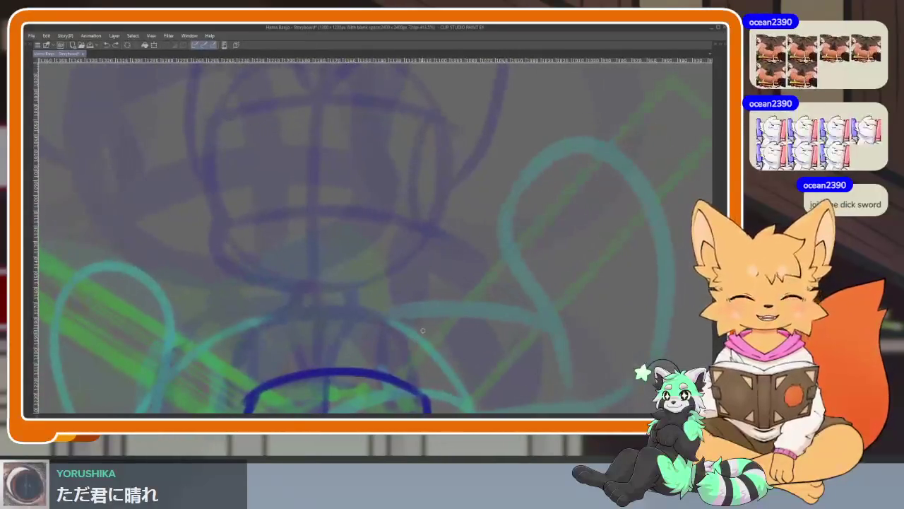
{"action": "scroll", "coordinate": [418, 334], "scroll_direction": "down", "scroll_amount": 1}
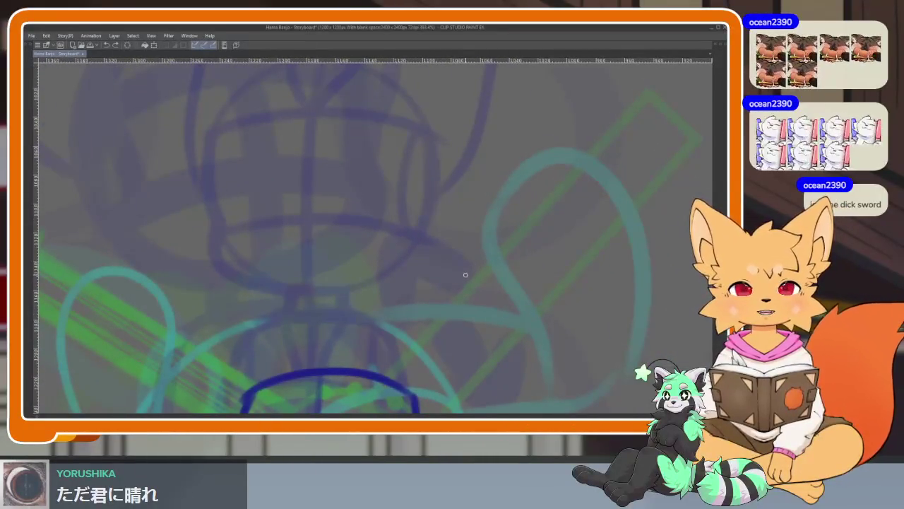
Sketch a large dark-blue head circle above the torso on the enlarged canvas.
{"action": "key", "text": "Tab"}
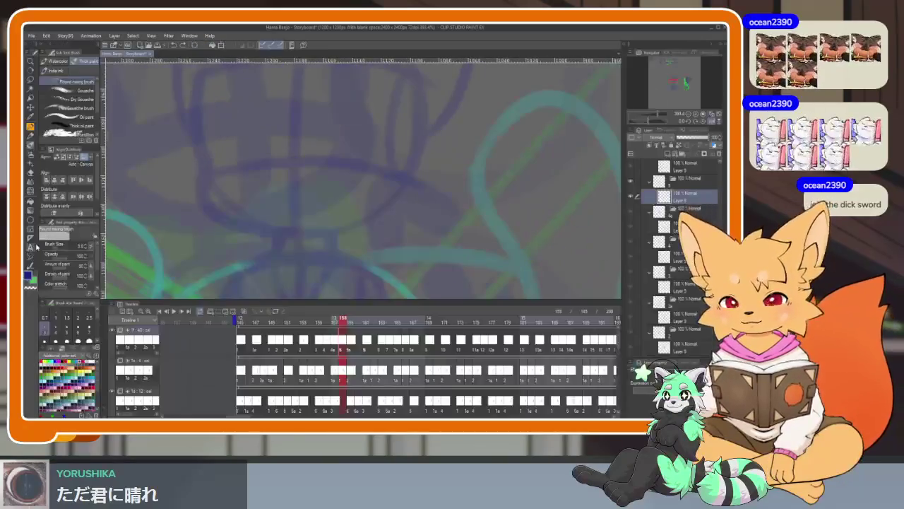
{"action": "key", "text": "Tab"}
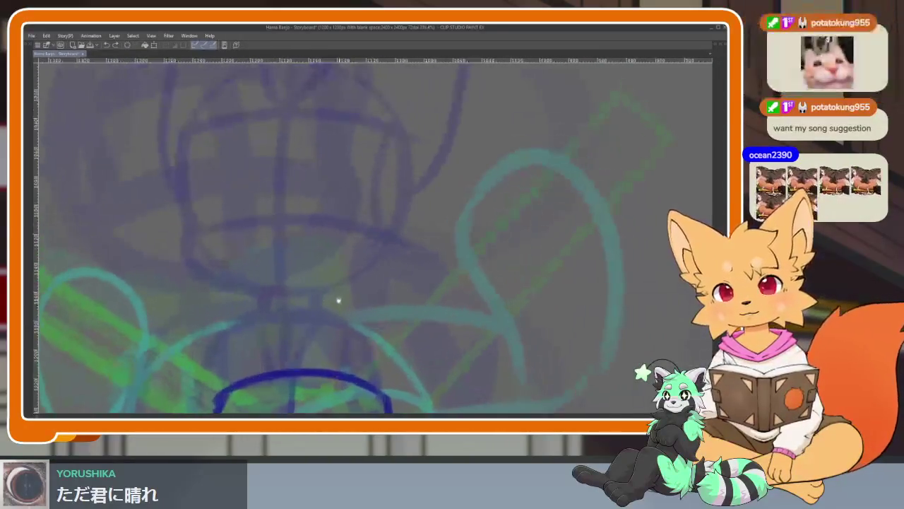
{"action": "scroll", "coordinate": [314, 296], "scroll_direction": "down", "scroll_amount": 1}
{"action": "mouse_move", "coordinate": [195, 163]}
{"action": "left_mouse_down"}
{"action": "mouse_move", "coordinate": [393, 362]}
{"action": "mouse_move", "coordinate": [414, 318]}
{"action": "left_mouse_up"}
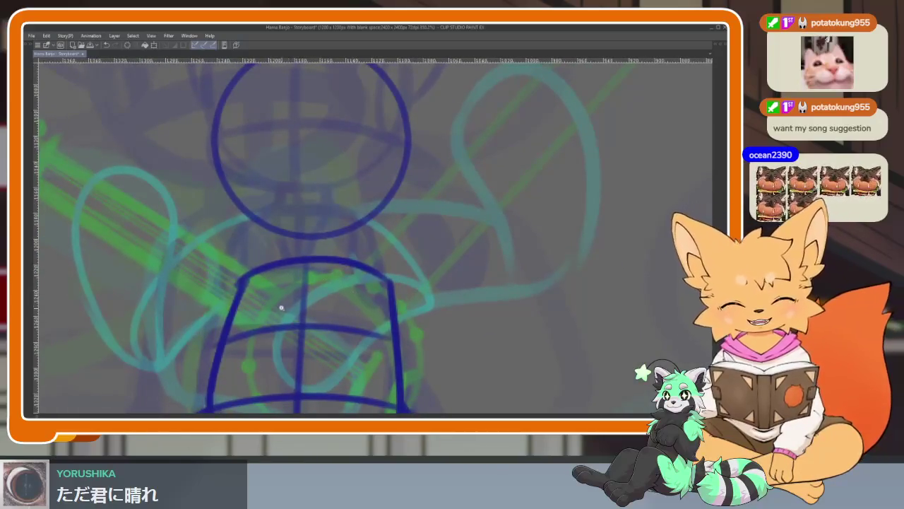
Add a V inside the torso and a neck line joining head and torso.
{"action": "scroll", "coordinate": [281, 309], "scroll_direction": "up", "scroll_amount": 1}
{"action": "scroll", "coordinate": [295, 317], "scroll_direction": "up", "scroll_amount": 2}
{"action": "scroll", "coordinate": [309, 303], "scroll_direction": "up", "scroll_amount": 1}
{"action": "scroll", "coordinate": [308, 309], "scroll_direction": "up", "scroll_amount": 1}
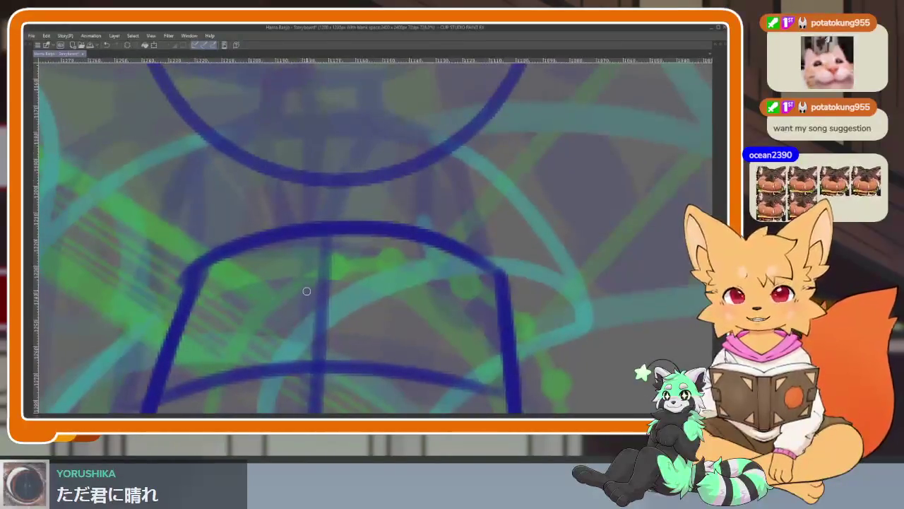
{"action": "mouse_move", "coordinate": [277, 275]}
{"action": "left_mouse_down"}
{"action": "mouse_move", "coordinate": [324, 357]}
{"action": "mouse_move", "coordinate": [403, 227]}
{"action": "left_mouse_up"}
{"action": "left_click_drag", "start_coordinate": [293, 181], "coordinate": [201, 258]}
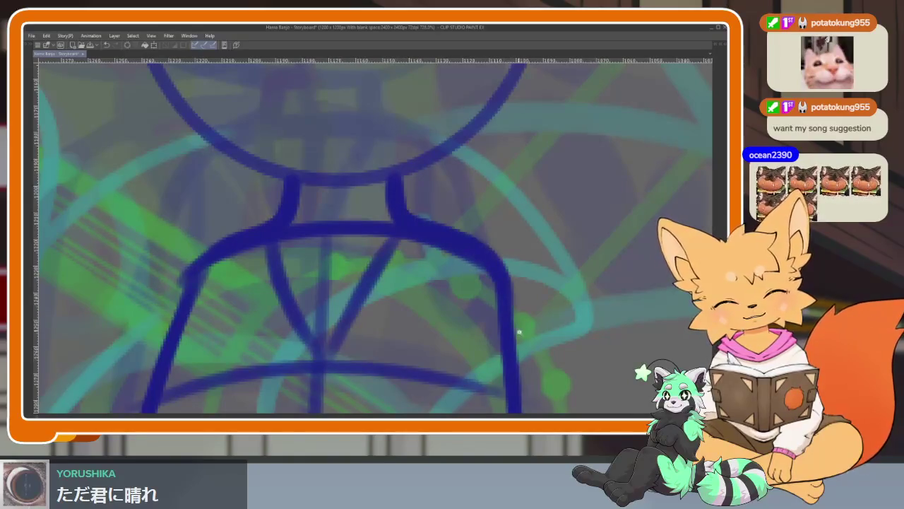
Draw a lower curve and a horizontal guide across the head, redoing the misplaced stroke.
{"action": "scroll", "coordinate": [512, 314], "scroll_direction": "down", "scroll_amount": 5}
{"action": "scroll", "coordinate": [441, 320], "scroll_direction": "up", "scroll_amount": 4}
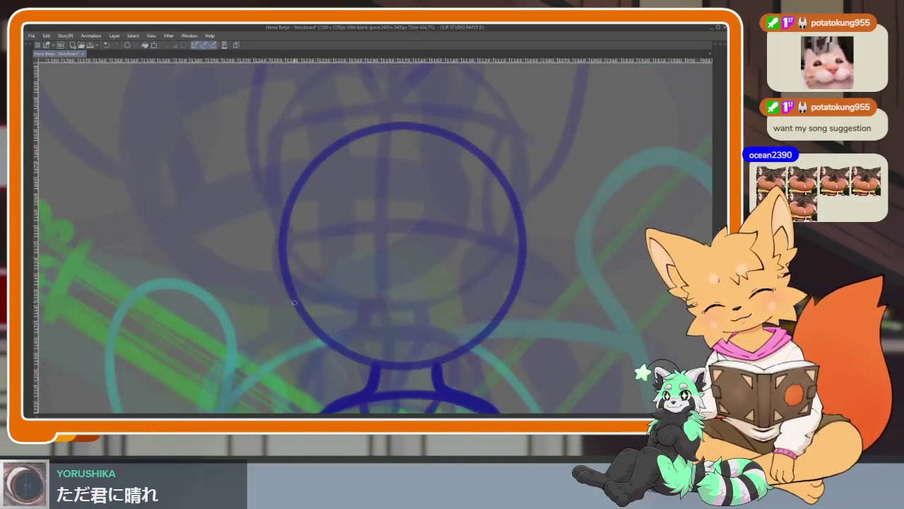
{"action": "left_click_drag", "start_coordinate": [349, 312], "coordinate": [501, 304]}
{"action": "left_click_drag", "start_coordinate": [283, 205], "coordinate": [525, 210]}
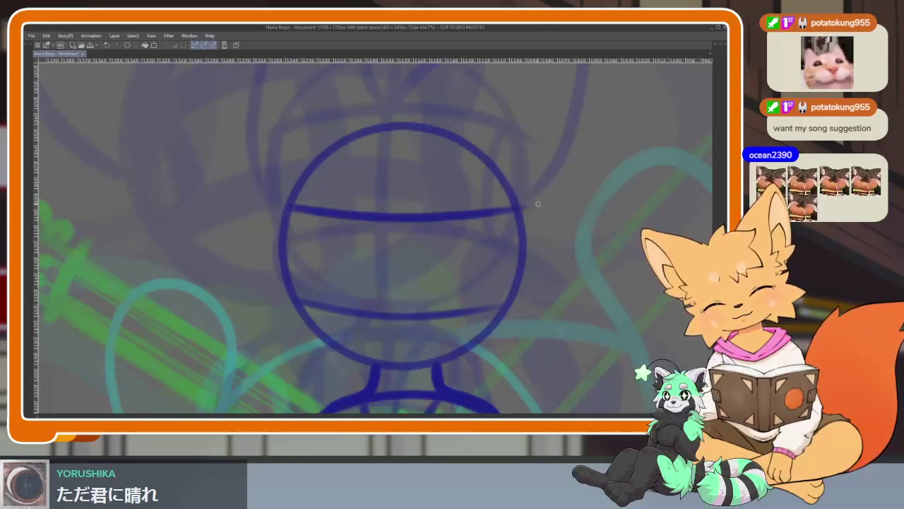
{"action": "scroll", "coordinate": [419, 266], "scroll_direction": "down", "scroll_amount": 2}
{"action": "scroll", "coordinate": [400, 269], "scroll_direction": "up", "scroll_amount": 2}
{"action": "key", "text": "ctrl+z"}
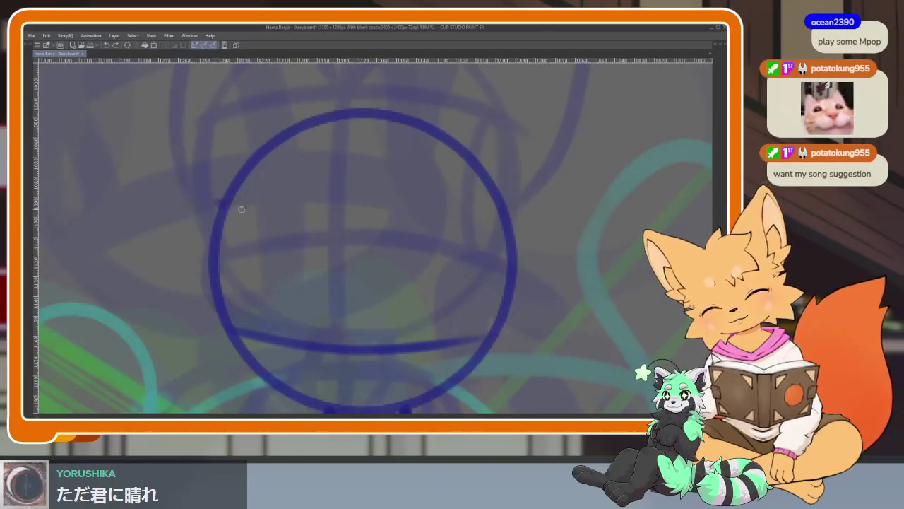
{"action": "left_click_drag", "start_coordinate": [241, 209], "coordinate": [508, 209]}
Reinforce the left and right edges of the head circle.
{"action": "scroll", "coordinate": [226, 318], "scroll_direction": "down", "scroll_amount": 3}
{"action": "mouse_move", "coordinate": [225, 215]}
{"action": "left_mouse_down"}
{"action": "mouse_move", "coordinate": [233, 330]}
{"action": "mouse_move", "coordinate": [408, 349]}
{"action": "left_mouse_up"}
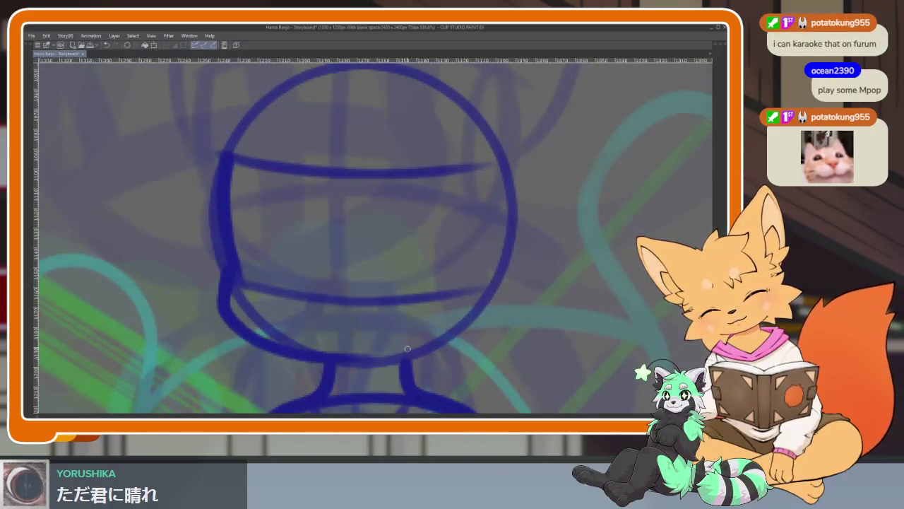
{"action": "mouse_move", "coordinate": [494, 163]}
{"action": "left_mouse_down"}
{"action": "mouse_move", "coordinate": [500, 251]}
{"action": "mouse_move", "coordinate": [489, 305]}
{"action": "mouse_move", "coordinate": [339, 385]}
{"action": "left_mouse_up"}
{"action": "scroll", "coordinate": [488, 323], "scroll_direction": "down", "scroll_amount": 5}
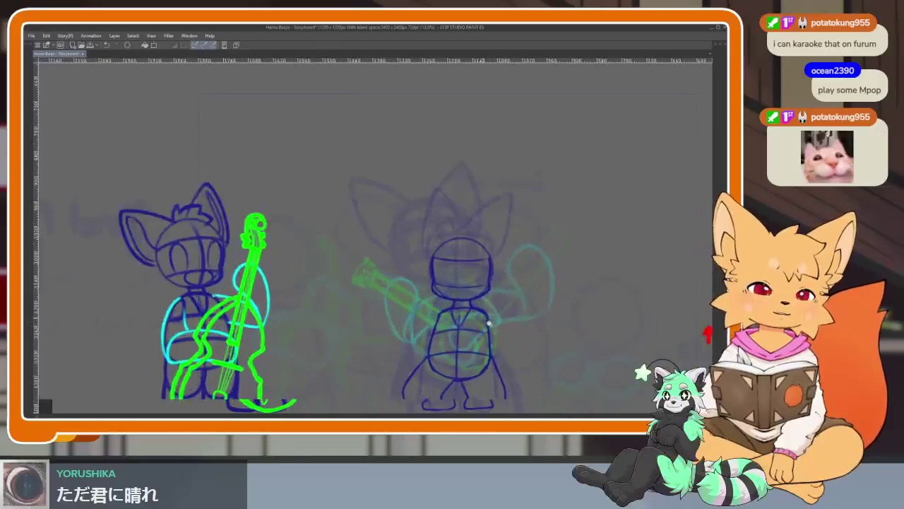
Zoom in on the head and draw a vertical centre line through it.
{"action": "scroll", "coordinate": [489, 323], "scroll_direction": "up", "scroll_amount": 2}
{"action": "scroll", "coordinate": [498, 317], "scroll_direction": "up", "scroll_amount": 2}
{"action": "scroll", "coordinate": [488, 314], "scroll_direction": "up", "scroll_amount": 1}
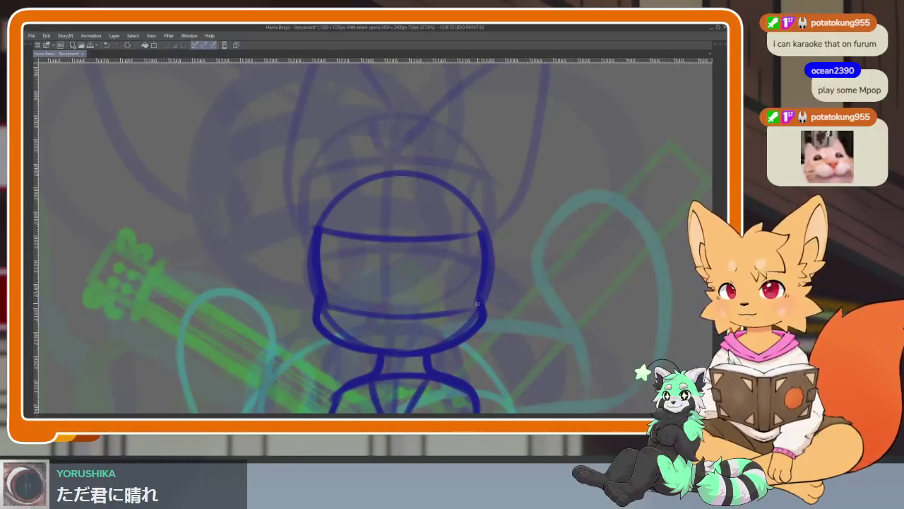
{"action": "scroll", "coordinate": [480, 314], "scroll_direction": "up", "scroll_amount": 1}
{"action": "scroll", "coordinate": [481, 314], "scroll_direction": "up", "scroll_amount": 1}
{"action": "left_click_drag", "start_coordinate": [371, 131], "coordinate": [373, 345]}
Draw two diagonal strokes forming a V in the upper half of the head.
{"action": "scroll", "coordinate": [374, 341], "scroll_direction": "down", "scroll_amount": 1}
{"action": "scroll", "coordinate": [382, 325], "scroll_direction": "up", "scroll_amount": 1}
{"action": "scroll", "coordinate": [426, 305], "scroll_direction": "down", "scroll_amount": 4}
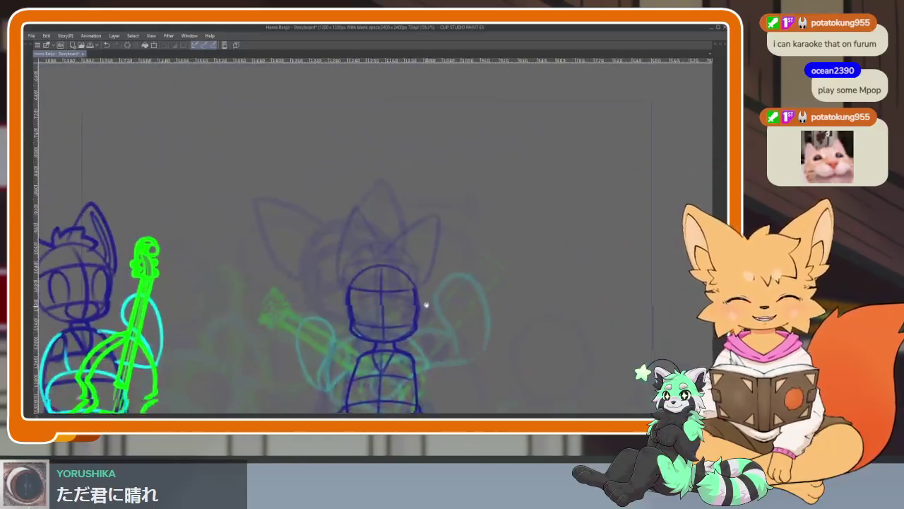
{"action": "scroll", "coordinate": [426, 305], "scroll_direction": "up", "scroll_amount": 3}
{"action": "left_click_drag", "start_coordinate": [318, 238], "coordinate": [344, 281]}
{"action": "left_click_drag", "start_coordinate": [382, 225], "coordinate": [349, 277]}
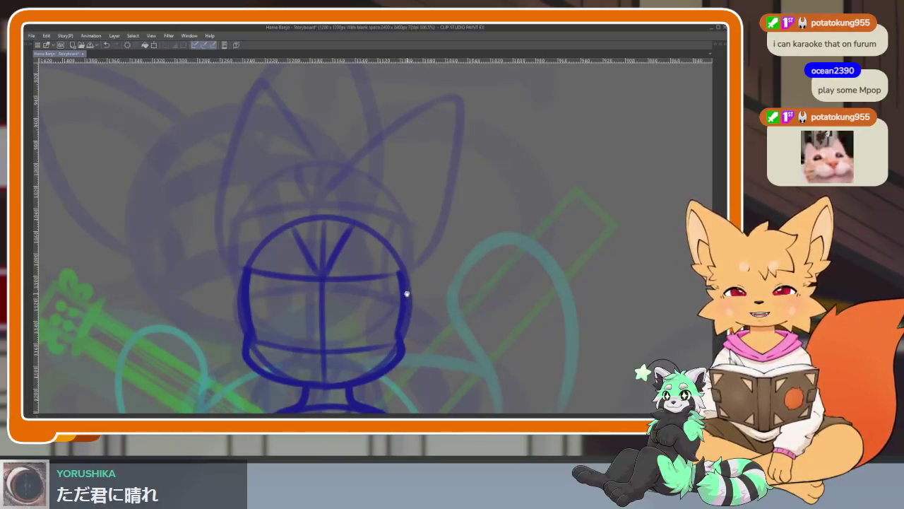
{"action": "scroll", "coordinate": [396, 311], "scroll_direction": "up", "scroll_amount": 3}
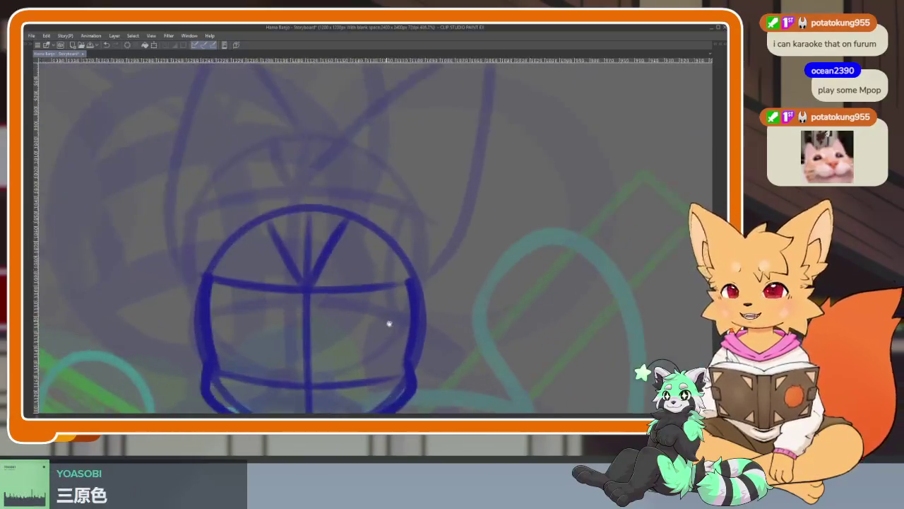
{"action": "scroll", "coordinate": [385, 332], "scroll_direction": "up", "scroll_amount": 2}
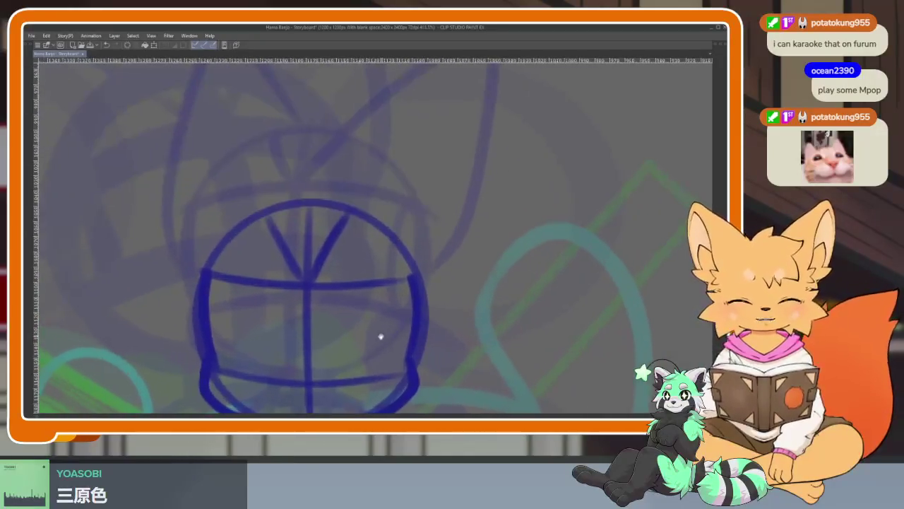
{"action": "scroll", "coordinate": [382, 335], "scroll_direction": "down", "scroll_amount": 1}
{"action": "scroll", "coordinate": [377, 324], "scroll_direction": "down", "scroll_amount": 1}
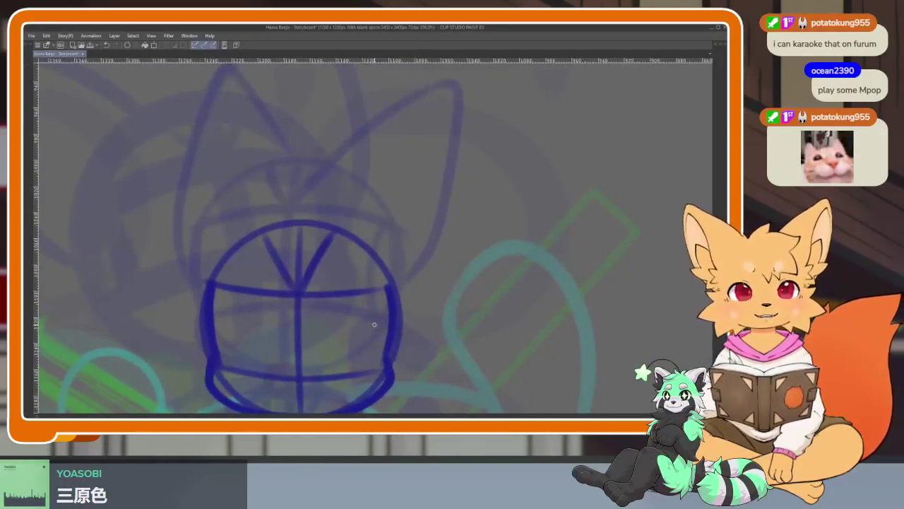
{"action": "left_click_drag", "start_coordinate": [397, 303], "coordinate": [405, 310]}
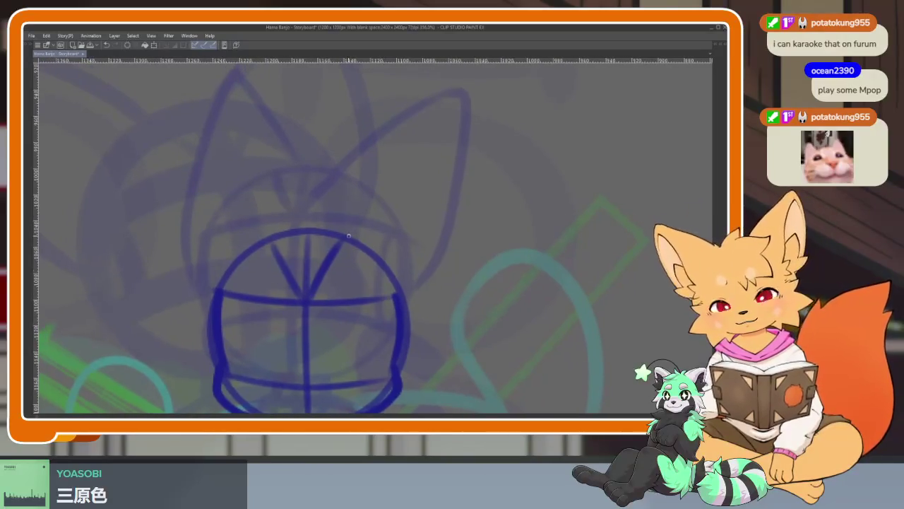
Outline a tall pointed right ear, then redo the left ear outline.
{"action": "mouse_move", "coordinate": [344, 241]}
{"action": "left_mouse_down"}
{"action": "mouse_move", "coordinate": [423, 146]}
{"action": "mouse_move", "coordinate": [452, 244]}
{"action": "mouse_move", "coordinate": [407, 343]}
{"action": "left_mouse_up"}
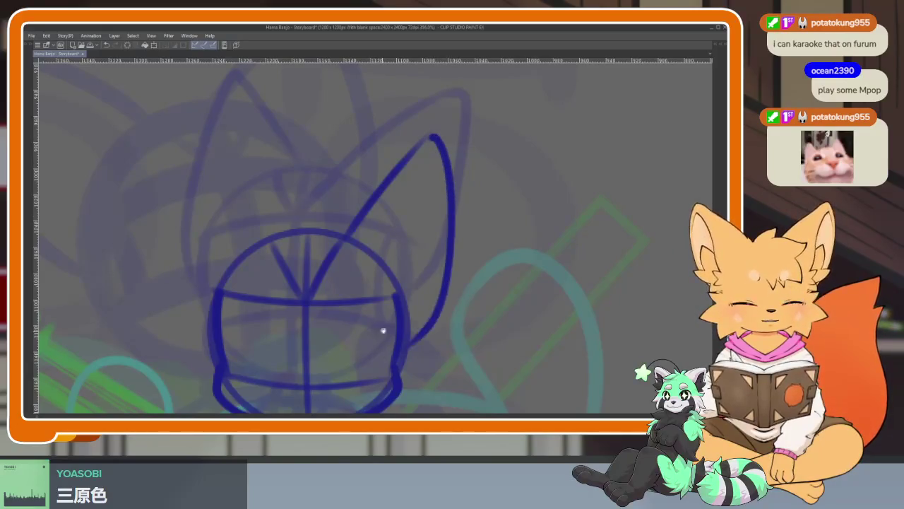
{"action": "left_click_drag", "start_coordinate": [352, 270], "coordinate": [416, 276]}
{"action": "mouse_move", "coordinate": [342, 235]}
{"action": "left_mouse_down"}
{"action": "mouse_move", "coordinate": [288, 129]}
{"action": "mouse_move", "coordinate": [275, 338]}
{"action": "left_mouse_up"}
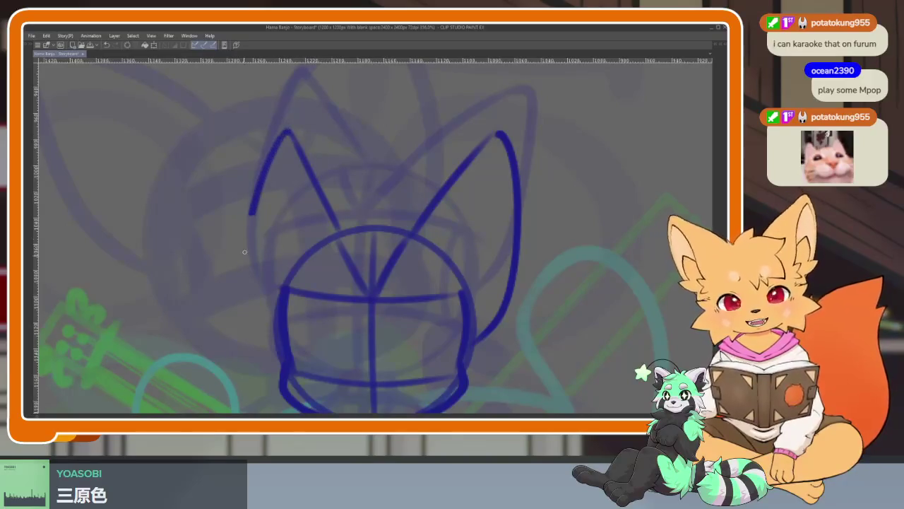
{"action": "scroll", "coordinate": [489, 312], "scroll_direction": "down", "scroll_amount": 4}
{"action": "scroll", "coordinate": [489, 299], "scroll_direction": "up", "scroll_amount": 5}
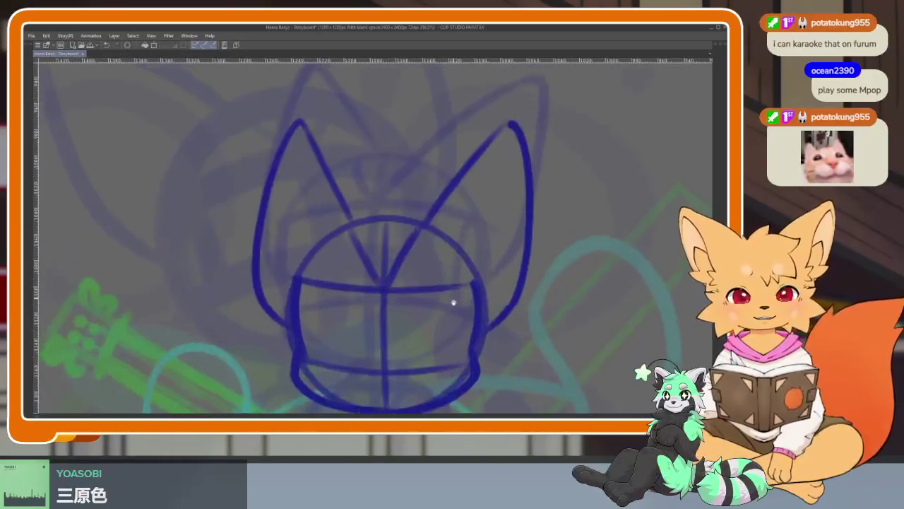
{"action": "scroll", "coordinate": [452, 303], "scroll_direction": "down", "scroll_amount": 2}
{"action": "scroll", "coordinate": [398, 310], "scroll_direction": "up", "scroll_amount": 1}
{"action": "key", "text": "ctrl+z"}
{"action": "key", "text": "ctrl+z"}
{"action": "mouse_move", "coordinate": [382, 263]}
{"action": "left_mouse_down"}
{"action": "mouse_move", "coordinate": [339, 192]}
{"action": "mouse_move", "coordinate": [338, 352]}
{"action": "left_mouse_up"}
Redraw both ears with bolder dark-blue lines, extending the right ear.
{"action": "scroll", "coordinate": [509, 329], "scroll_direction": "down", "scroll_amount": 3}
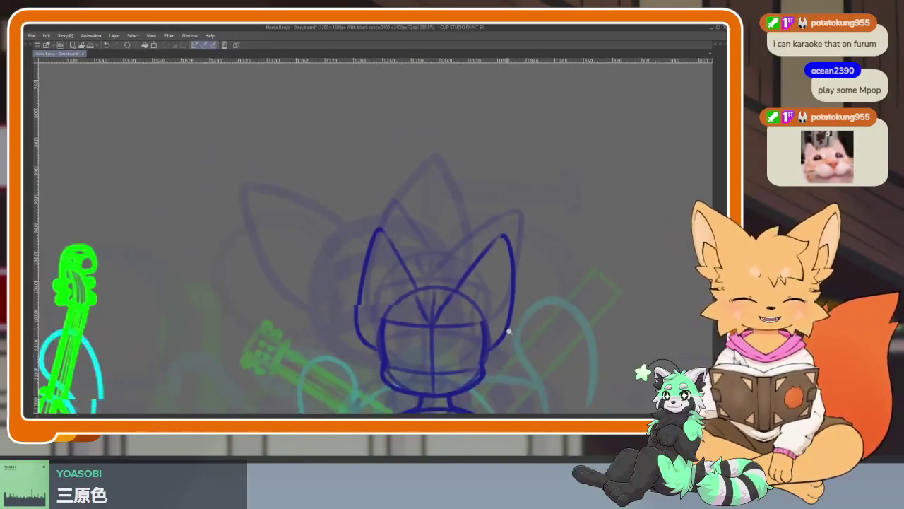
{"action": "scroll", "coordinate": [495, 321], "scroll_direction": "up", "scroll_amount": 2}
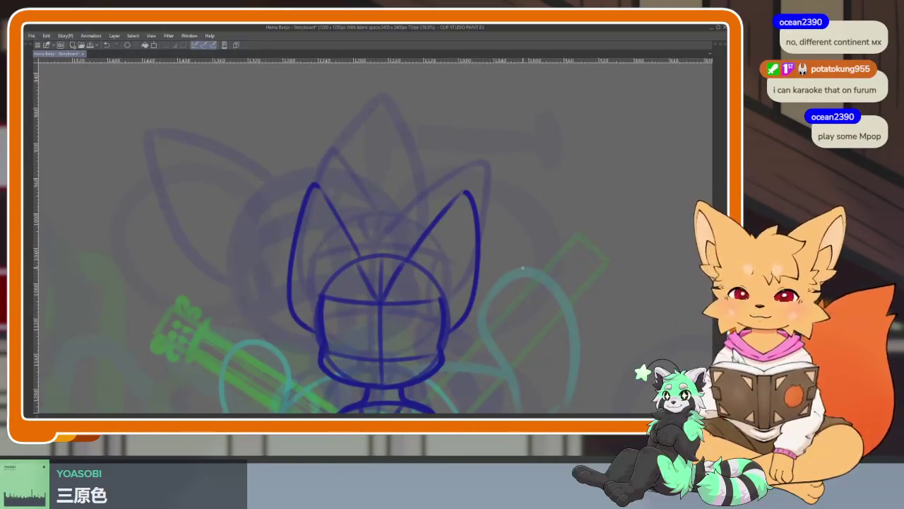
{"action": "scroll", "coordinate": [428, 307], "scroll_direction": "up", "scroll_amount": 1}
{"action": "scroll", "coordinate": [406, 282], "scroll_direction": "up", "scroll_amount": 2}
{"action": "mouse_move", "coordinate": [388, 229]}
{"action": "left_mouse_down"}
{"action": "mouse_move", "coordinate": [457, 343]}
{"action": "mouse_move", "coordinate": [440, 359]}
{"action": "left_mouse_up"}
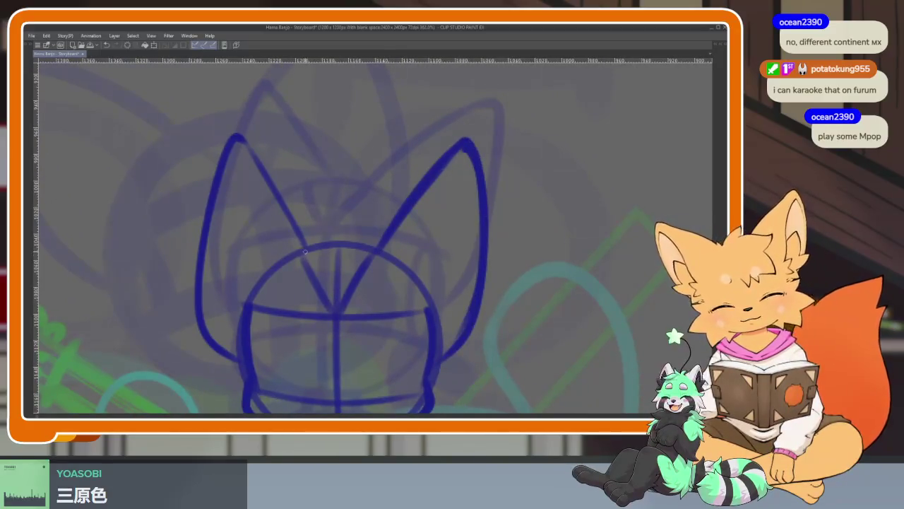
{"action": "mouse_move", "coordinate": [304, 245]}
{"action": "left_mouse_down"}
{"action": "mouse_move", "coordinate": [212, 343]}
{"action": "mouse_move", "coordinate": [239, 360]}
{"action": "left_mouse_up"}
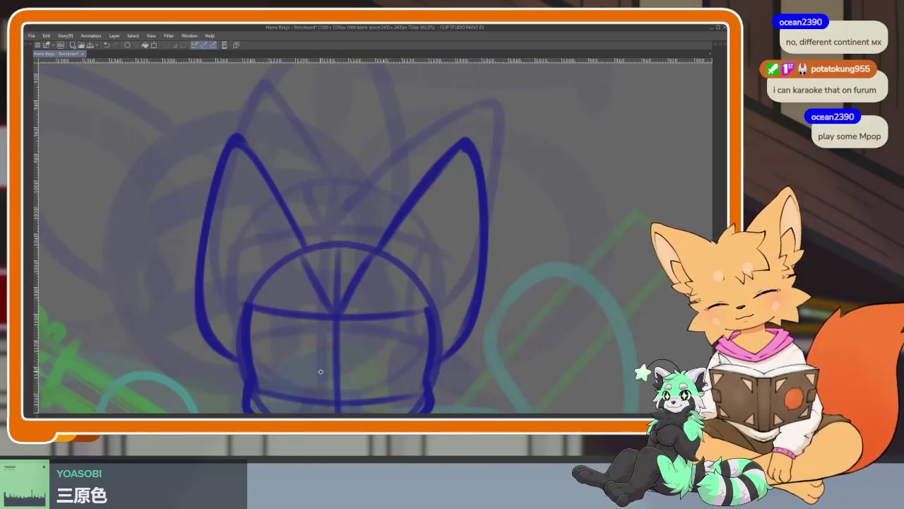
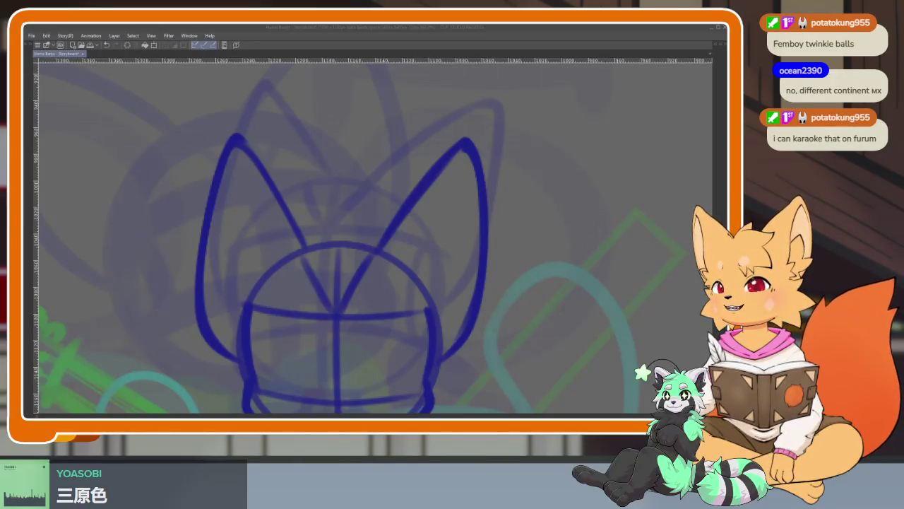
Switch from the drawing to the browser window showing the Facebook reel.
{"action": "key", "text": "alt+Tab"}
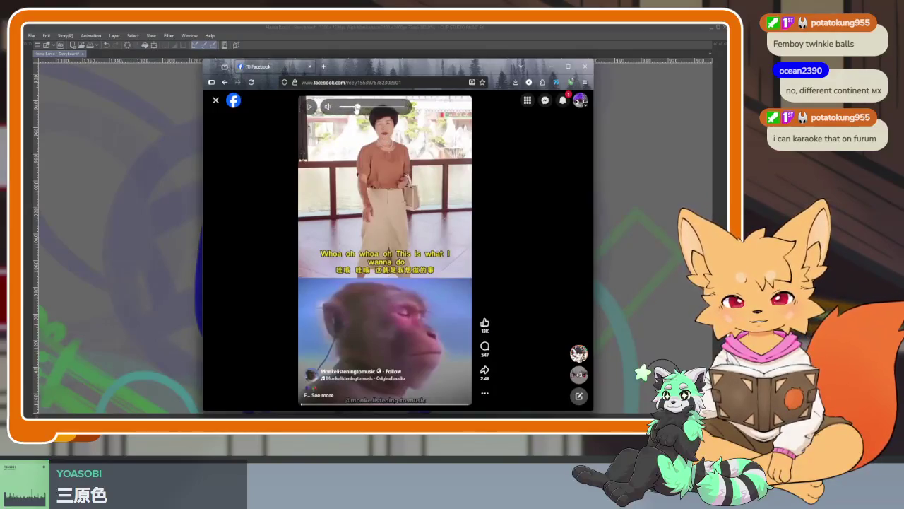
Play and pause the reel, close the browser, and make a test stroke on the canvas.
{"action": "left_click", "coordinate": [420, 212]}
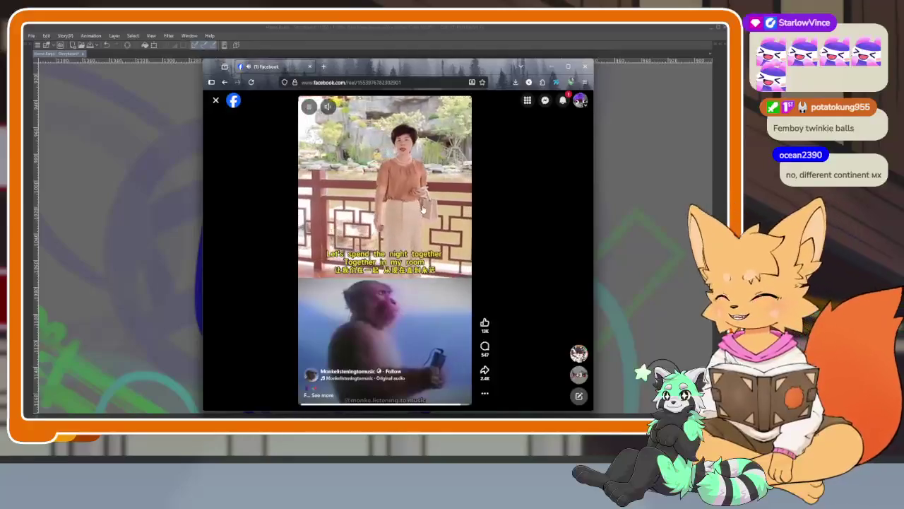
{"action": "left_click", "coordinate": [424, 209]}
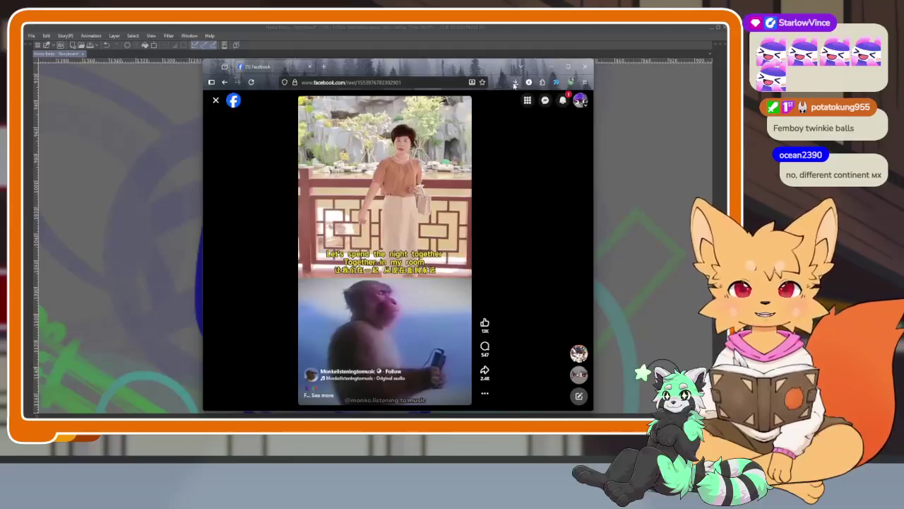
{"action": "left_click", "coordinate": [584, 66]}
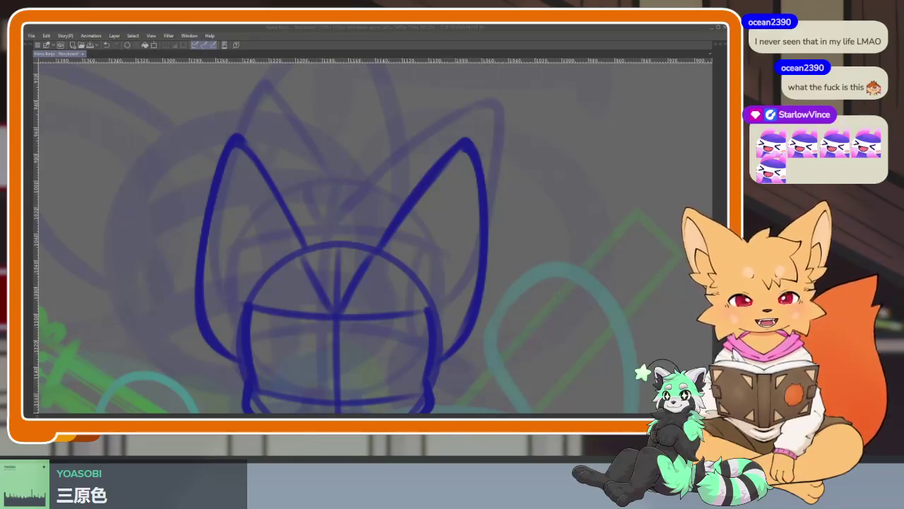
{"action": "mouse_move", "coordinate": [521, 283]}
{"action": "left_mouse_down"}
{"action": "mouse_move", "coordinate": [542, 233]}
{"action": "mouse_move", "coordinate": [554, 261]}
{"action": "left_mouse_up"}
Undo the test stroke, zoom out over the whole scene, and flip the canvas view horizontally.
{"action": "key", "text": "ctrl+z"}
{"action": "scroll", "coordinate": [526, 241], "scroll_direction": "down", "scroll_amount": 3}
{"action": "left_click_drag", "start_coordinate": [505, 289], "coordinate": [466, 194]}
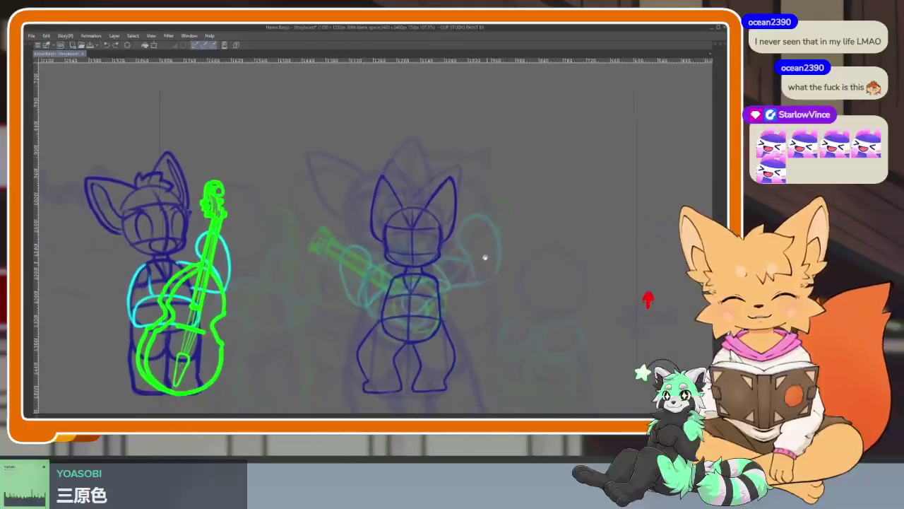
{"action": "key", "text": "h"}
{"action": "key", "text": "h"}
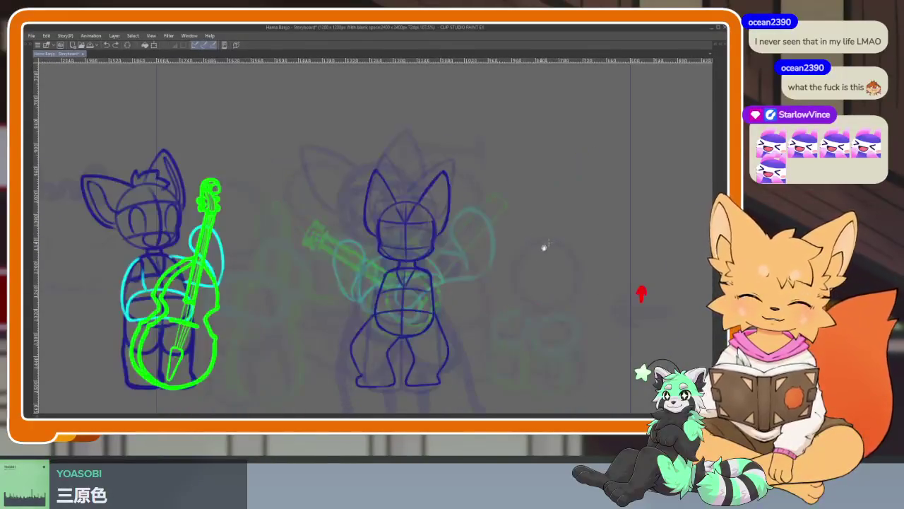
{"action": "scroll", "coordinate": [541, 247], "scroll_direction": "up", "scroll_amount": 1}
{"action": "scroll", "coordinate": [509, 258], "scroll_direction": "up", "scroll_amount": 2}
{"action": "scroll", "coordinate": [454, 276], "scroll_direction": "up", "scroll_amount": 1}
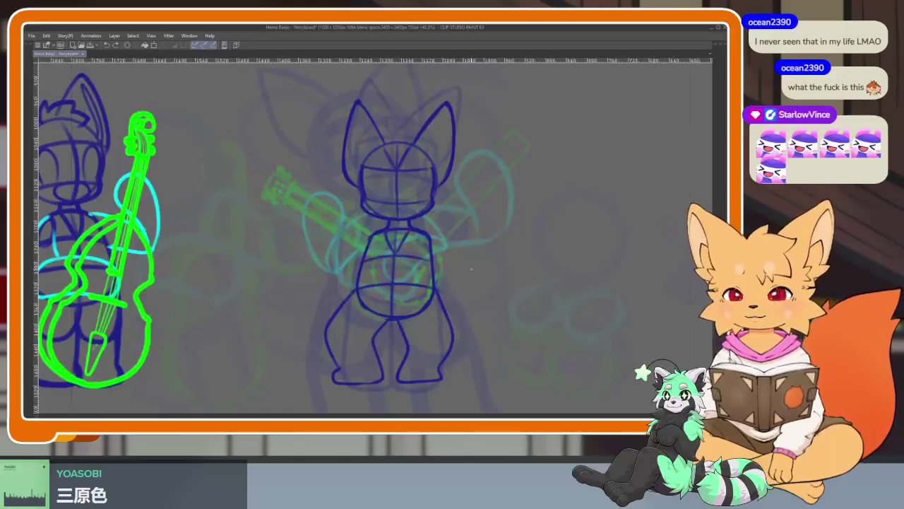
{"action": "scroll", "coordinate": [424, 289], "scroll_direction": "up", "scroll_amount": 1}
{"action": "scroll", "coordinate": [428, 304], "scroll_direction": "down", "scroll_amount": 2}
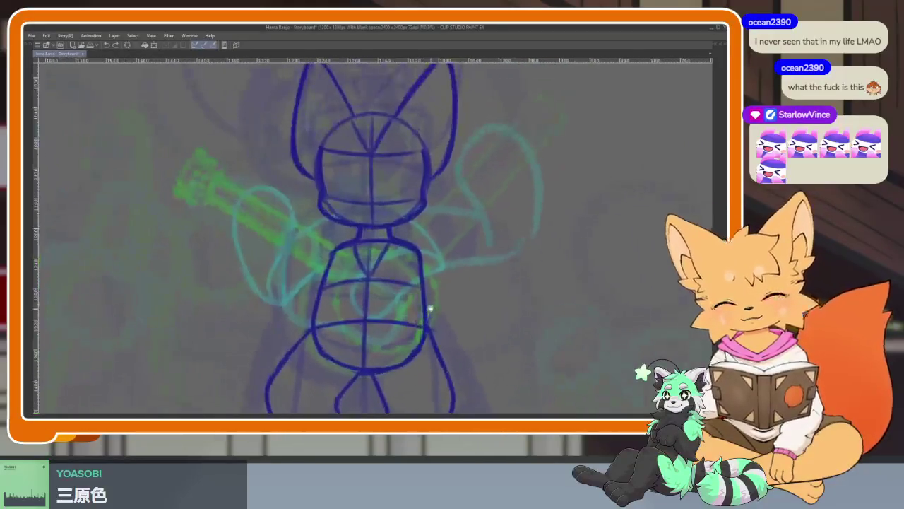
{"action": "scroll", "coordinate": [430, 310], "scroll_direction": "down", "scroll_amount": 1}
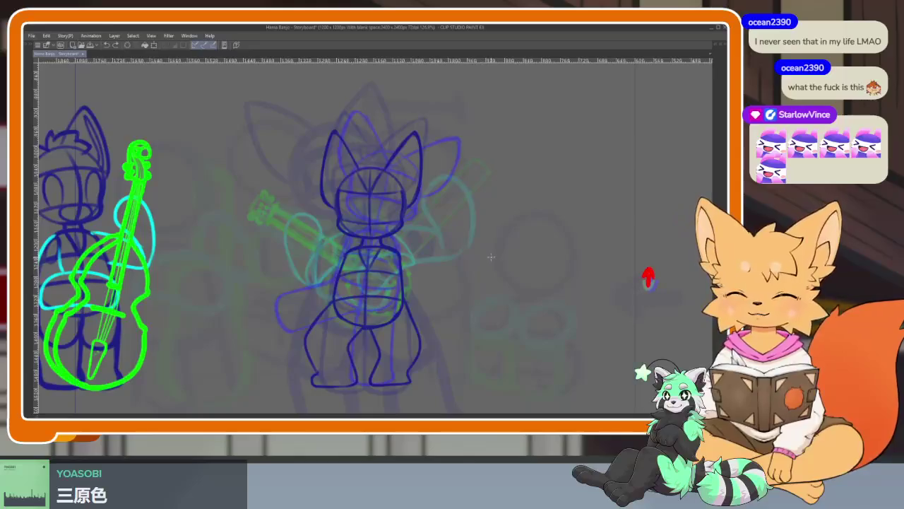
Advance two frames to the seated pose and zoom in on the centre fox.
{"action": "key", "text": "Right"}
{"action": "key", "text": "Right"}
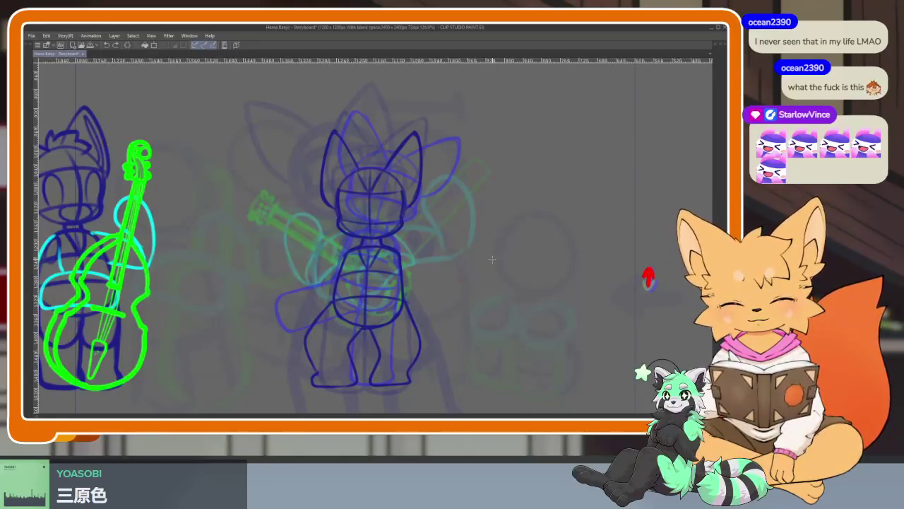
{"action": "key", "text": "Right"}
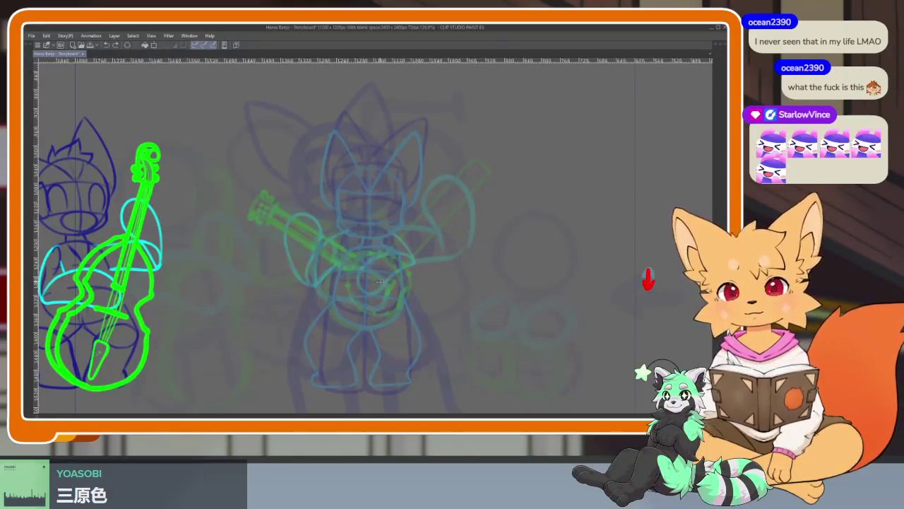
{"action": "scroll", "coordinate": [379, 282], "scroll_direction": "up", "scroll_amount": 3}
{"action": "scroll", "coordinate": [377, 299], "scroll_direction": "up", "scroll_amount": 2}
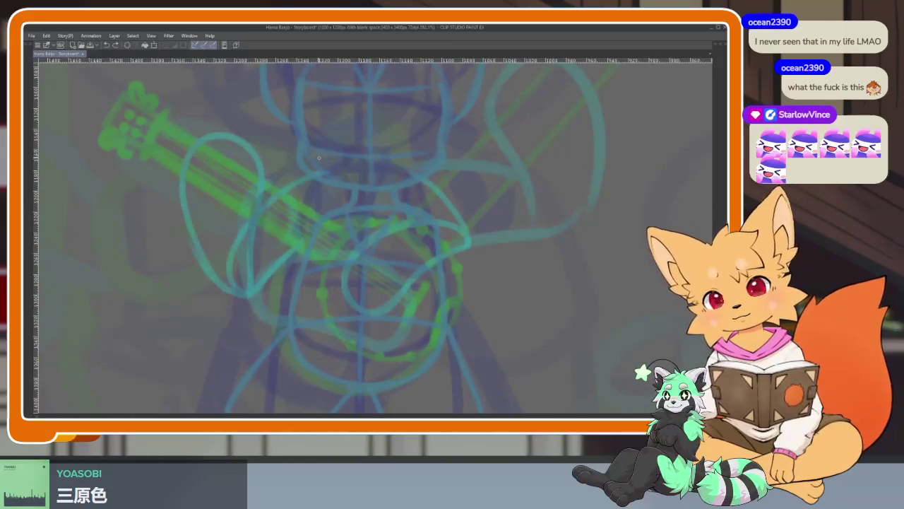
Draw the dark blue oval torso in four strokes, undoing the extra top arcs.
{"action": "left_click_drag", "start_coordinate": [309, 155], "coordinate": [424, 139]}
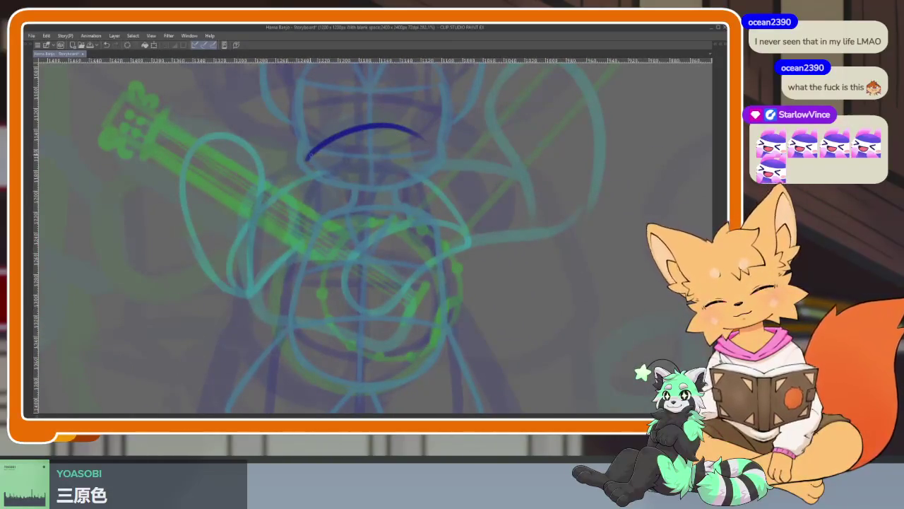
{"action": "left_click_drag", "start_coordinate": [305, 162], "coordinate": [292, 247]}
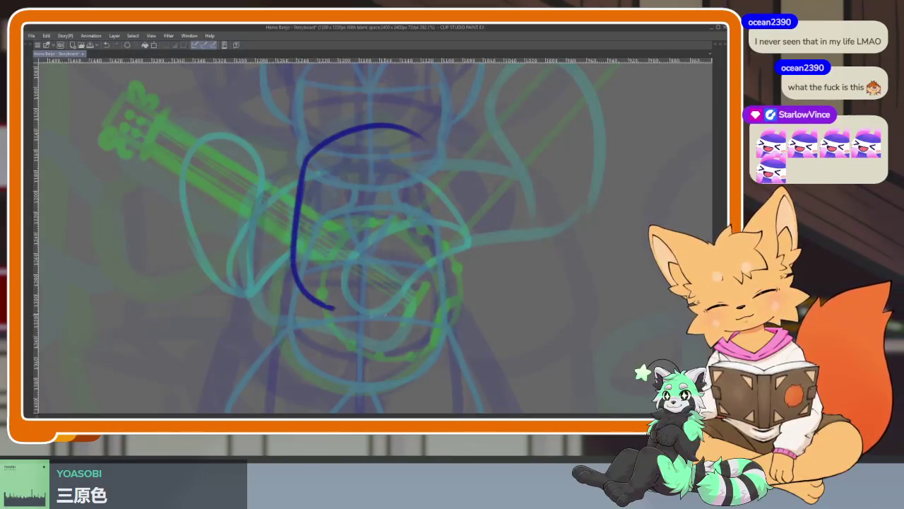
{"action": "left_click_drag", "start_coordinate": [418, 134], "coordinate": [443, 263]}
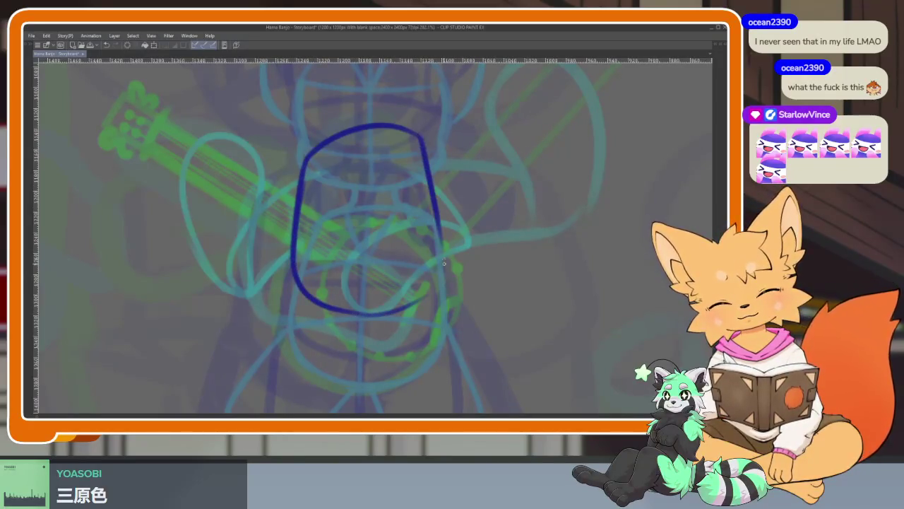
{"action": "left_click_drag", "start_coordinate": [404, 302], "coordinate": [309, 160]}
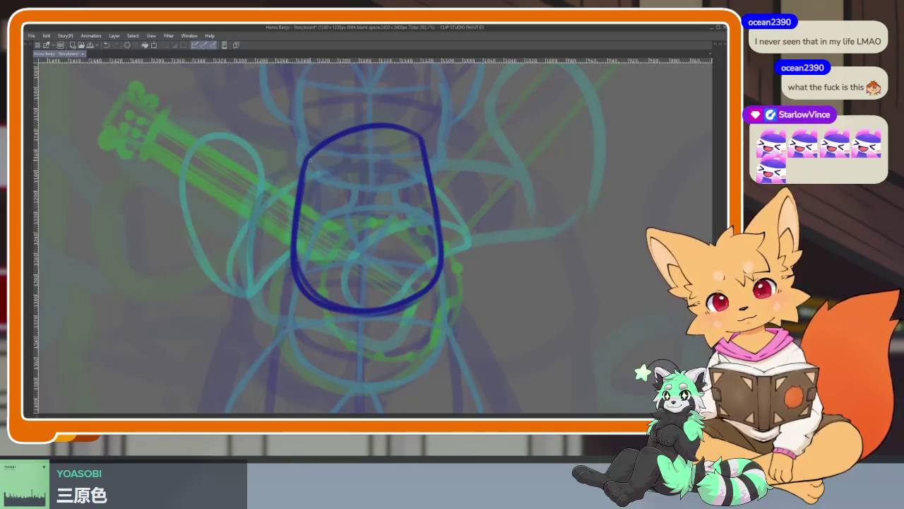
{"action": "key", "text": "ctrl+z"}
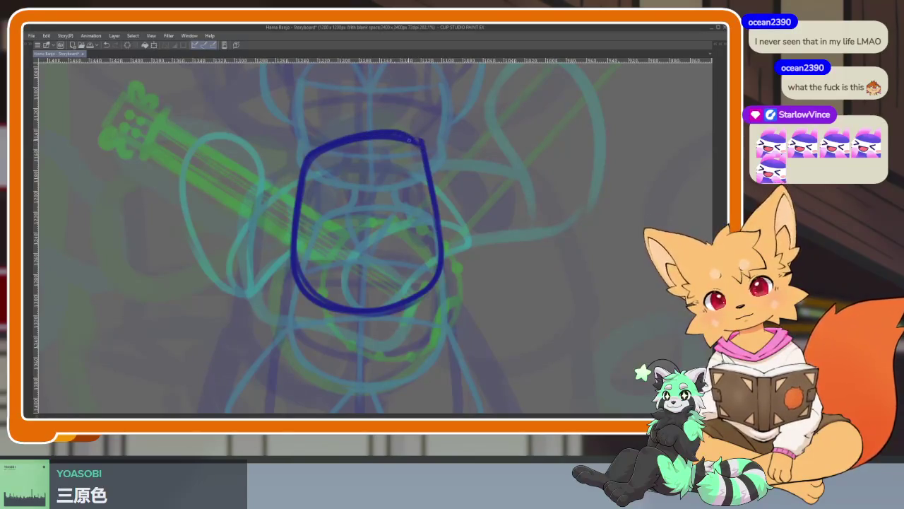
{"action": "key", "text": "ctrl+z"}
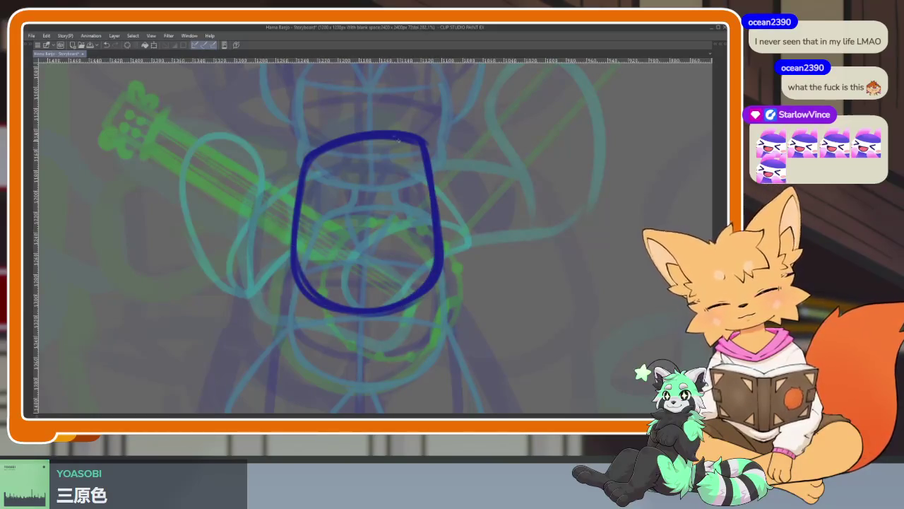
Zoom in and out to check the new dark blue torso oval.
{"action": "scroll", "coordinate": [442, 258], "scroll_direction": "down", "scroll_amount": 5}
{"action": "scroll", "coordinate": [452, 255], "scroll_direction": "up", "scroll_amount": 5}
{"action": "scroll", "coordinate": [424, 233], "scroll_direction": "up", "scroll_amount": 1}
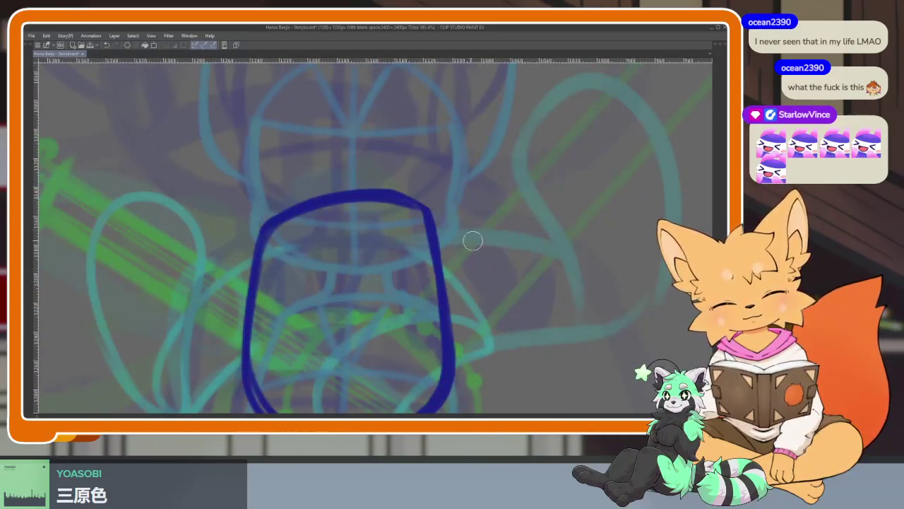
{"action": "scroll", "coordinate": [460, 273], "scroll_direction": "down", "scroll_amount": 3}
{"action": "scroll", "coordinate": [456, 275], "scroll_direction": "down", "scroll_amount": 2}
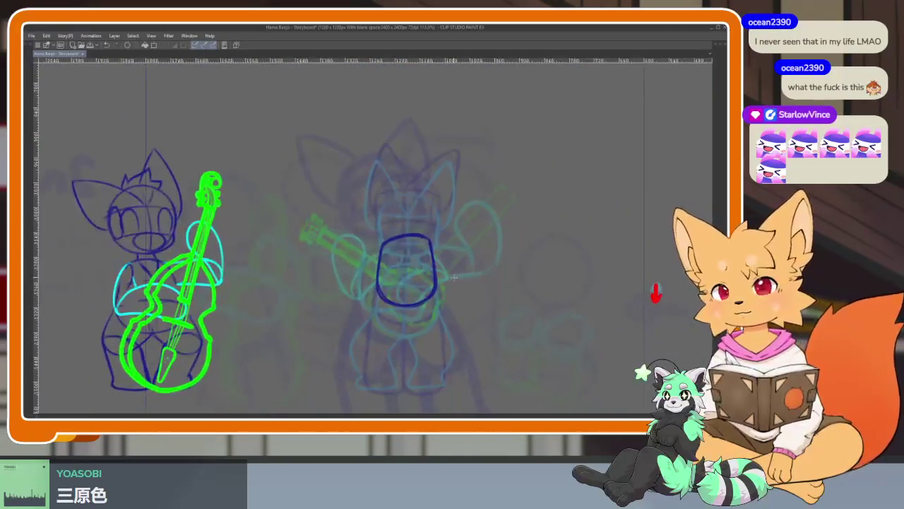
{"action": "scroll", "coordinate": [445, 290], "scroll_direction": "up", "scroll_amount": 1}
{"action": "scroll", "coordinate": [424, 297], "scroll_direction": "up", "scroll_amount": 1}
{"action": "scroll", "coordinate": [416, 296], "scroll_direction": "up", "scroll_amount": 1}
{"action": "scroll", "coordinate": [416, 304], "scroll_direction": "up", "scroll_amount": 2}
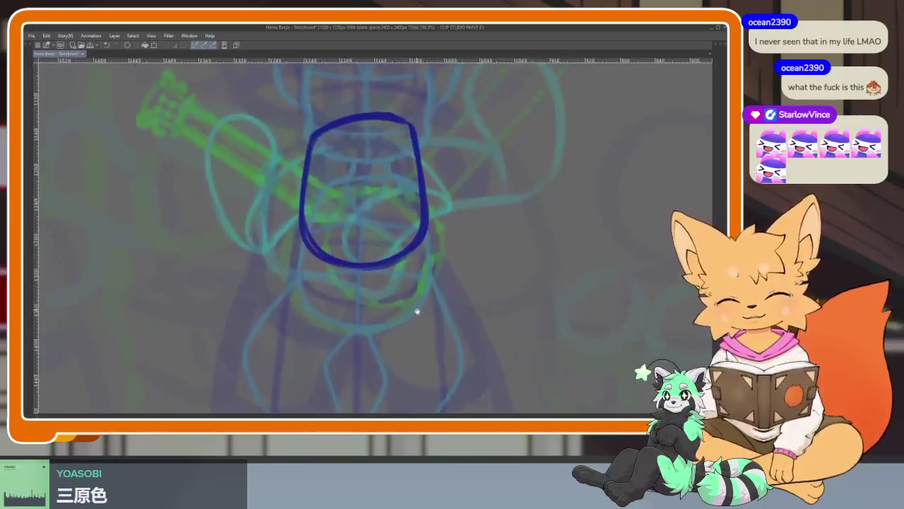
{"action": "scroll", "coordinate": [418, 312], "scroll_direction": "up", "scroll_amount": 1}
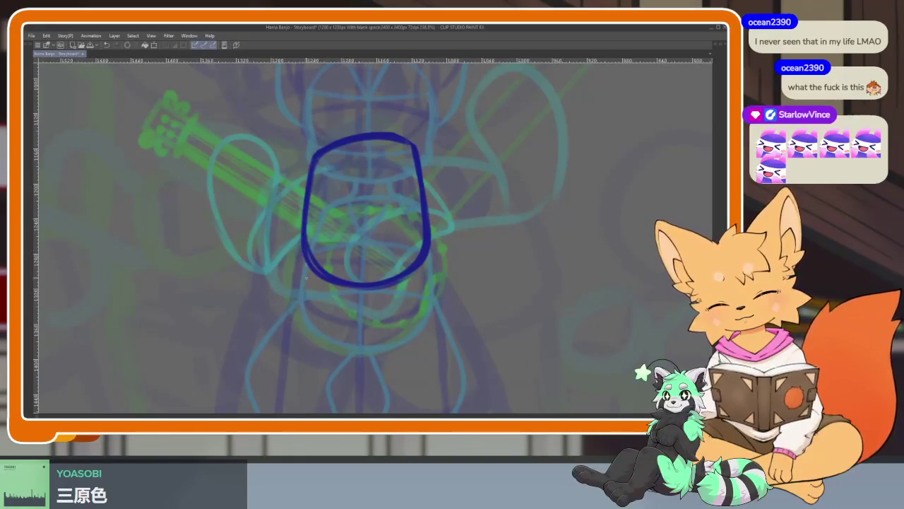
{"action": "scroll", "coordinate": [314, 262], "scroll_direction": "down", "scroll_amount": 1}
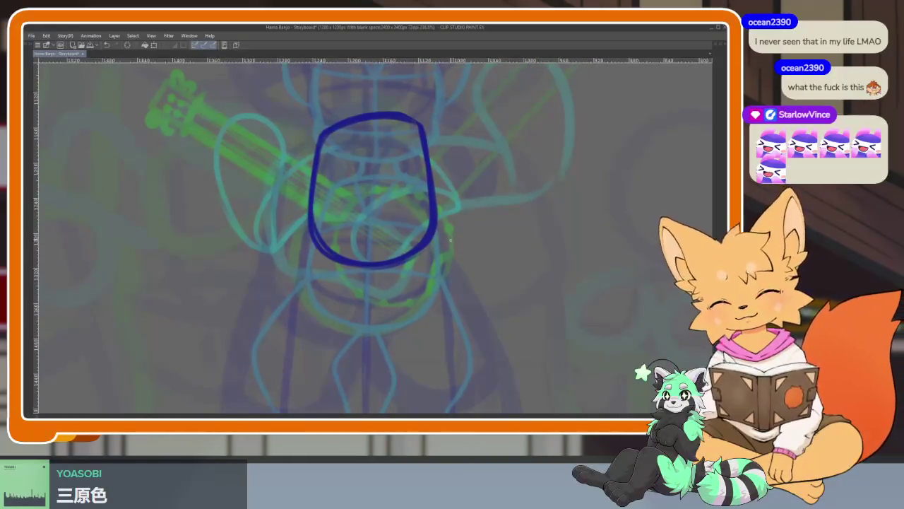
{"action": "scroll", "coordinate": [401, 339], "scroll_direction": "up", "scroll_amount": 1}
{"action": "scroll", "coordinate": [390, 335], "scroll_direction": "up", "scroll_amount": 1}
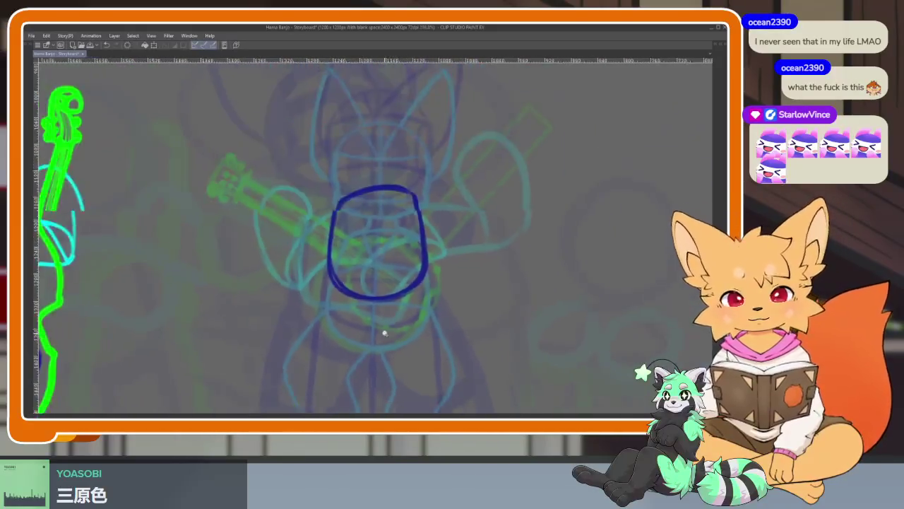
{"action": "scroll", "coordinate": [387, 322], "scroll_direction": "down", "scroll_amount": 1}
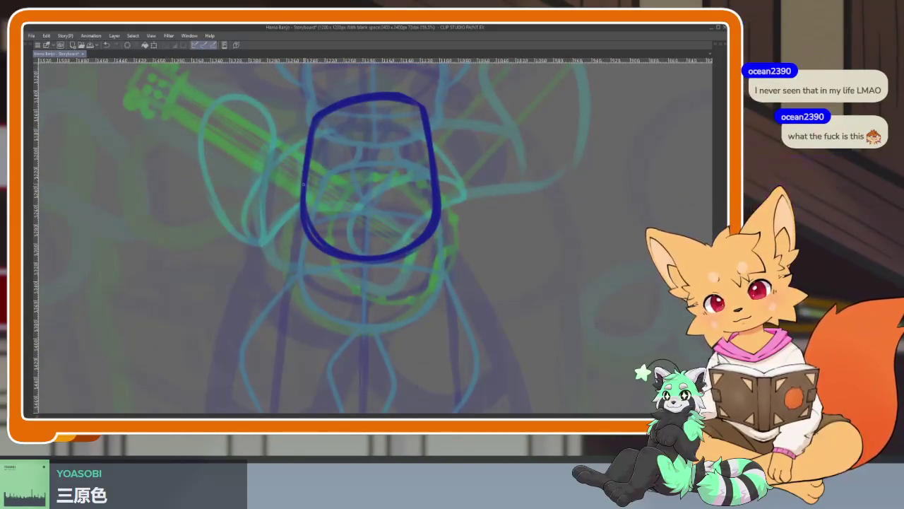
{"action": "scroll", "coordinate": [314, 212], "scroll_direction": "down", "scroll_amount": 2}
{"action": "scroll", "coordinate": [339, 219], "scroll_direction": "up", "scroll_amount": 1}
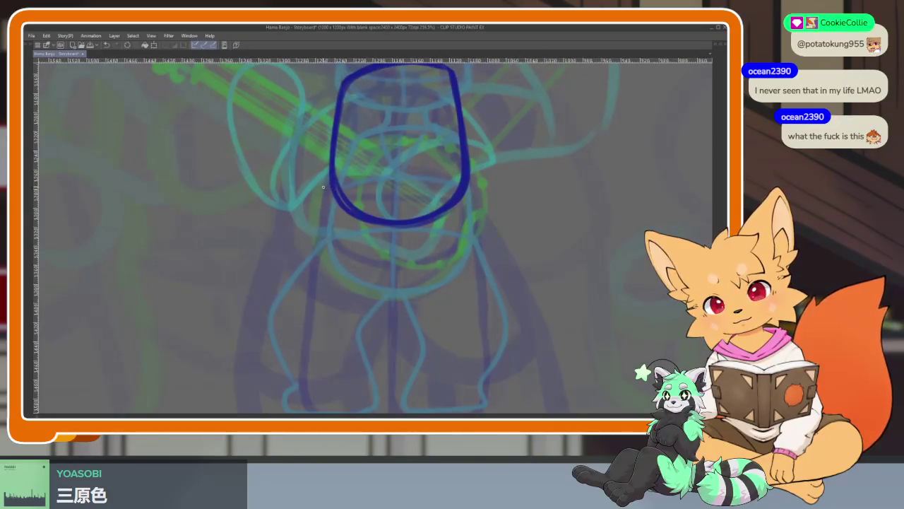
Draw a limb loop reaching down-left from the torso, redoing the misplaced first stroke.
{"action": "left_click_drag", "start_coordinate": [329, 169], "coordinate": [277, 217]}
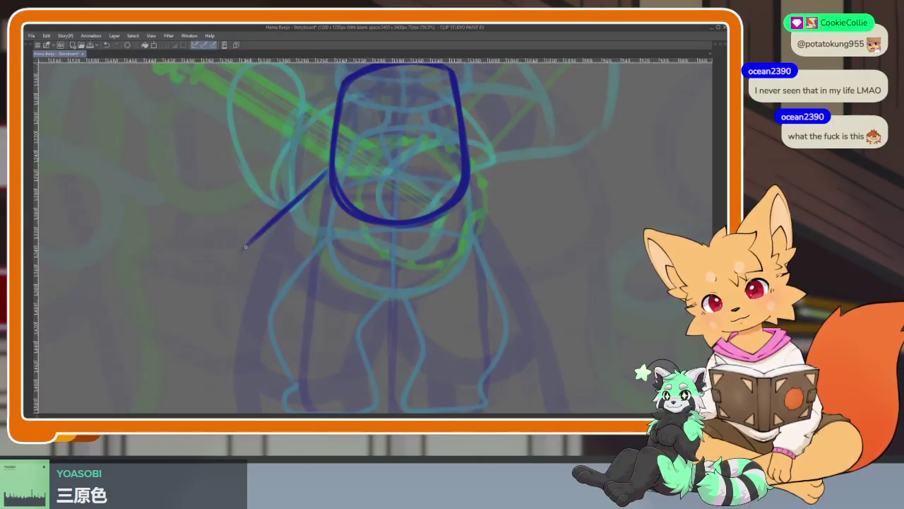
{"action": "key", "text": "ctrl+z"}
{"action": "key", "text": "ctrl+z"}
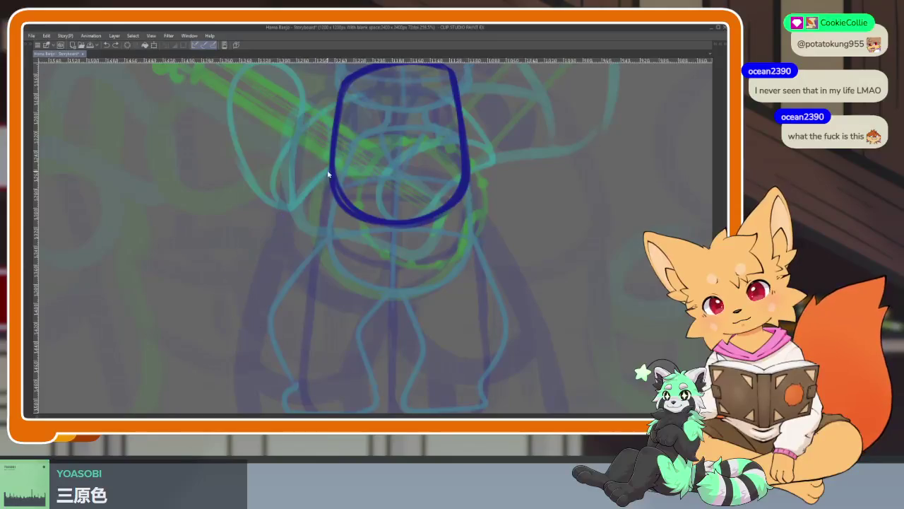
{"action": "left_click_drag", "start_coordinate": [321, 183], "coordinate": [247, 257]}
{"action": "mouse_move", "coordinate": [262, 333]}
{"action": "left_mouse_down"}
{"action": "mouse_move", "coordinate": [279, 338]}
{"action": "mouse_move", "coordinate": [315, 322]}
{"action": "mouse_move", "coordinate": [363, 252]}
{"action": "left_mouse_up"}
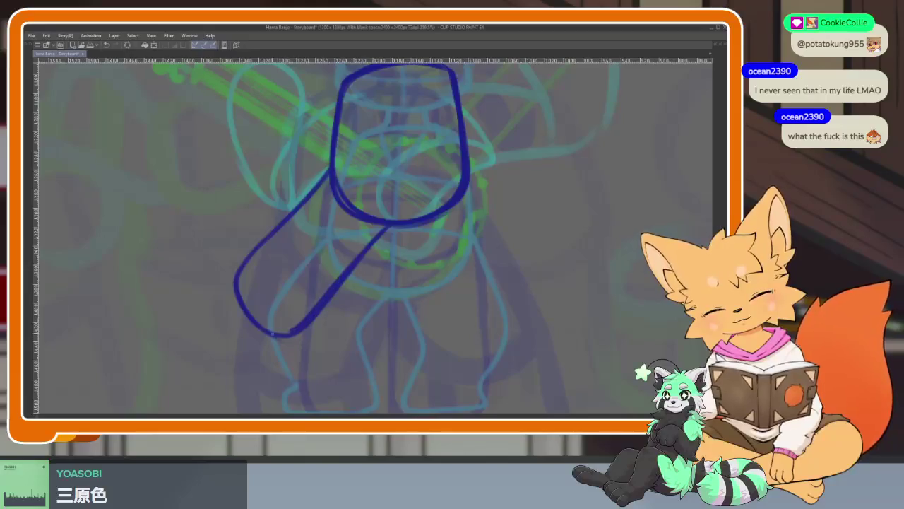
{"action": "scroll", "coordinate": [396, 332], "scroll_direction": "up", "scroll_amount": 1}
{"action": "scroll", "coordinate": [382, 298], "scroll_direction": "up", "scroll_amount": 1}
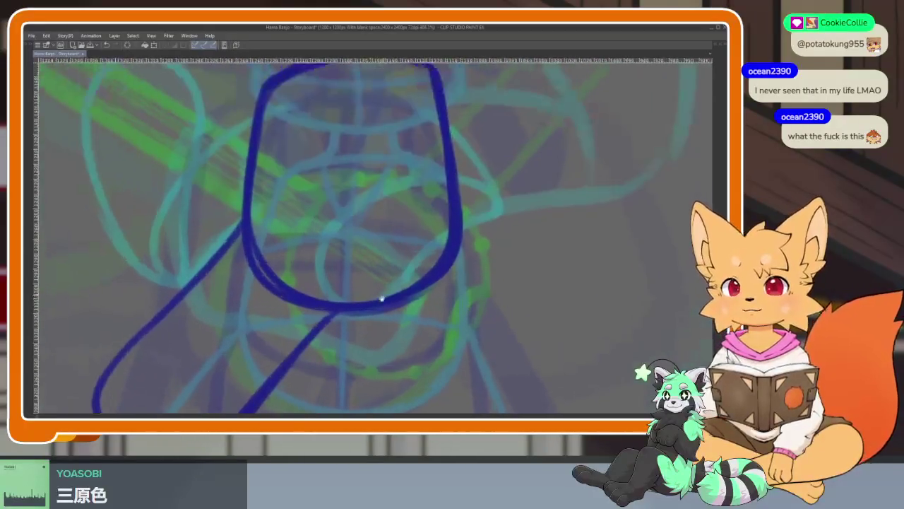
Add a vertical centre line and two curved cross lines through the oval.
{"action": "left_click_drag", "start_coordinate": [382, 298], "coordinate": [373, 340]}
{"action": "left_click_drag", "start_coordinate": [348, 102], "coordinate": [342, 346]}
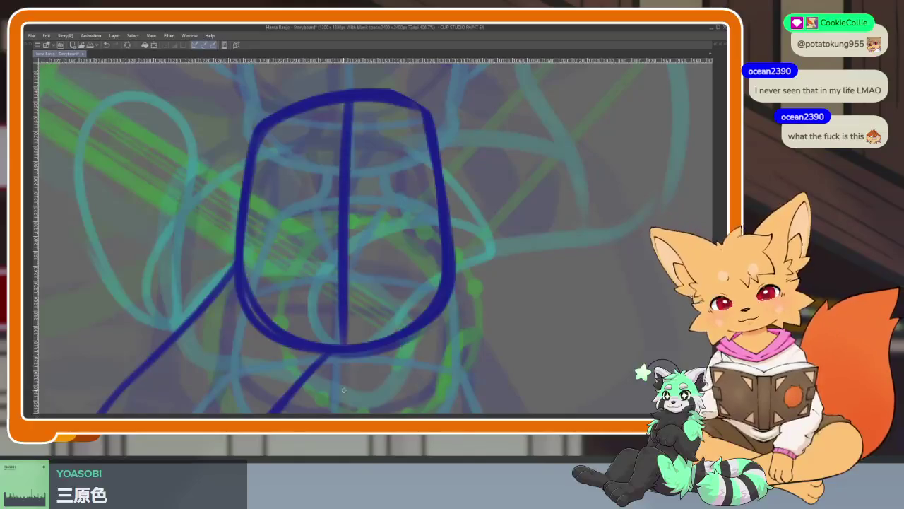
{"action": "left_click_drag", "start_coordinate": [242, 266], "coordinate": [442, 246]}
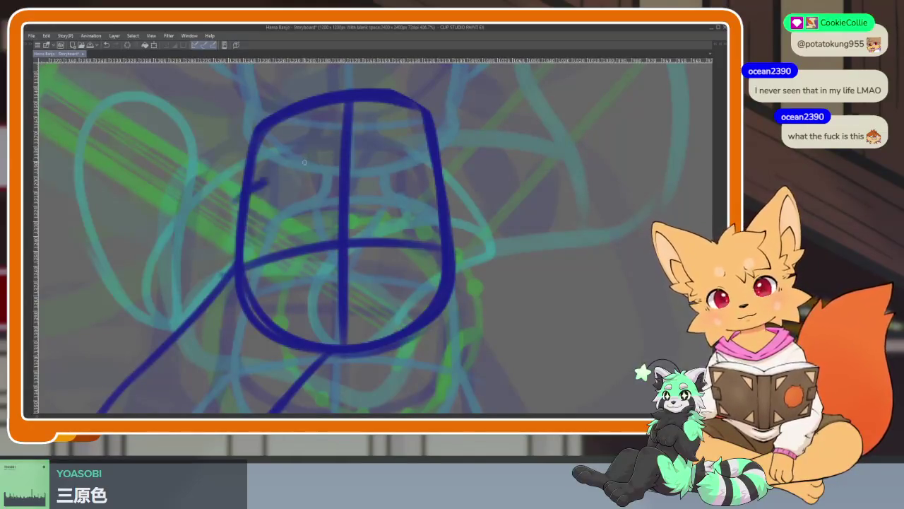
{"action": "left_click_drag", "start_coordinate": [235, 201], "coordinate": [433, 157]}
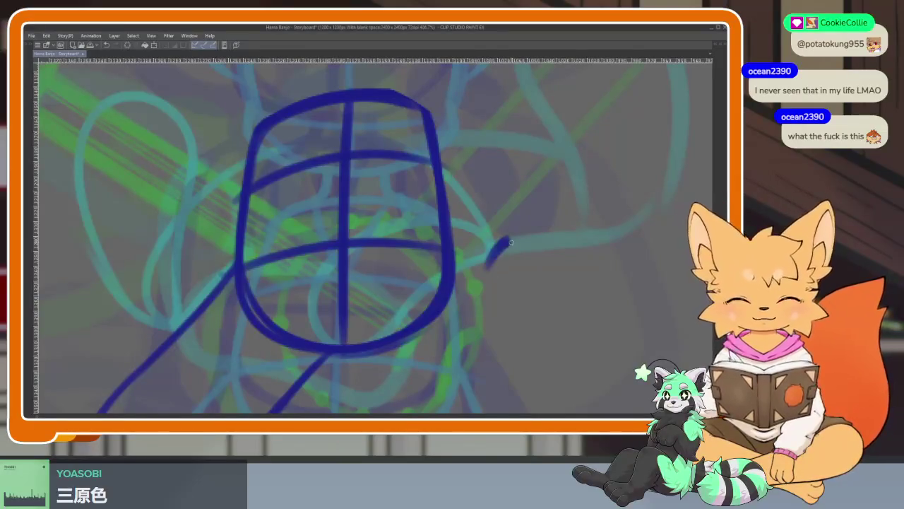
{"action": "scroll", "coordinate": [464, 238], "scroll_direction": "down", "scroll_amount": 3}
{"action": "scroll", "coordinate": [467, 233], "scroll_direction": "up", "scroll_amount": 2}
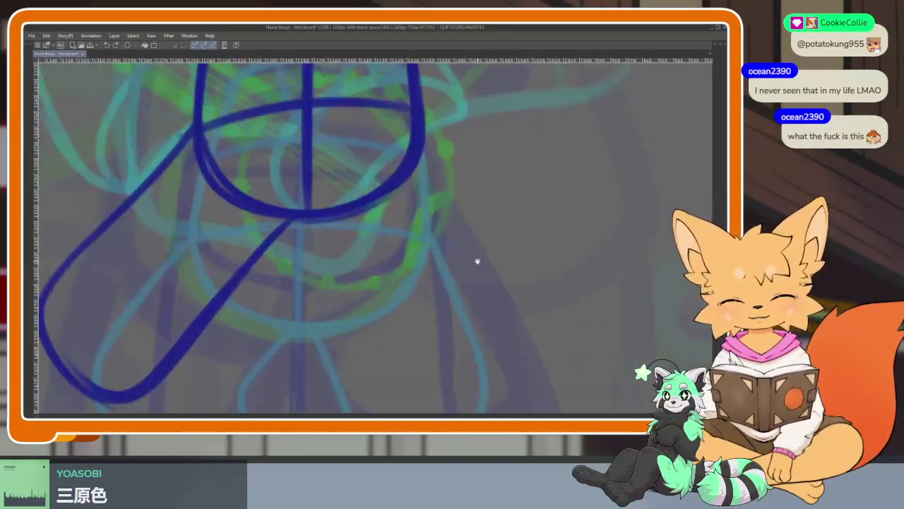
{"action": "scroll", "coordinate": [478, 259], "scroll_direction": "up", "scroll_amount": 1}
Draw and darken the right-hand limb loop extending diagonally below the oval.
{"action": "left_click_drag", "start_coordinate": [403, 127], "coordinate": [558, 265]}
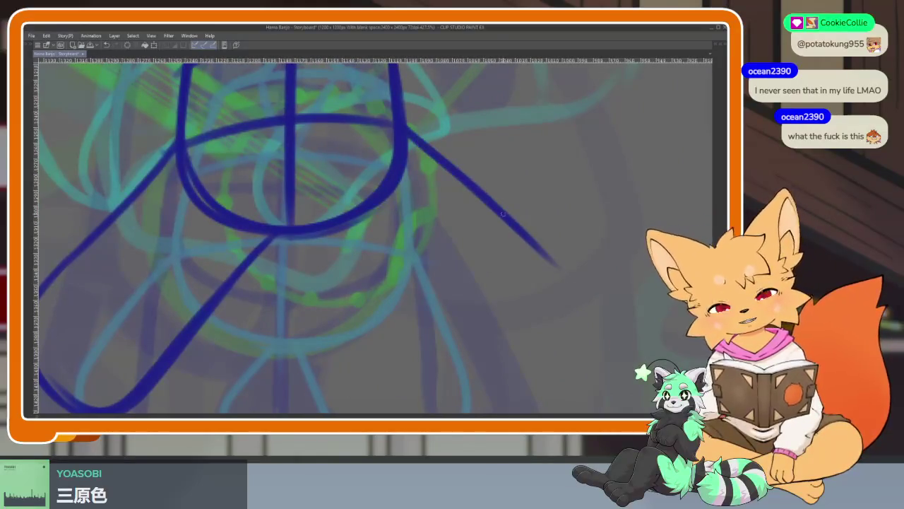
{"action": "left_click_drag", "start_coordinate": [520, 234], "coordinate": [580, 286]}
{"action": "mouse_move", "coordinate": [300, 241]}
{"action": "left_mouse_down"}
{"action": "mouse_move", "coordinate": [487, 382]}
{"action": "mouse_move", "coordinate": [565, 265]}
{"action": "left_mouse_up"}
{"action": "mouse_move", "coordinate": [406, 132]}
{"action": "left_mouse_down"}
{"action": "mouse_move", "coordinate": [565, 276]}
{"action": "mouse_move", "coordinate": [467, 368]}
{"action": "mouse_move", "coordinate": [315, 248]}
{"action": "mouse_move", "coordinate": [227, 292]}
{"action": "left_mouse_up"}
{"action": "scroll", "coordinate": [426, 268], "scroll_direction": "down", "scroll_amount": 2}
{"action": "scroll", "coordinate": [426, 269], "scroll_direction": "down", "scroll_amount": 2}
{"action": "scroll", "coordinate": [433, 304], "scroll_direction": "down", "scroll_amount": 1}
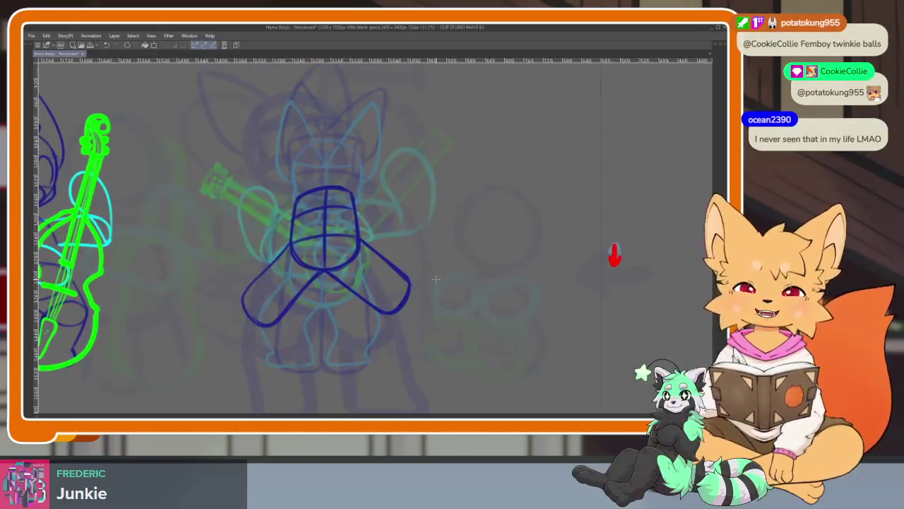
{"action": "scroll", "coordinate": [459, 286], "scroll_direction": "down", "scroll_amount": 2}
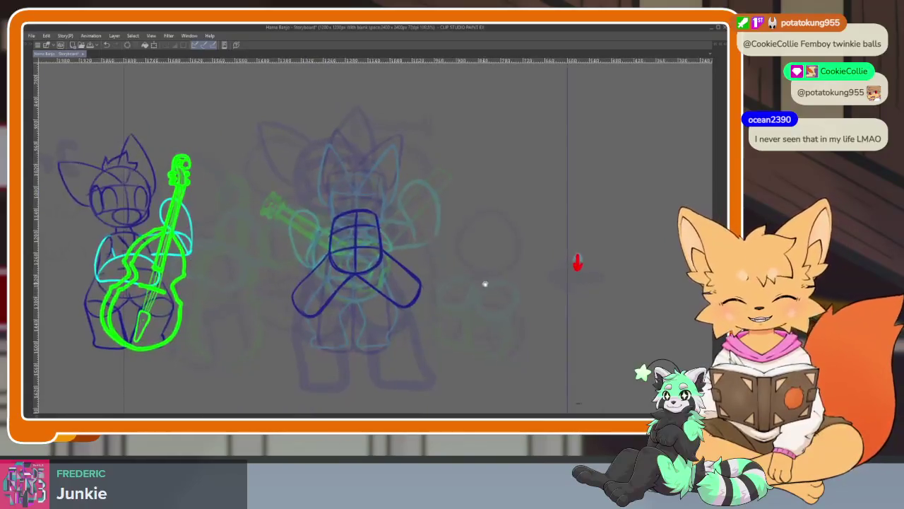
{"action": "scroll", "coordinate": [452, 294], "scroll_direction": "up", "scroll_amount": 2}
Step forward four animation frames and bring back the palettes and timeline.
{"action": "key", "text": "Right"}
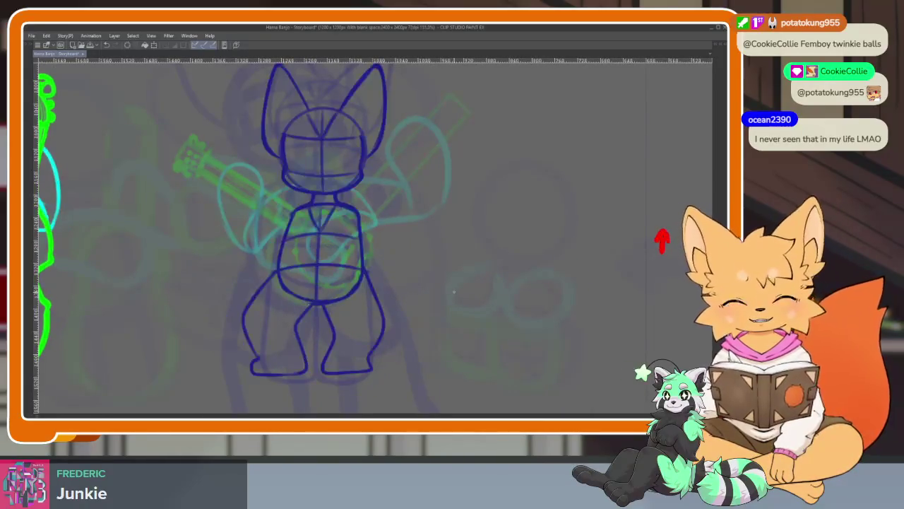
{"action": "key", "text": "Right"}
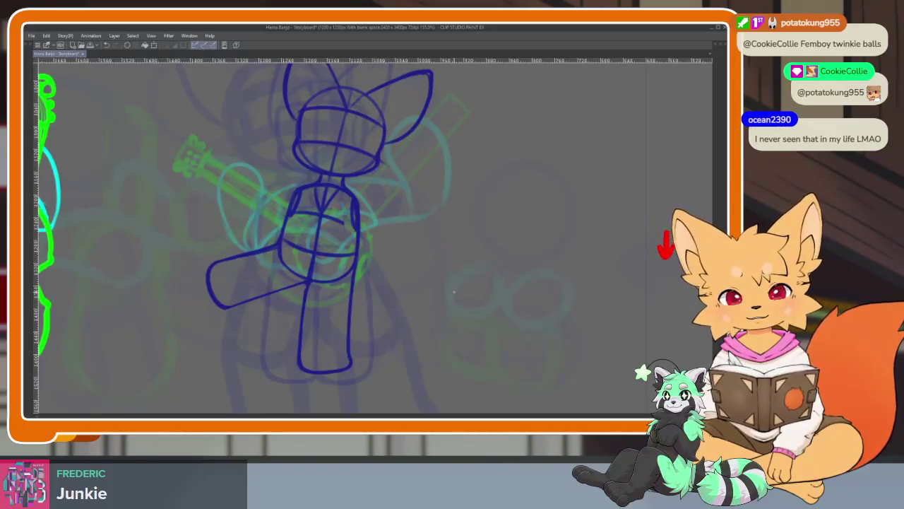
{"action": "key", "text": "Right"}
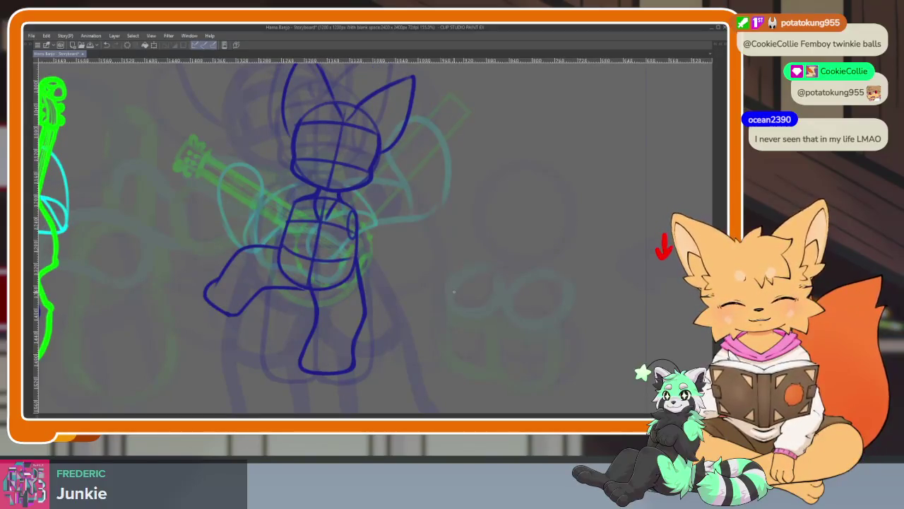
{"action": "key", "text": "Right"}
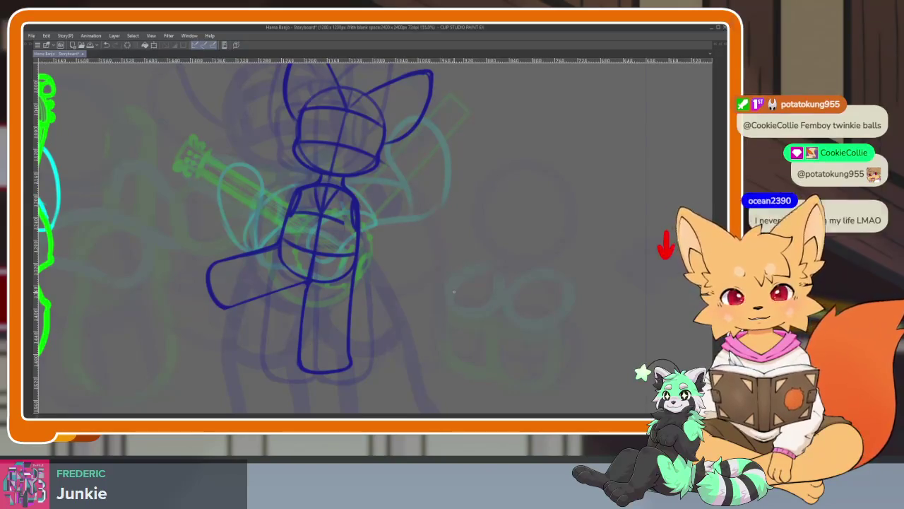
{"action": "key", "text": "Tab"}
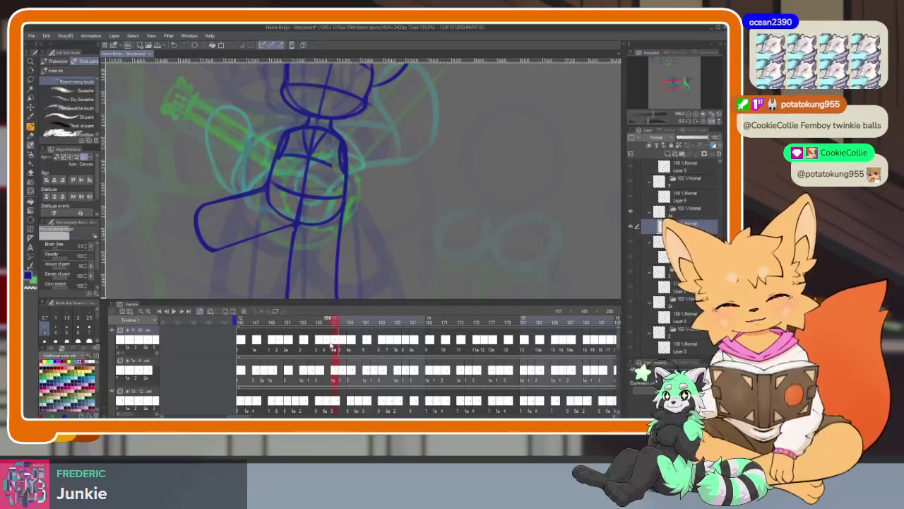
Advance to frame 158, then open the cel options and select frame 157's cel.
{"action": "key", "text": "Right"}
{"action": "key", "text": "Right"}
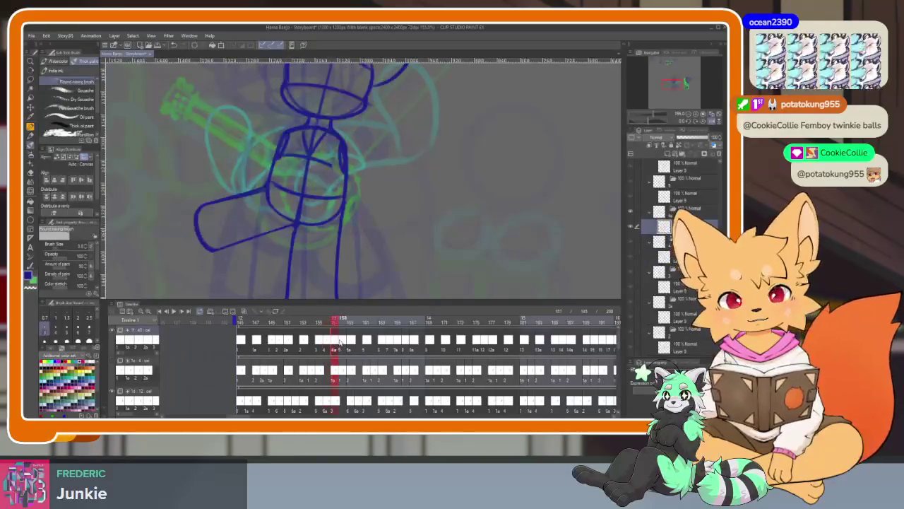
{"action": "key", "text": "Right"}
{"action": "key", "text": "Right"}
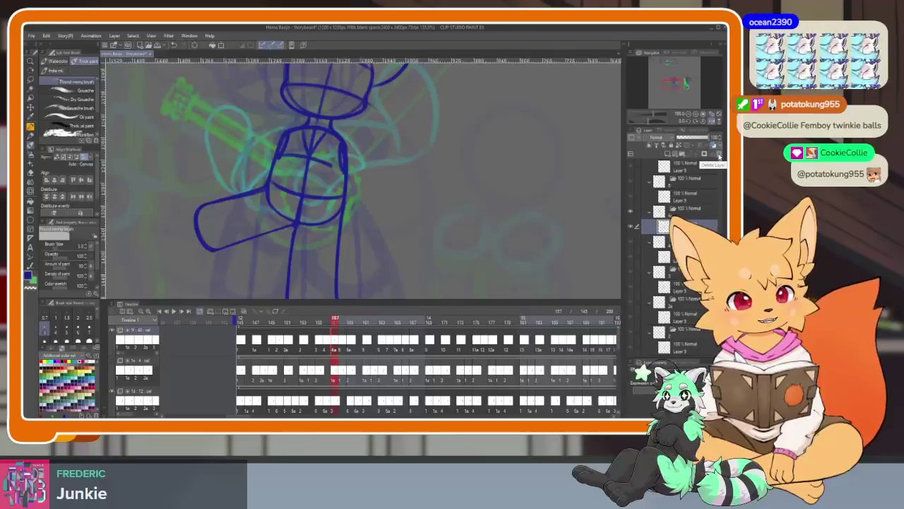
{"action": "right_click", "coordinate": [336, 344]}
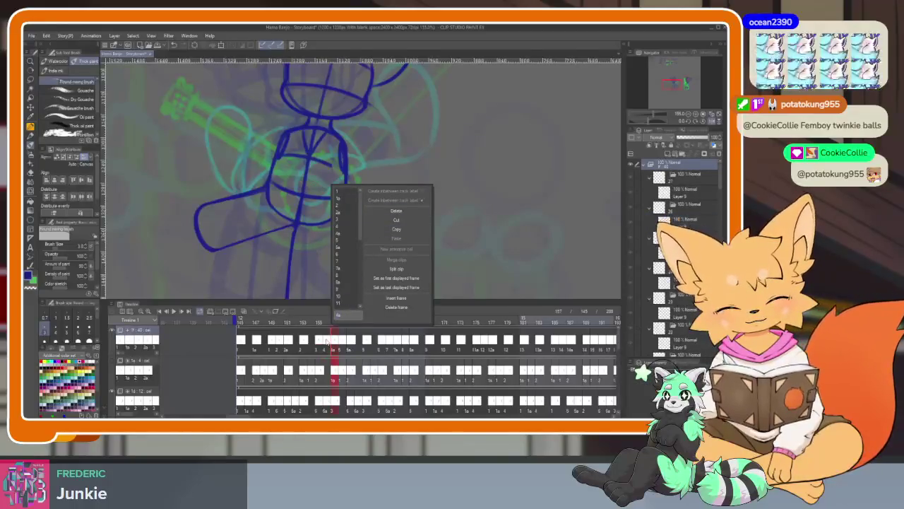
{"action": "left_click", "coordinate": [327, 342]}
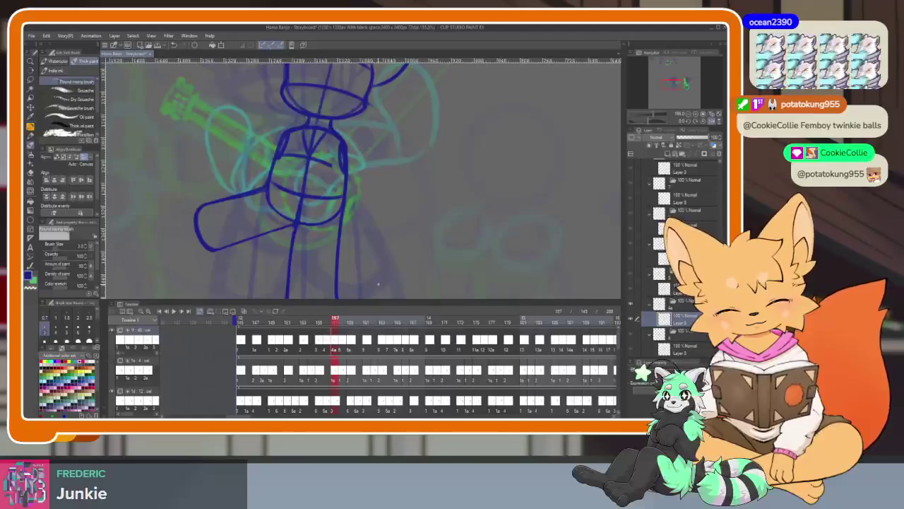
Flick between frames 157 and 158 and toggle the dark-blue drawing to compare poses.
{"action": "key", "text": "Right"}
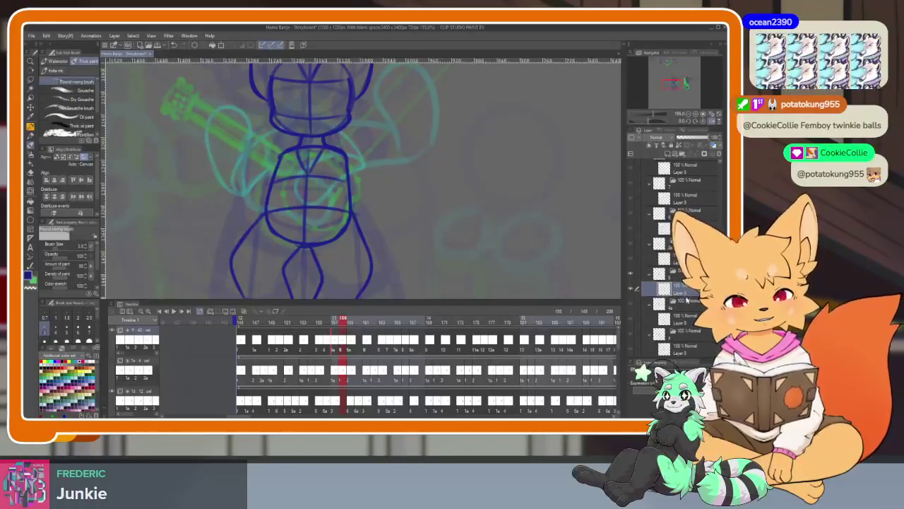
{"action": "key", "text": "Left"}
{"action": "key", "text": "Right"}
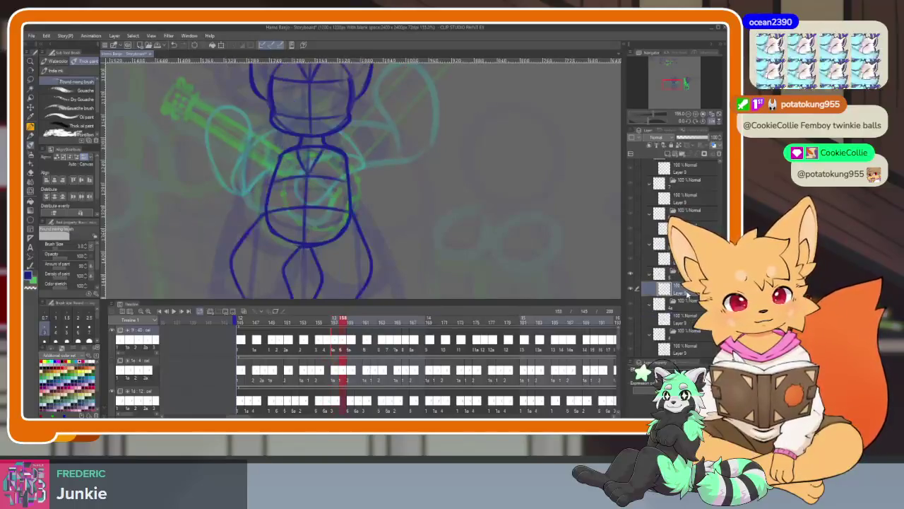
{"action": "key", "text": "Left"}
{"action": "key", "text": "Right"}
{"action": "key", "text": "Left"}
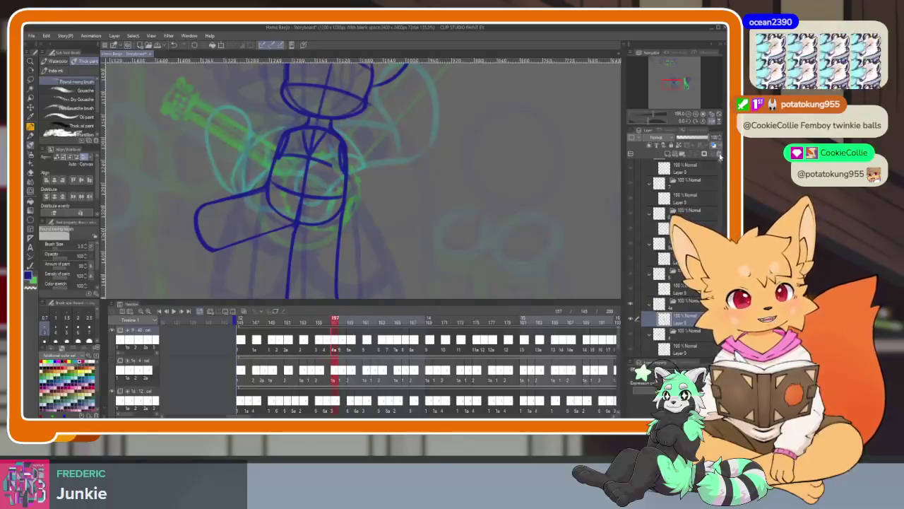
{"action": "left_click", "coordinate": [684, 291]}
{"action": "key", "text": "alt+bracketleft"}
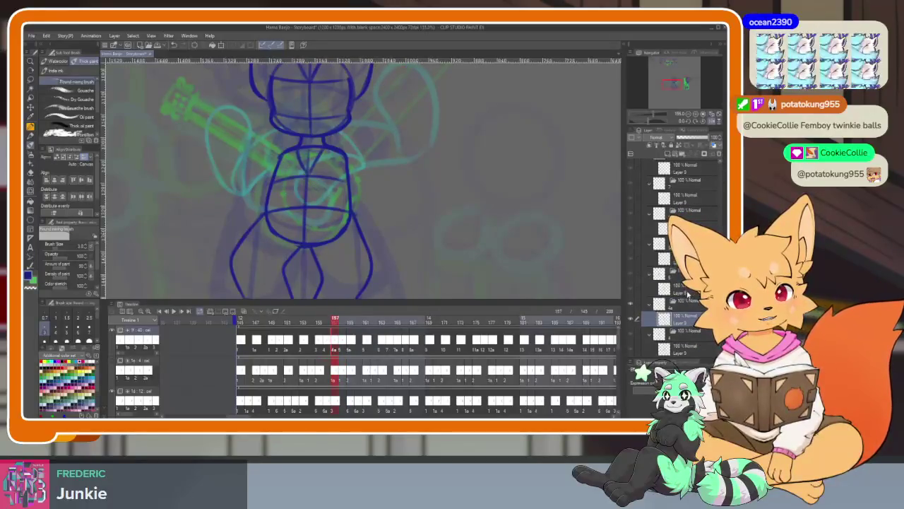
Scrub the timeline back to frame 155 and forward, ending on frame 159.
{"action": "key", "text": "Right"}
{"action": "left_click_drag", "start_coordinate": [336, 317], "coordinate": [335, 319]}
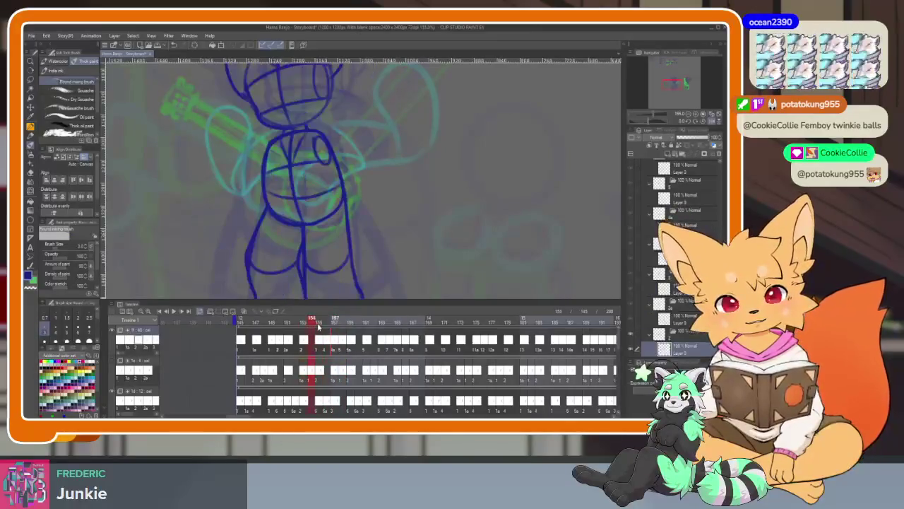
{"action": "key", "text": "Left"}
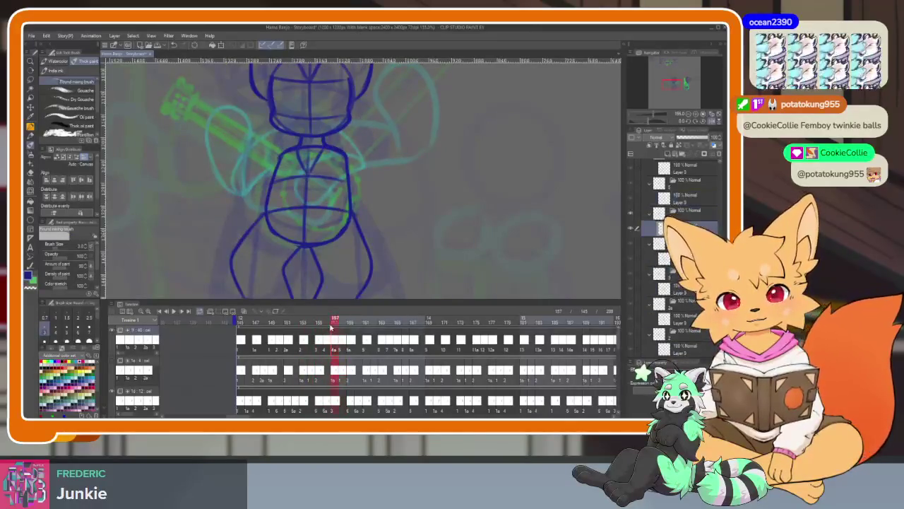
{"action": "mouse_move", "coordinate": [325, 324]}
{"action": "left_mouse_down"}
{"action": "mouse_move", "coordinate": [351, 326]}
{"action": "mouse_move", "coordinate": [341, 326]}
{"action": "left_mouse_up"}
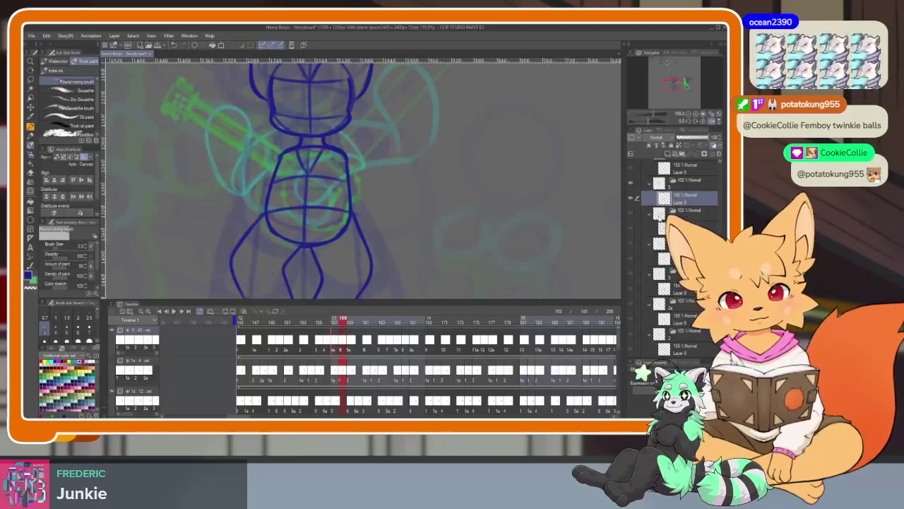
{"action": "key", "text": "Right"}
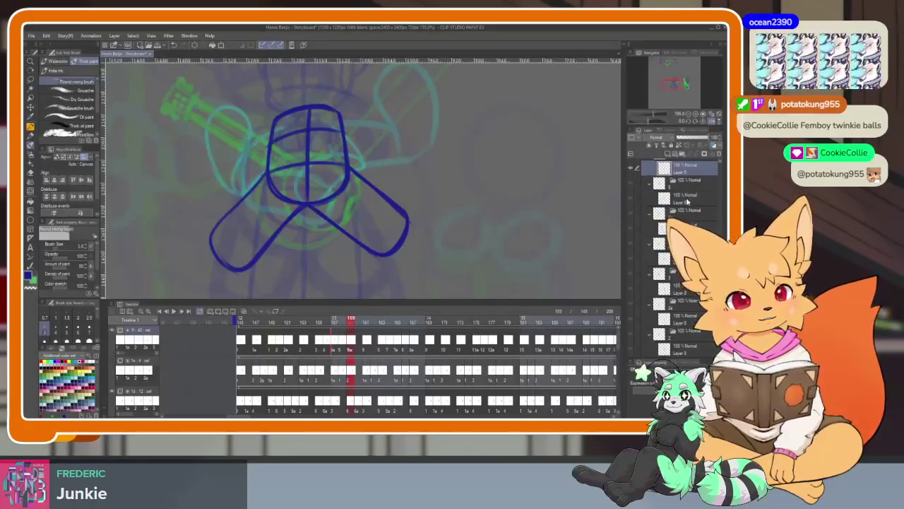
Scrub between frames 153 and 159, land on frame 159, and hide all panels.
{"action": "key", "text": "Left"}
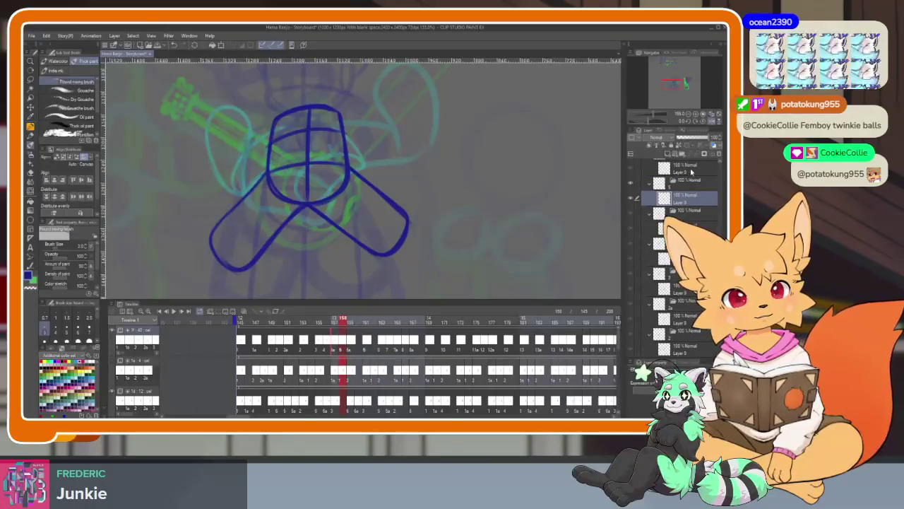
{"action": "key", "text": "Right"}
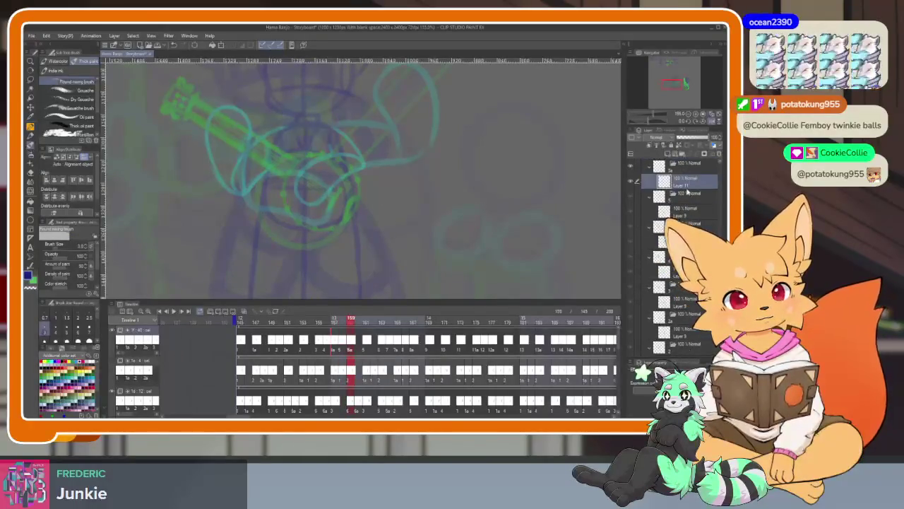
{"action": "key", "text": "Left"}
{"action": "mouse_move", "coordinate": [325, 318]}
{"action": "left_mouse_down"}
{"action": "mouse_move", "coordinate": [306, 325]}
{"action": "mouse_move", "coordinate": [349, 326]}
{"action": "mouse_move", "coordinate": [336, 324]}
{"action": "left_mouse_up"}
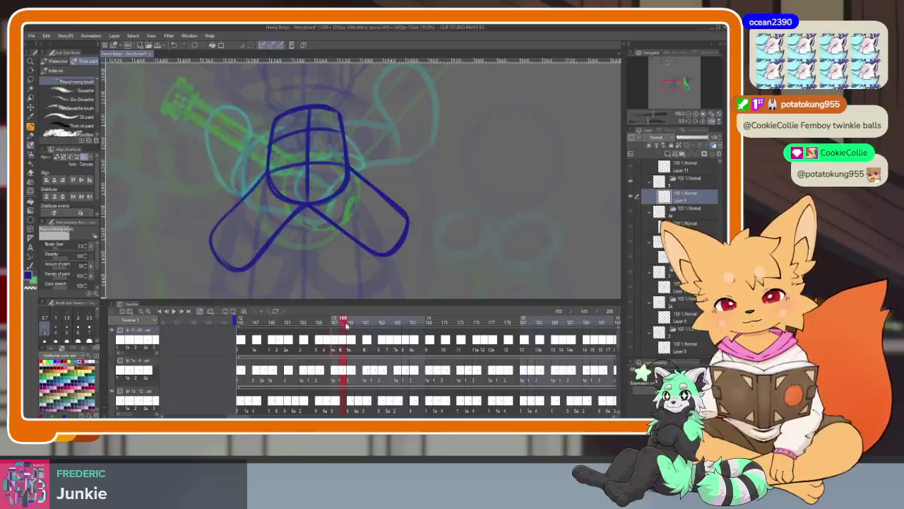
{"action": "left_click_drag", "start_coordinate": [340, 323], "coordinate": [346, 324]}
{"action": "key", "text": "Tab"}
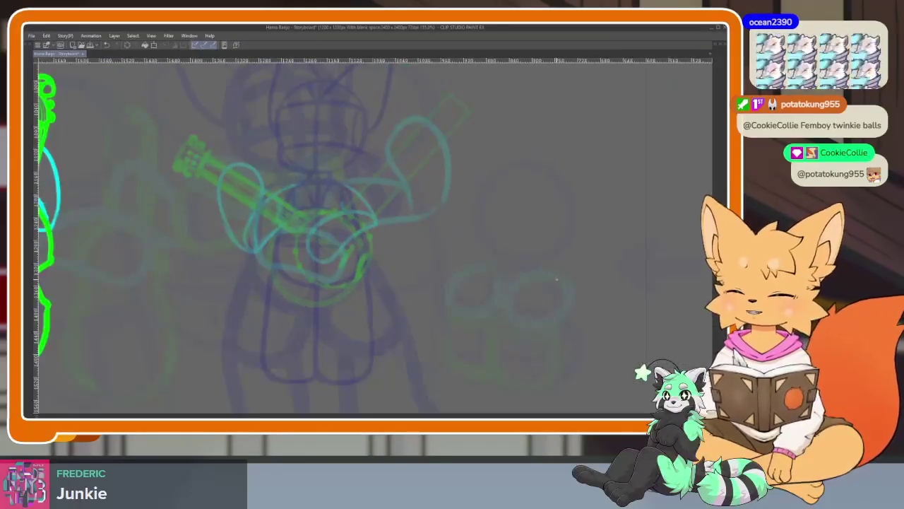
Trace the torso oval in dark blue with two horizontal guide curves and a vertical centre line.
{"action": "scroll", "coordinate": [339, 283], "scroll_direction": "up", "scroll_amount": 3}
{"action": "scroll", "coordinate": [345, 311], "scroll_direction": "down", "scroll_amount": 2}
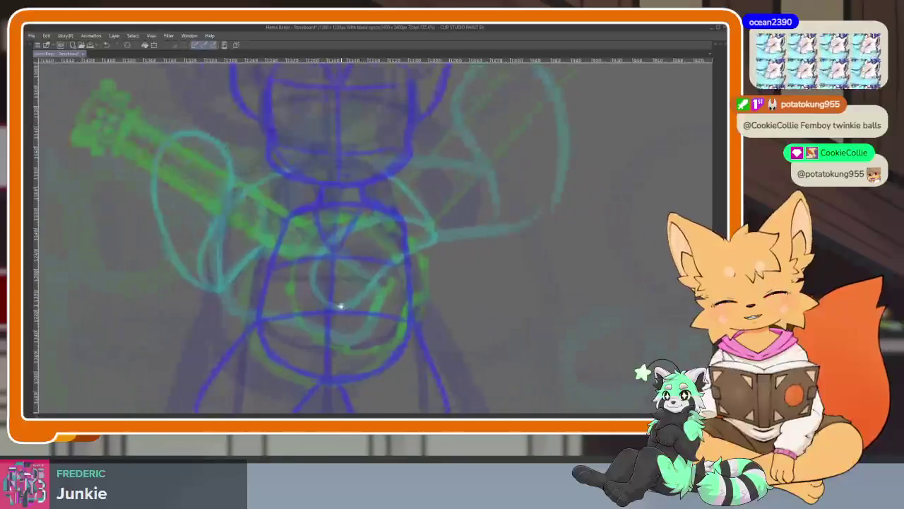
{"action": "left_click_drag", "start_coordinate": [280, 193], "coordinate": [357, 173]}
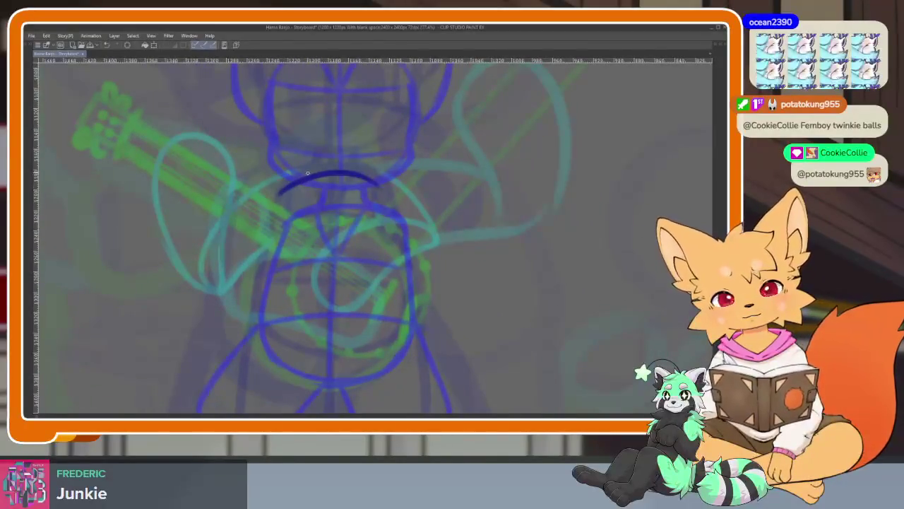
{"action": "left_click_drag", "start_coordinate": [271, 217], "coordinate": [257, 311]}
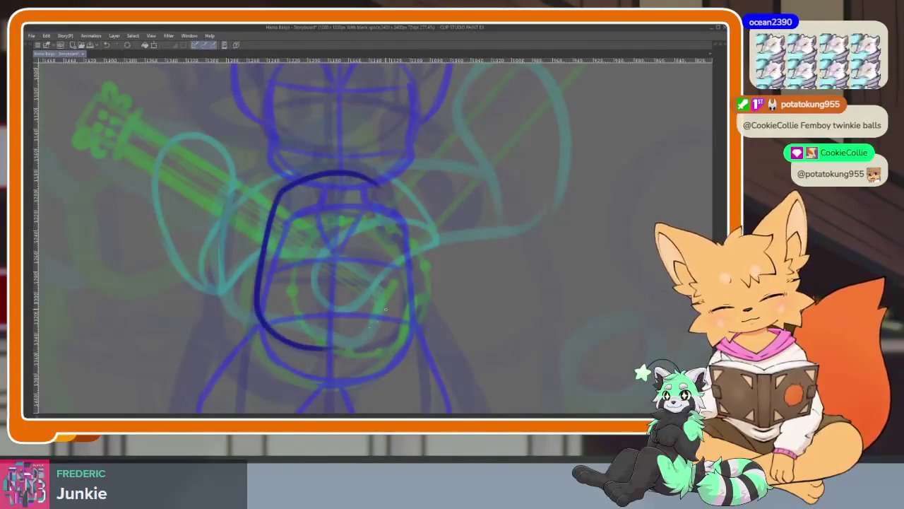
{"action": "left_click_drag", "start_coordinate": [392, 225], "coordinate": [270, 308]}
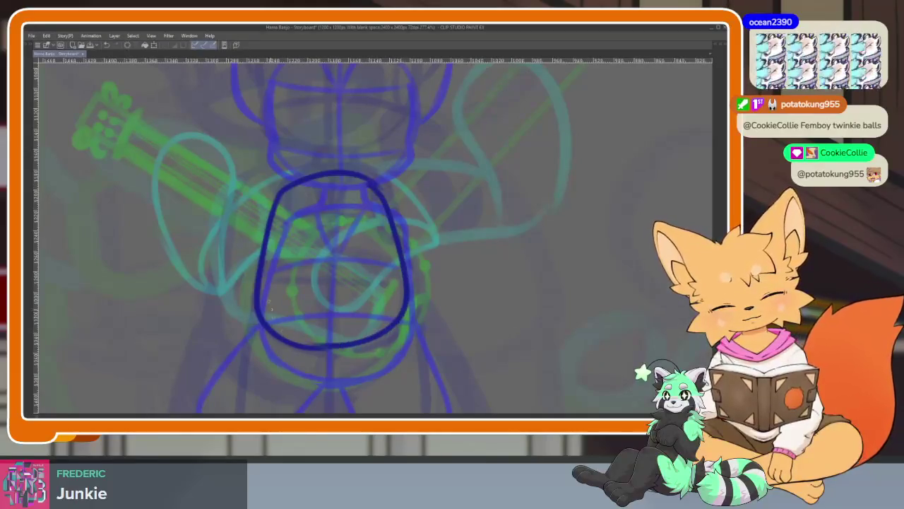
{"action": "left_click_drag", "start_coordinate": [258, 242], "coordinate": [389, 216]}
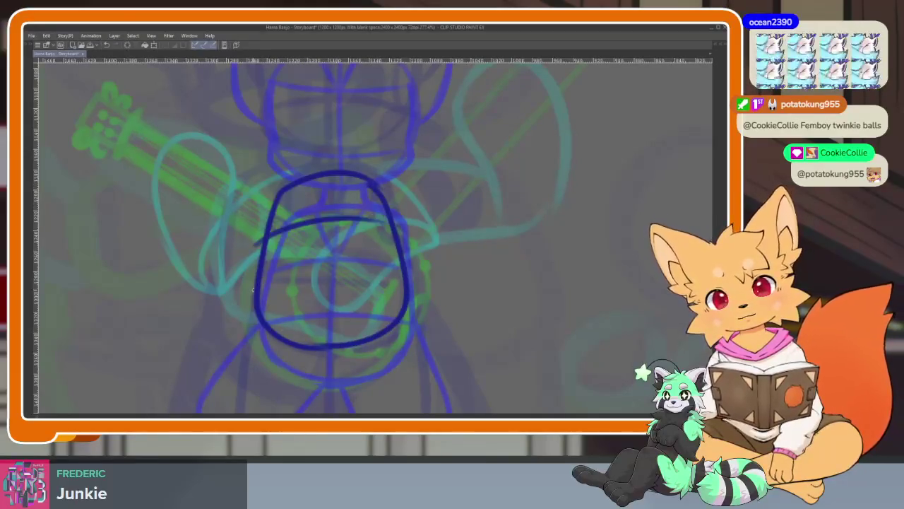
{"action": "left_click_drag", "start_coordinate": [260, 294], "coordinate": [390, 279]}
{"action": "left_click_drag", "start_coordinate": [327, 170], "coordinate": [328, 344]}
{"action": "scroll", "coordinate": [399, 325], "scroll_direction": "down", "scroll_amount": 3}
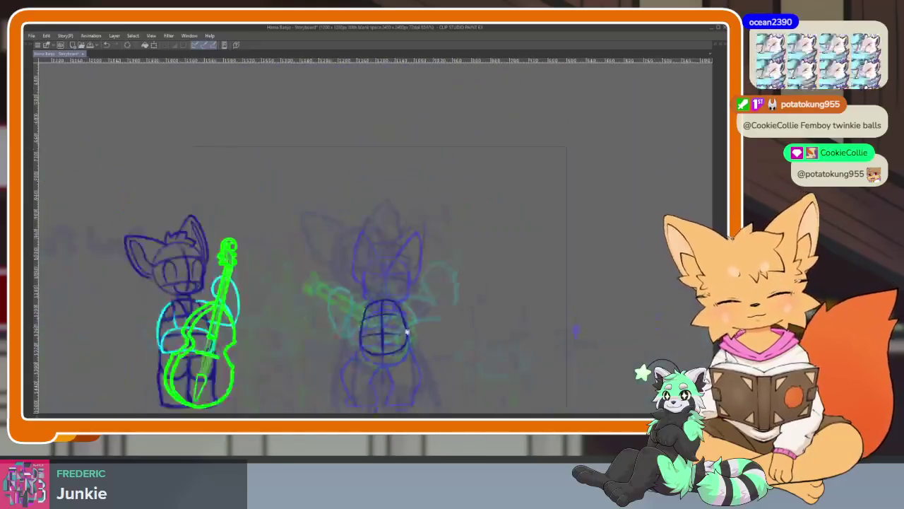
{"action": "scroll", "coordinate": [381, 318], "scroll_direction": "up", "scroll_amount": 3}
{"action": "scroll", "coordinate": [394, 331], "scroll_direction": "down", "scroll_amount": 2}
{"action": "scroll", "coordinate": [389, 313], "scroll_direction": "up", "scroll_amount": 1}
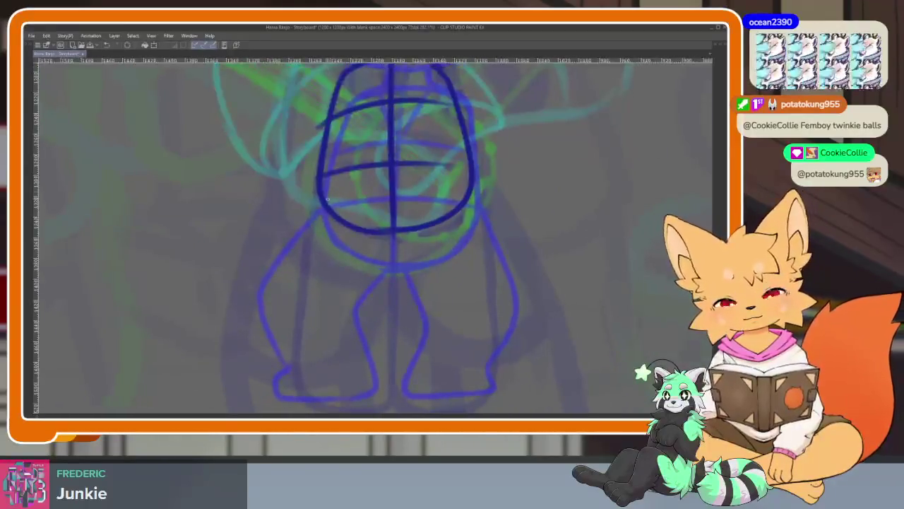
Draw the lower-body sides, inner leg lines and feet, redoing the left side twice.
{"action": "left_click_drag", "start_coordinate": [319, 175], "coordinate": [298, 272]}
{"action": "key", "text": "ctrl+z"}
{"action": "mouse_move", "coordinate": [318, 177]}
{"action": "left_mouse_down"}
{"action": "mouse_move", "coordinate": [291, 359]}
{"action": "mouse_move", "coordinate": [276, 387]}
{"action": "left_mouse_up"}
{"action": "key", "text": "ctrl+z"}
{"action": "mouse_move", "coordinate": [291, 343]}
{"action": "left_mouse_down"}
{"action": "mouse_move", "coordinate": [279, 380]}
{"action": "mouse_move", "coordinate": [369, 400]}
{"action": "left_mouse_up"}
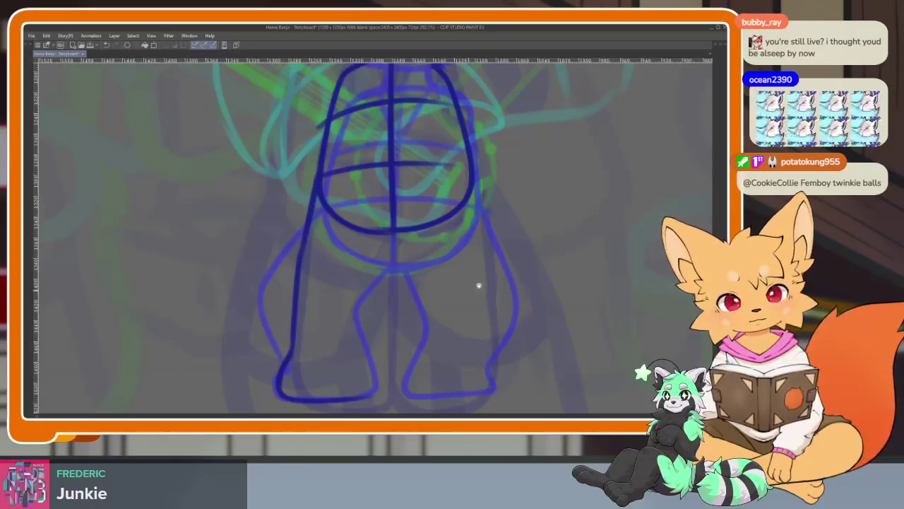
{"action": "scroll", "coordinate": [444, 195], "scroll_direction": "right", "scroll_amount": 1}
{"action": "left_click_drag", "start_coordinate": [444, 196], "coordinate": [454, 335]}
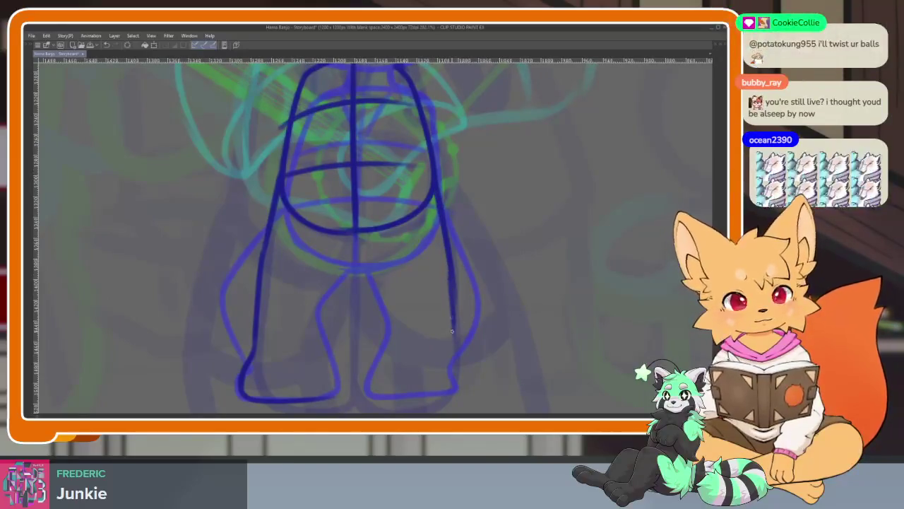
{"action": "mouse_move", "coordinate": [454, 336]}
{"action": "left_mouse_down"}
{"action": "mouse_move", "coordinate": [430, 398]}
{"action": "mouse_move", "coordinate": [366, 397]}
{"action": "left_mouse_up"}
{"action": "left_click_drag", "start_coordinate": [354, 233], "coordinate": [333, 395]}
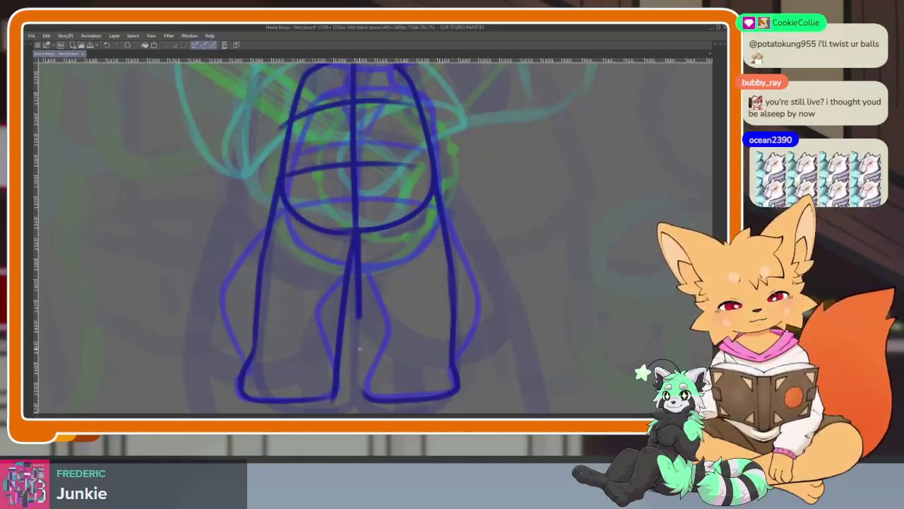
{"action": "left_click_drag", "start_coordinate": [355, 283], "coordinate": [365, 395]}
{"action": "scroll", "coordinate": [431, 386], "scroll_direction": "down", "scroll_amount": 5}
{"action": "scroll", "coordinate": [476, 327], "scroll_direction": "up", "scroll_amount": 5}
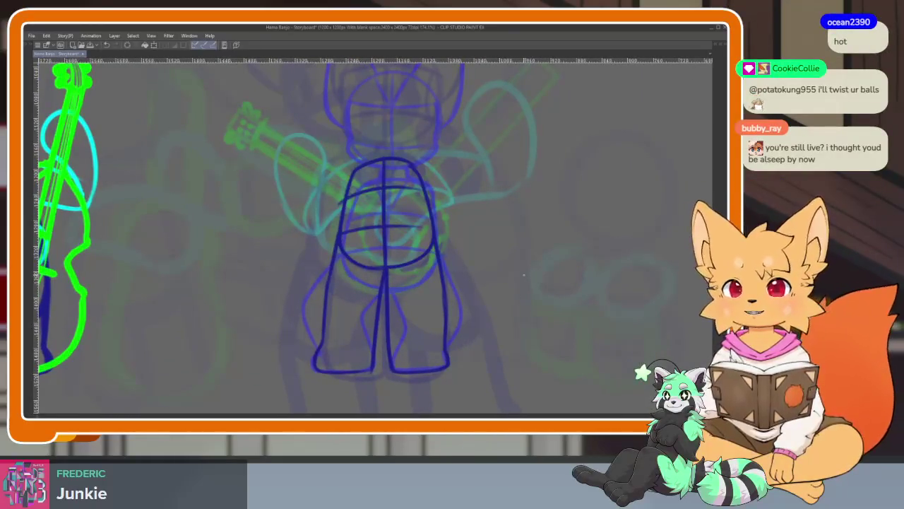
{"action": "scroll", "coordinate": [447, 317], "scroll_direction": "down", "scroll_amount": 1}
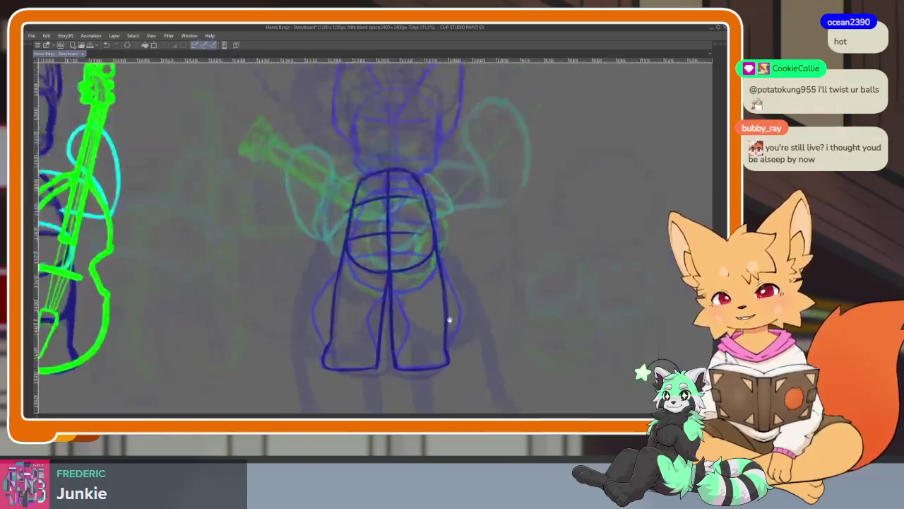
{"action": "scroll", "coordinate": [448, 353], "scroll_direction": "down", "scroll_amount": 2}
{"action": "scroll", "coordinate": [448, 311], "scroll_direction": "down", "scroll_amount": 1}
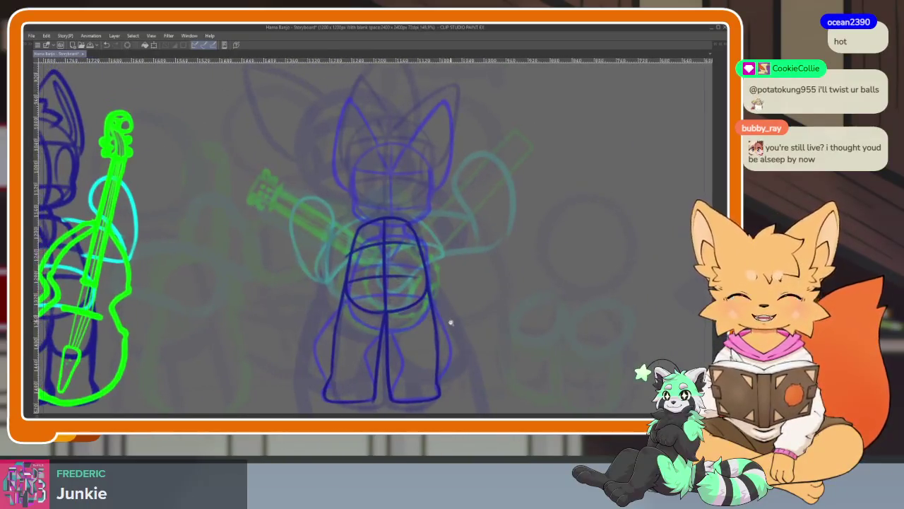
{"action": "scroll", "coordinate": [449, 319], "scroll_direction": "down", "scroll_amount": 1}
Toggle back and forth to compare the new torso against the earlier pose.
{"action": "key", "text": "ctrl+z"}
{"action": "key", "text": "ctrl+y"}
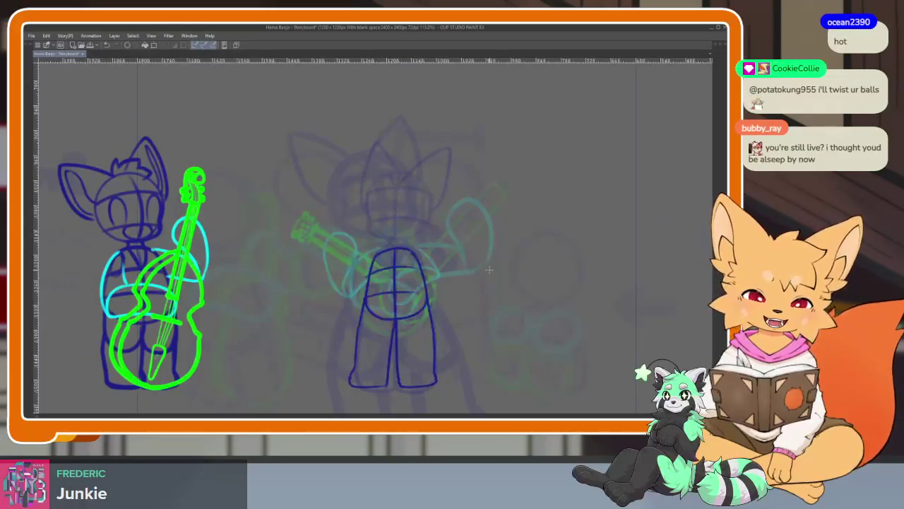
{"action": "key", "text": "ctrl+z"}
{"action": "key", "text": "ctrl+y"}
{"action": "key", "text": "ctrl+z"}
{"action": "key", "text": "ctrl+z"}
{"action": "key", "text": "ctrl+y"}
{"action": "key", "text": "ctrl+z"}
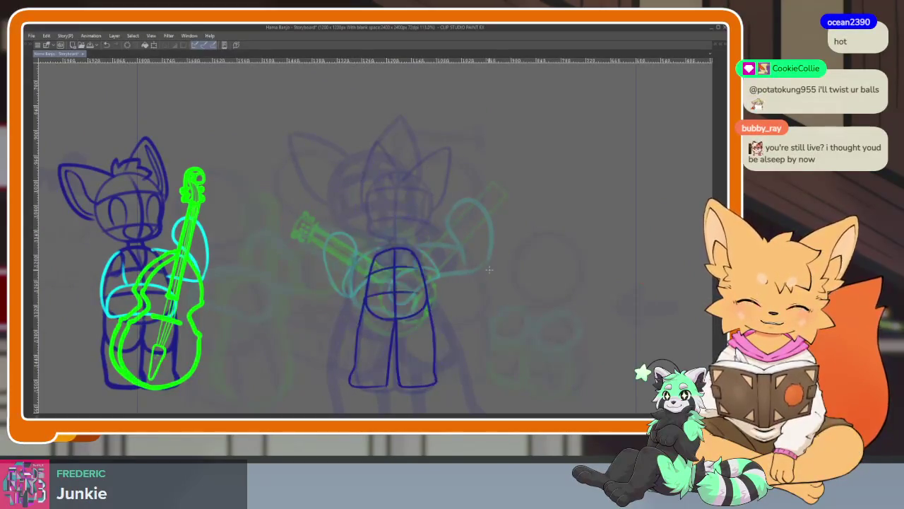
Transform the dark-blue torso and legs with Ctrl+T and confirm the change.
{"action": "scroll", "coordinate": [400, 303], "scroll_direction": "up", "scroll_amount": 3}
{"action": "scroll", "coordinate": [400, 303], "scroll_direction": "up", "scroll_amount": 1}
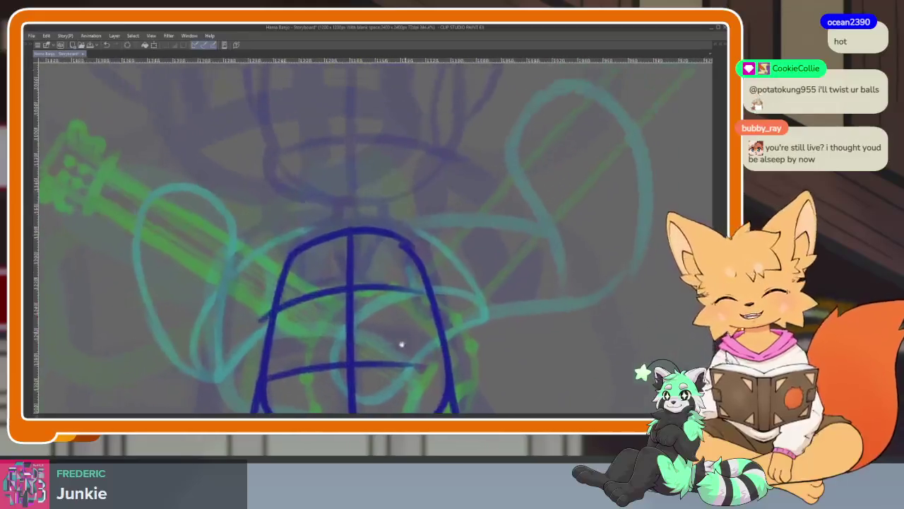
{"action": "scroll", "coordinate": [388, 325], "scroll_direction": "down", "scroll_amount": 1}
{"action": "scroll", "coordinate": [393, 329], "scroll_direction": "up", "scroll_amount": 1}
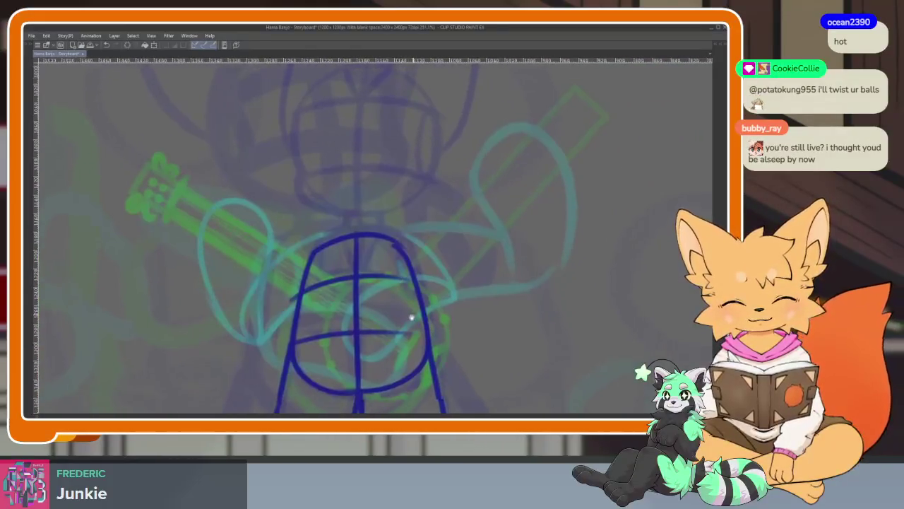
{"action": "scroll", "coordinate": [398, 296], "scroll_direction": "up", "scroll_amount": 2}
{"action": "scroll", "coordinate": [426, 341], "scroll_direction": "down", "scroll_amount": 1}
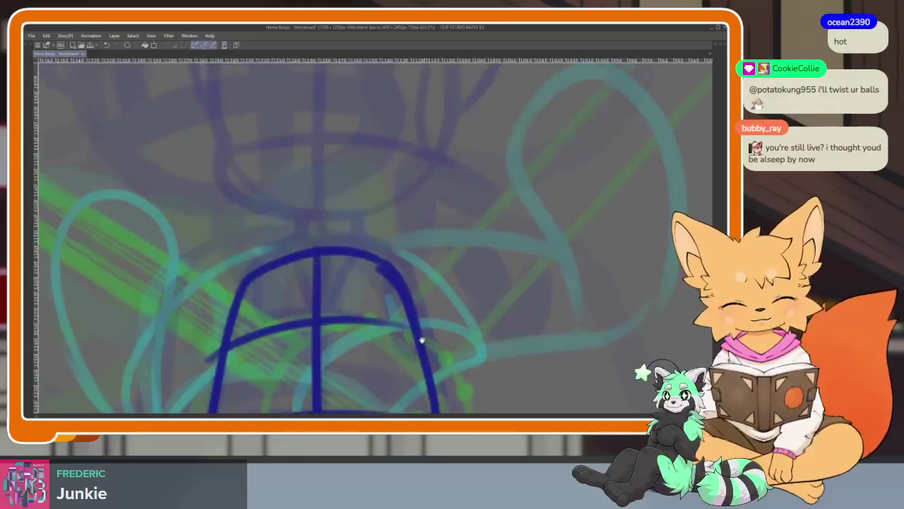
{"action": "scroll", "coordinate": [409, 335], "scroll_direction": "down", "scroll_amount": 1}
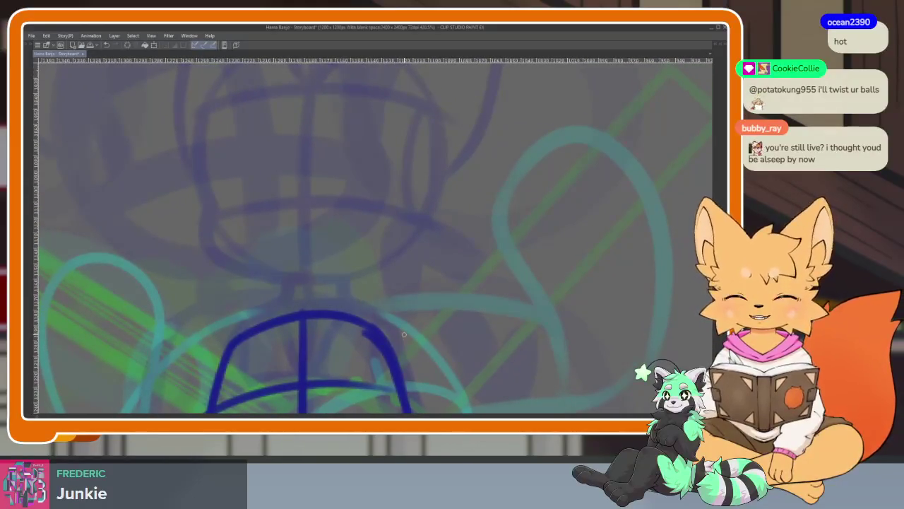
{"action": "scroll", "coordinate": [388, 329], "scroll_direction": "down", "scroll_amount": 1}
{"action": "scroll", "coordinate": [411, 352], "scroll_direction": "down", "scroll_amount": 1}
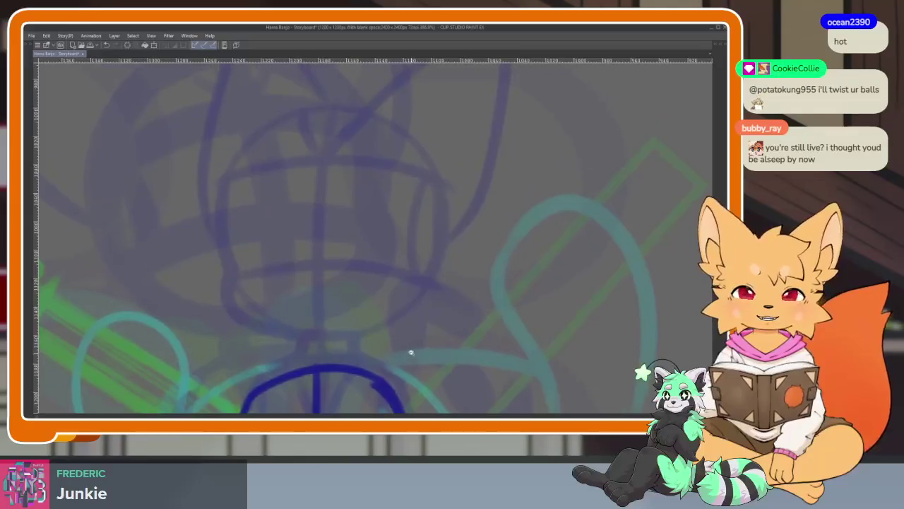
{"action": "scroll", "coordinate": [410, 352], "scroll_direction": "down", "scroll_amount": 1}
{"action": "scroll", "coordinate": [416, 292], "scroll_direction": "down", "scroll_amount": 1}
{"action": "scroll", "coordinate": [419, 327], "scroll_direction": "up", "scroll_amount": 1}
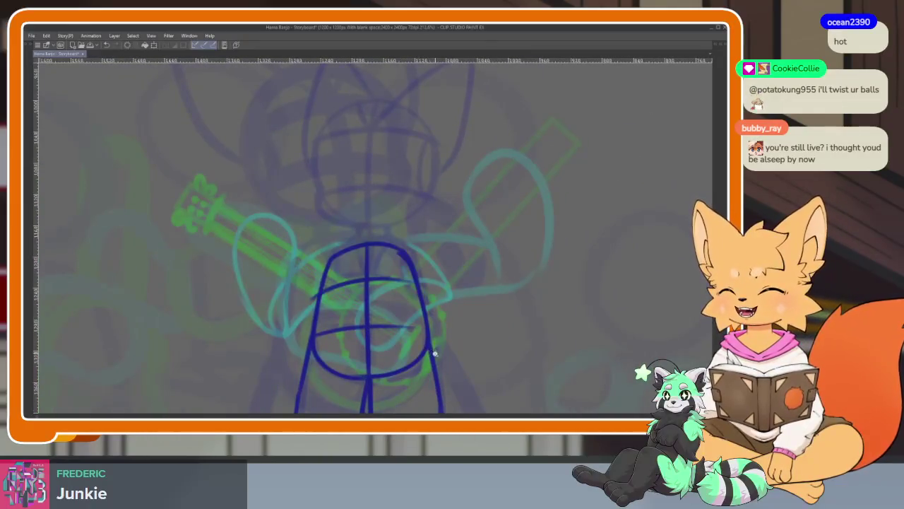
{"action": "scroll", "coordinate": [424, 318], "scroll_direction": "down", "scroll_amount": 1}
{"action": "scroll", "coordinate": [426, 299], "scroll_direction": "up", "scroll_amount": 1}
{"action": "scroll", "coordinate": [431, 303], "scroll_direction": "up", "scroll_amount": 1}
{"action": "key", "text": "ctrl+t"}
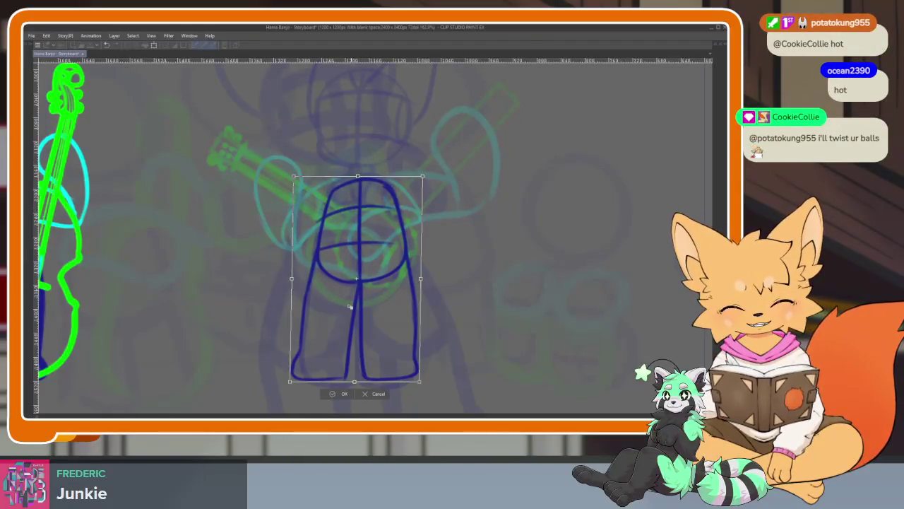
{"action": "key", "text": "Return"}
Review the redrawn body, briefly showing and hiding the workspace palettes.
{"action": "scroll", "coordinate": [401, 289], "scroll_direction": "up", "scroll_amount": 2}
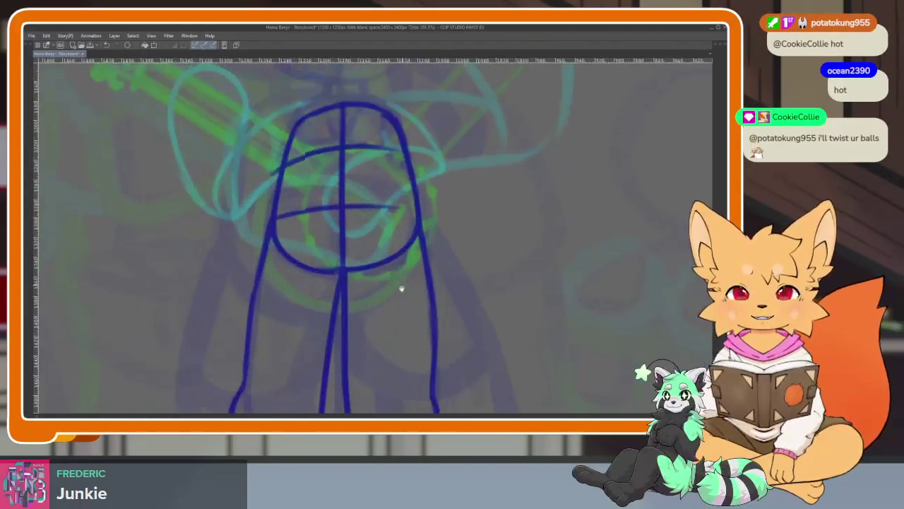
{"action": "scroll", "coordinate": [401, 289], "scroll_direction": "up", "scroll_amount": 3}
{"action": "scroll", "coordinate": [403, 332], "scroll_direction": "up", "scroll_amount": 2}
{"action": "scroll", "coordinate": [403, 339], "scroll_direction": "up", "scroll_amount": 2}
{"action": "scroll", "coordinate": [398, 332], "scroll_direction": "up", "scroll_amount": 1}
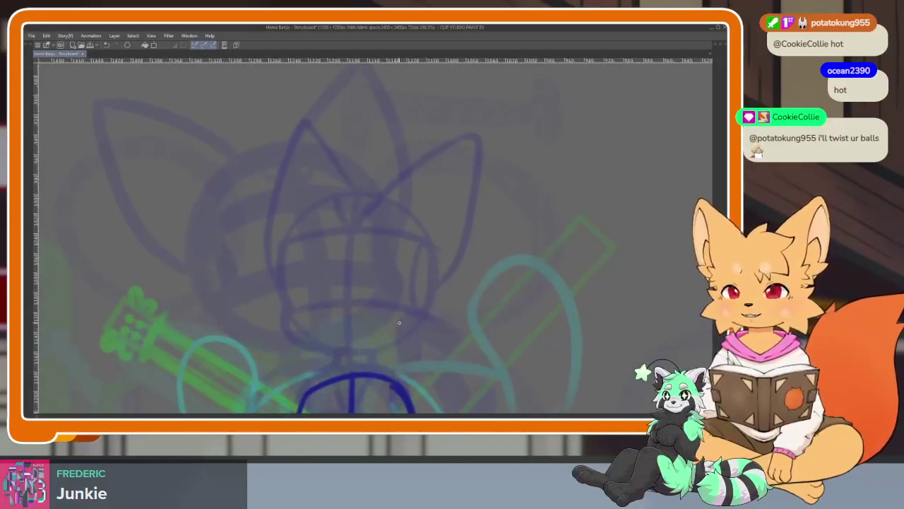
{"action": "scroll", "coordinate": [399, 323], "scroll_direction": "down", "scroll_amount": 1}
{"action": "scroll", "coordinate": [397, 332], "scroll_direction": "down", "scroll_amount": 1}
{"action": "scroll", "coordinate": [395, 340], "scroll_direction": "down", "scroll_amount": 1}
{"action": "scroll", "coordinate": [393, 353], "scroll_direction": "down", "scroll_amount": 1}
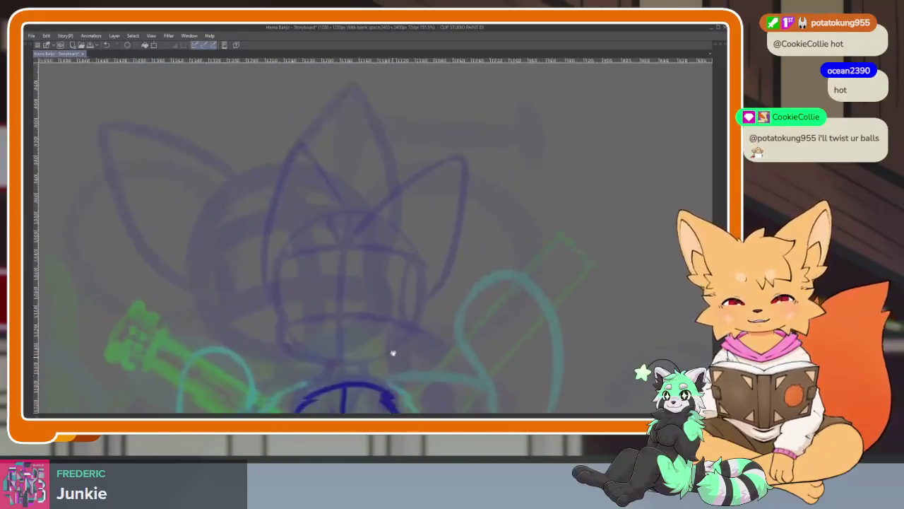
{"action": "scroll", "coordinate": [394, 353], "scroll_direction": "up", "scroll_amount": 2}
{"action": "scroll", "coordinate": [389, 340], "scroll_direction": "up", "scroll_amount": 1}
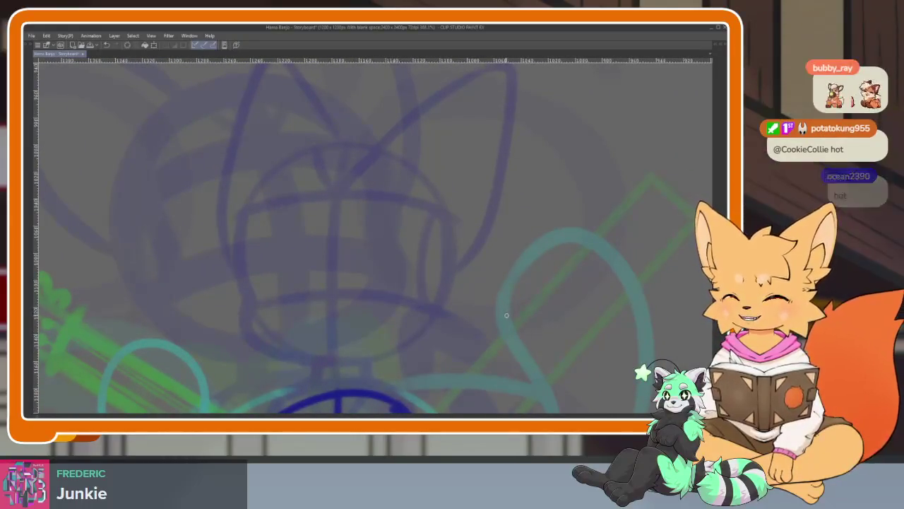
{"action": "key", "text": "Tab"}
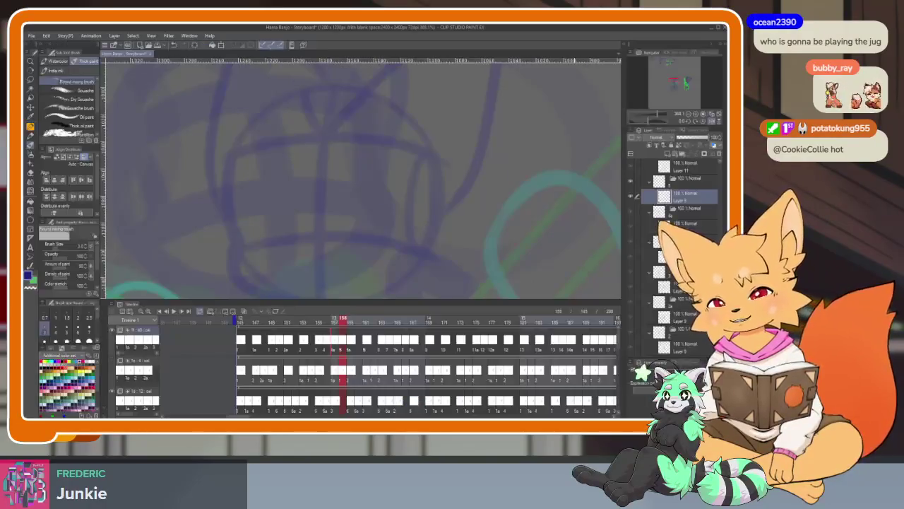
{"action": "key", "text": "Tab"}
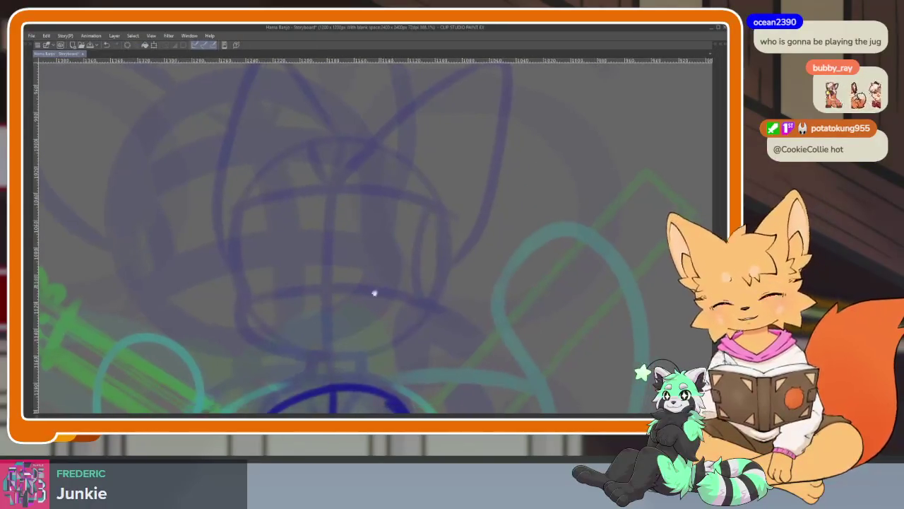
Draw a large dark-blue head circle with a vertical centre line and two curved horizontal guides.
{"action": "left_click_drag", "start_coordinate": [234, 161], "coordinate": [454, 380]}
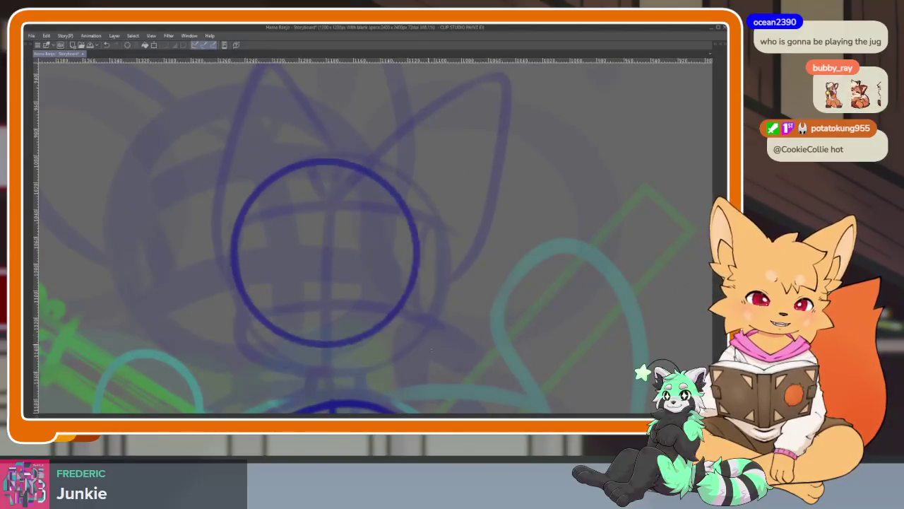
{"action": "scroll", "coordinate": [453, 353], "scroll_direction": "down", "scroll_amount": 3}
{"action": "scroll", "coordinate": [445, 333], "scroll_direction": "up", "scroll_amount": 1}
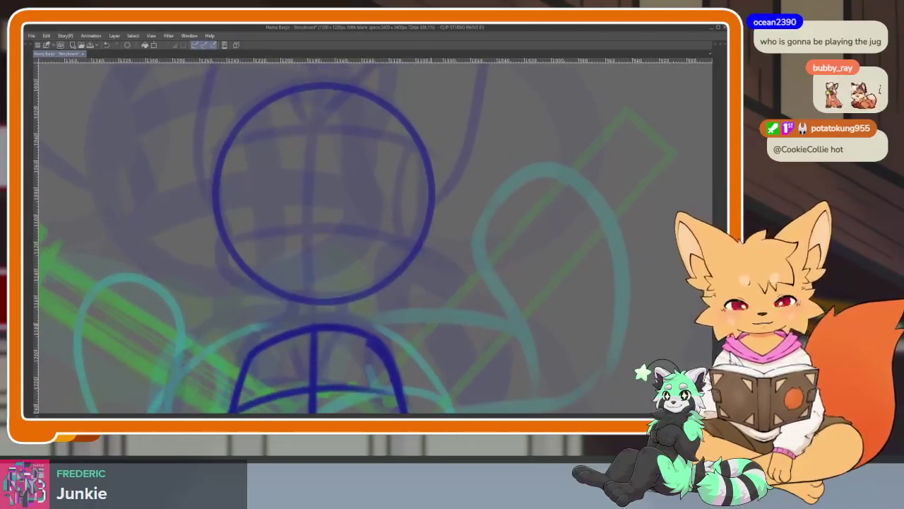
{"action": "scroll", "coordinate": [299, 309], "scroll_direction": "up", "scroll_amount": 2}
{"action": "scroll", "coordinate": [319, 329], "scroll_direction": "up", "scroll_amount": 1}
{"action": "scroll", "coordinate": [320, 328], "scroll_direction": "up", "scroll_amount": 1}
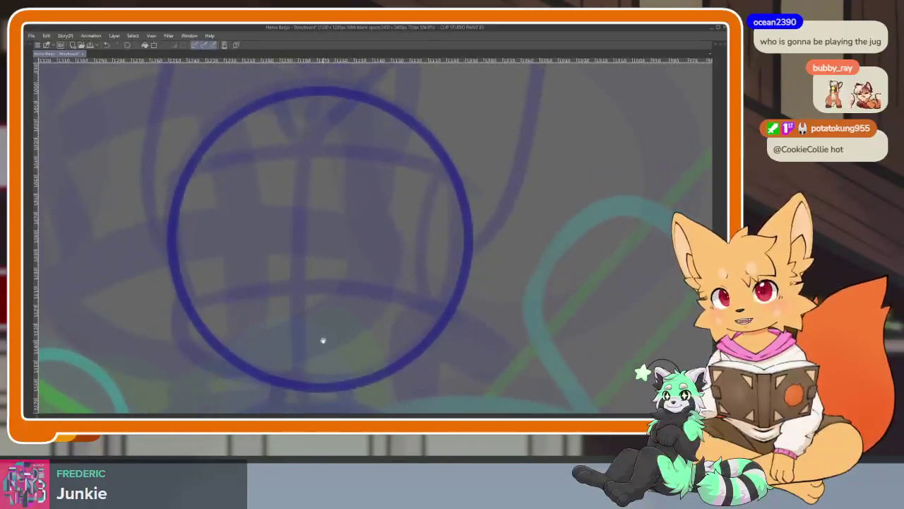
{"action": "scroll", "coordinate": [341, 243], "scroll_direction": "down", "scroll_amount": 1}
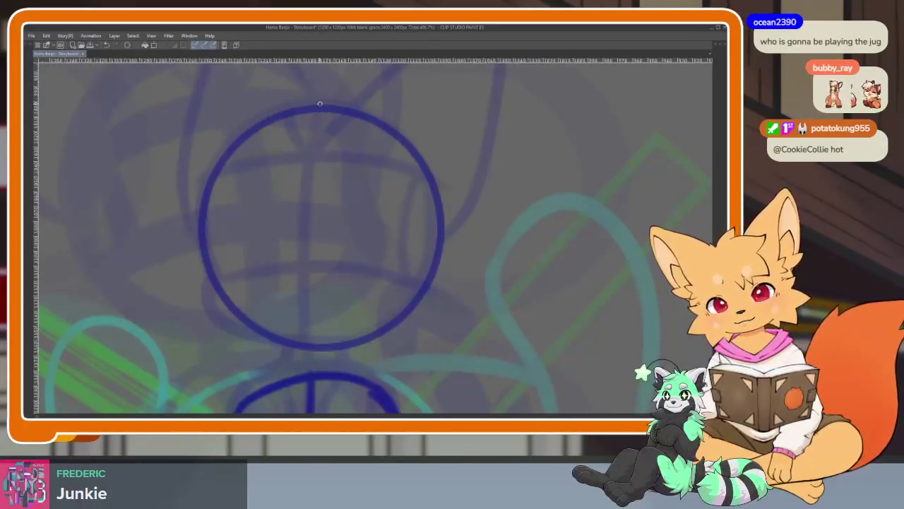
{"action": "left_click_drag", "start_coordinate": [319, 104], "coordinate": [317, 377]}
{"action": "left_click_drag", "start_coordinate": [212, 301], "coordinate": [440, 290]}
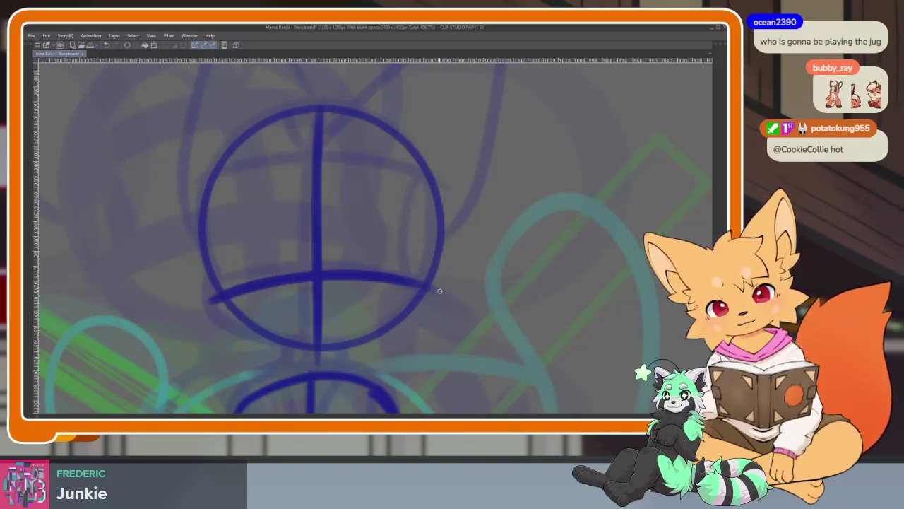
{"action": "mouse_move", "coordinate": [199, 206]}
{"action": "left_mouse_down"}
{"action": "mouse_move", "coordinate": [314, 170]}
{"action": "mouse_move", "coordinate": [446, 186]}
{"action": "left_mouse_up"}
Strengthen the head's left, lower and right outline.
{"action": "mouse_move", "coordinate": [205, 215]}
{"action": "left_mouse_down"}
{"action": "mouse_move", "coordinate": [217, 281]}
{"action": "mouse_move", "coordinate": [316, 350]}
{"action": "left_mouse_up"}
{"action": "mouse_move", "coordinate": [421, 168]}
{"action": "left_mouse_down"}
{"action": "mouse_move", "coordinate": [429, 297]}
{"action": "mouse_move", "coordinate": [303, 350]}
{"action": "left_mouse_up"}
{"action": "scroll", "coordinate": [409, 313], "scroll_direction": "down", "scroll_amount": 3}
{"action": "scroll", "coordinate": [410, 313], "scroll_direction": "down", "scroll_amount": 2}
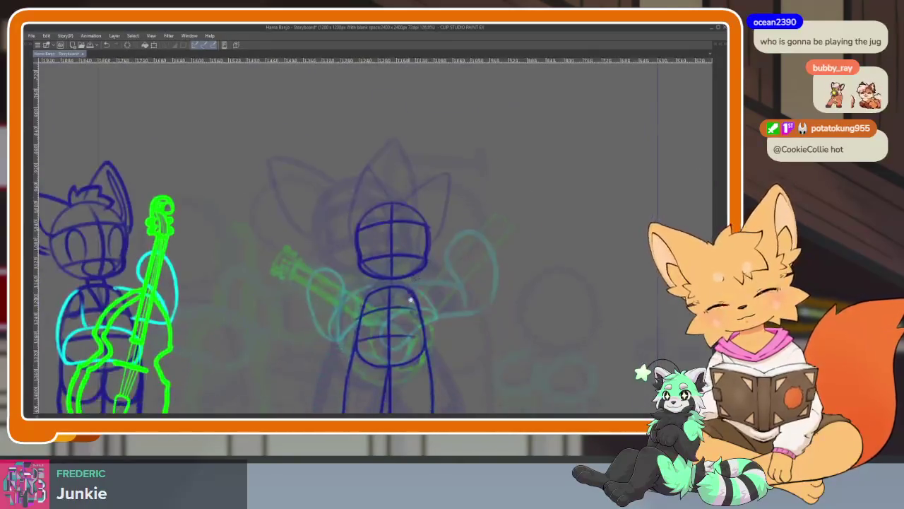
{"action": "scroll", "coordinate": [363, 271], "scroll_direction": "up", "scroll_amount": 5}
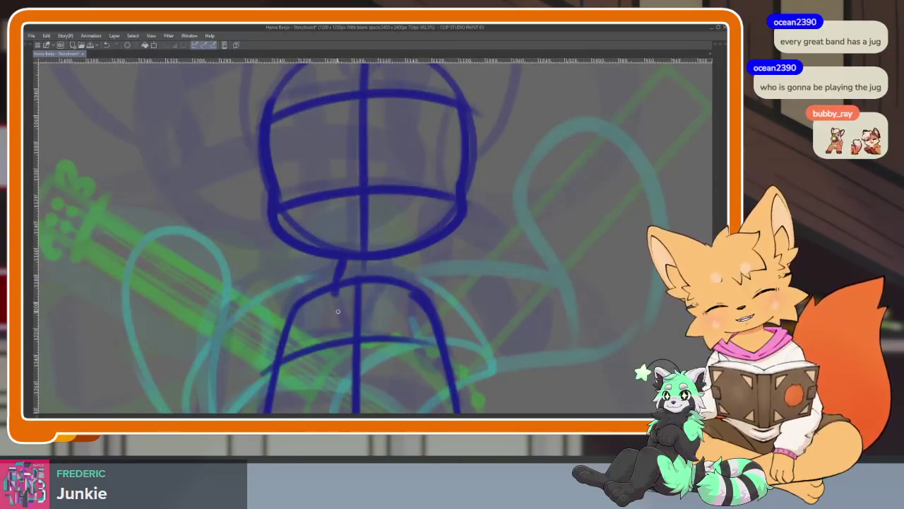
Sketch the neck sides, a diagonal chest line and the left side of the body.
{"action": "left_click_drag", "start_coordinate": [339, 260], "coordinate": [355, 333]}
{"action": "left_click_drag", "start_coordinate": [385, 259], "coordinate": [390, 277]}
{"action": "left_click_drag", "start_coordinate": [362, 332], "coordinate": [377, 292]}
{"action": "left_click_drag", "start_coordinate": [330, 276], "coordinate": [281, 342]}
{"action": "scroll", "coordinate": [448, 282], "scroll_direction": "down", "scroll_amount": 2}
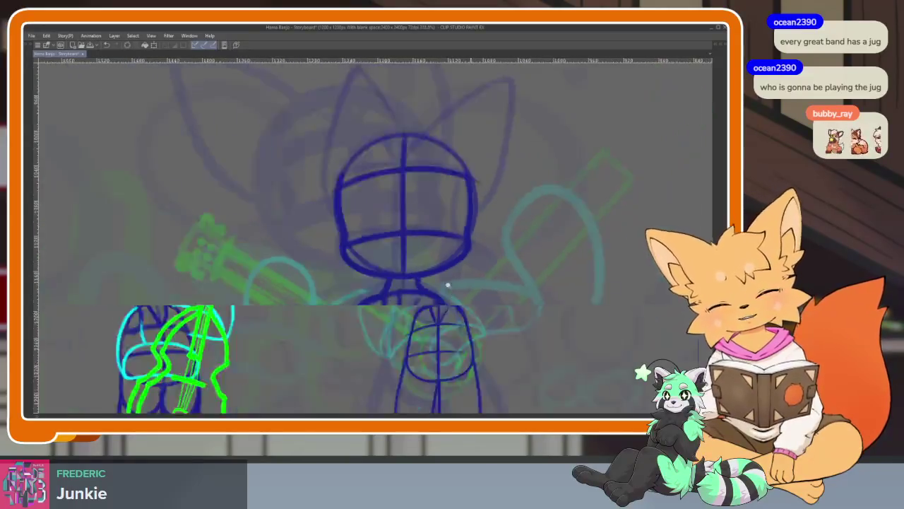
{"action": "scroll", "coordinate": [472, 300], "scroll_direction": "down", "scroll_amount": 3}
{"action": "scroll", "coordinate": [472, 300], "scroll_direction": "up", "scroll_amount": 2}
{"action": "scroll", "coordinate": [459, 344], "scroll_direction": "up", "scroll_amount": 2}
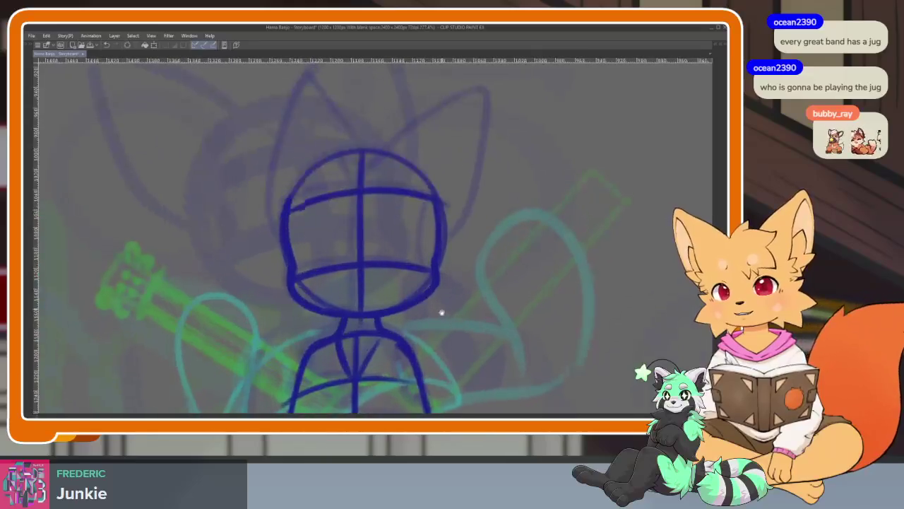
{"action": "scroll", "coordinate": [440, 309], "scroll_direction": "up", "scroll_amount": 2}
{"action": "scroll", "coordinate": [440, 320], "scroll_direction": "down", "scroll_amount": 1}
Switch to the freehand selection tool from the temporarily shown palettes.
{"action": "key", "text": "Tab"}
{"action": "left_click", "coordinate": [31, 82]}
{"action": "key", "text": "Tab"}
{"action": "scroll", "coordinate": [424, 258], "scroll_direction": "down", "scroll_amount": 2}
{"action": "scroll", "coordinate": [375, 264], "scroll_direction": "down", "scroll_amount": 1}
{"action": "scroll", "coordinate": [376, 264], "scroll_direction": "up", "scroll_amount": 2}
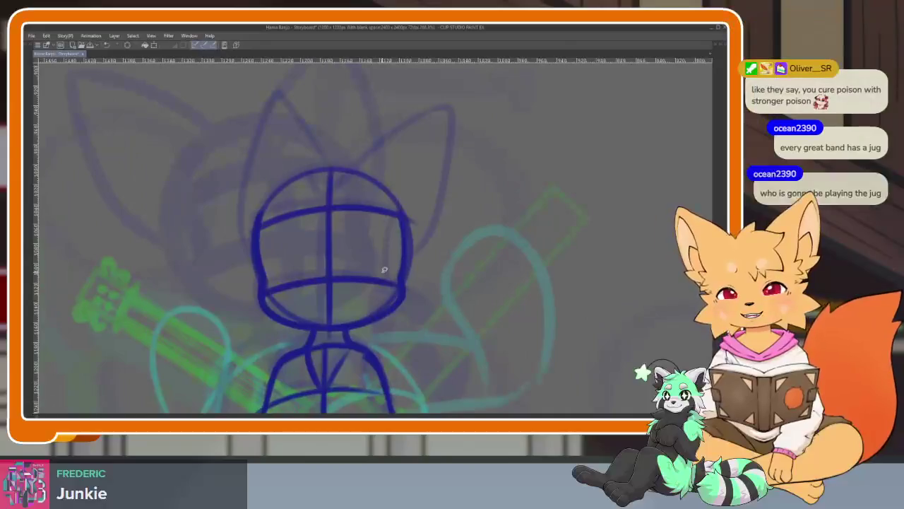
{"action": "scroll", "coordinate": [385, 269], "scroll_direction": "up", "scroll_amount": 1}
{"action": "scroll", "coordinate": [353, 313], "scroll_direction": "up", "scroll_amount": 1}
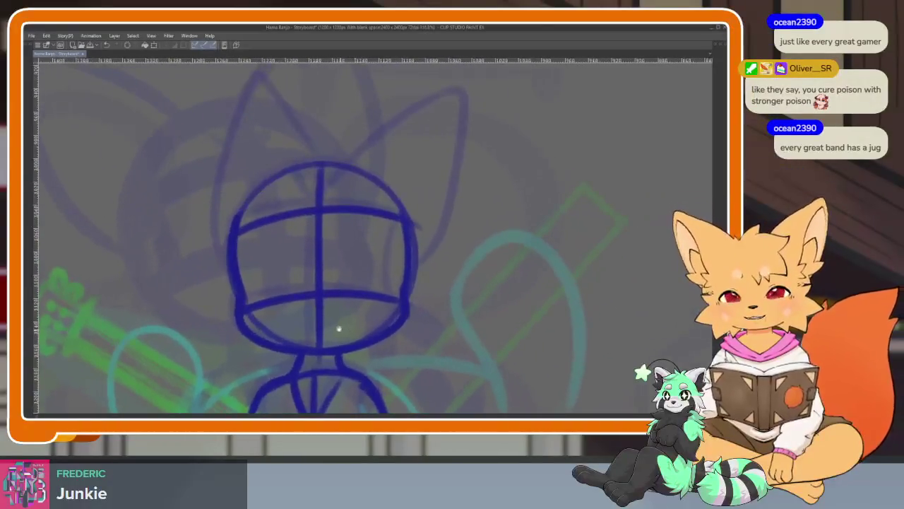
Lasso the dark-blue head, nudge it slightly left and deselect.
{"action": "left_click_drag", "start_coordinate": [254, 154], "coordinate": [230, 333]}
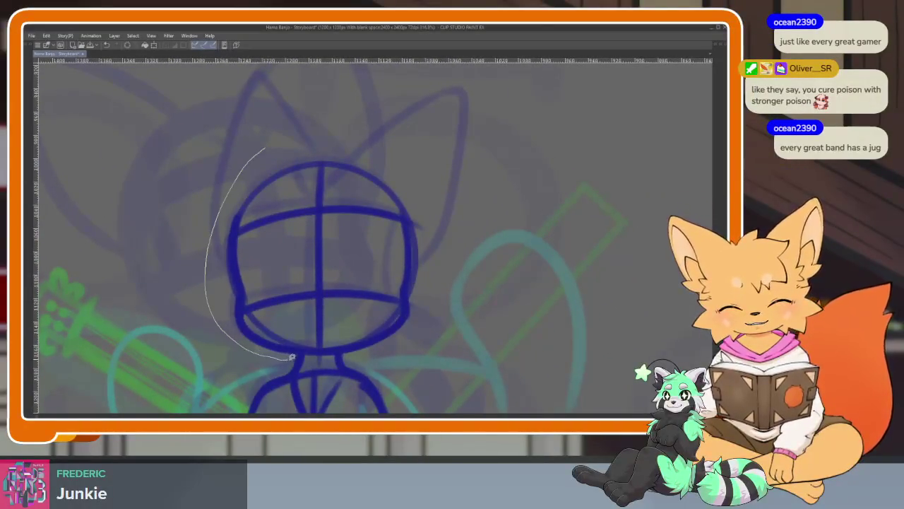
{"action": "left_click_drag", "start_coordinate": [472, 270], "coordinate": [226, 152]}
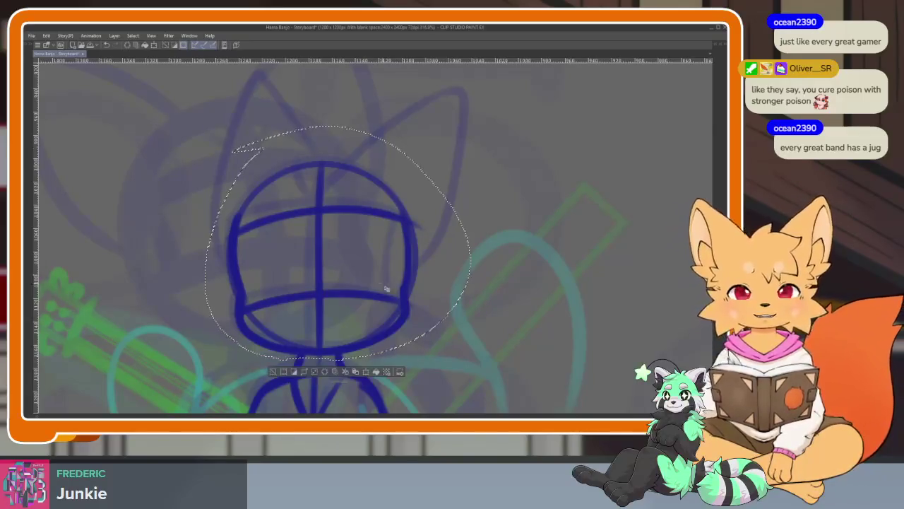
{"action": "left_click_drag", "start_coordinate": [394, 304], "coordinate": [387, 304]}
{"action": "key", "text": "ctrl+d"}
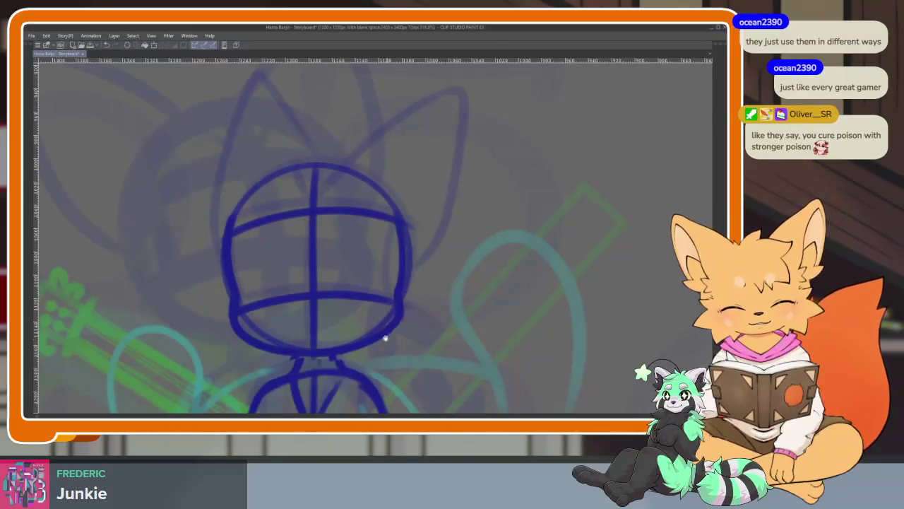
{"action": "scroll", "coordinate": [308, 318], "scroll_direction": "down", "scroll_amount": 2}
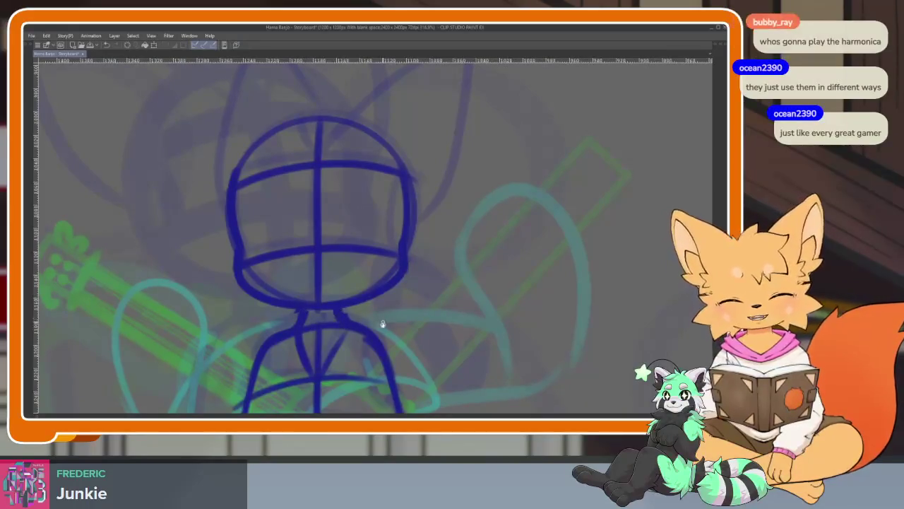
{"action": "scroll", "coordinate": [382, 318], "scroll_direction": "down", "scroll_amount": 2}
{"action": "scroll", "coordinate": [388, 331], "scroll_direction": "down", "scroll_amount": 1}
{"action": "scroll", "coordinate": [387, 331], "scroll_direction": "down", "scroll_amount": 1}
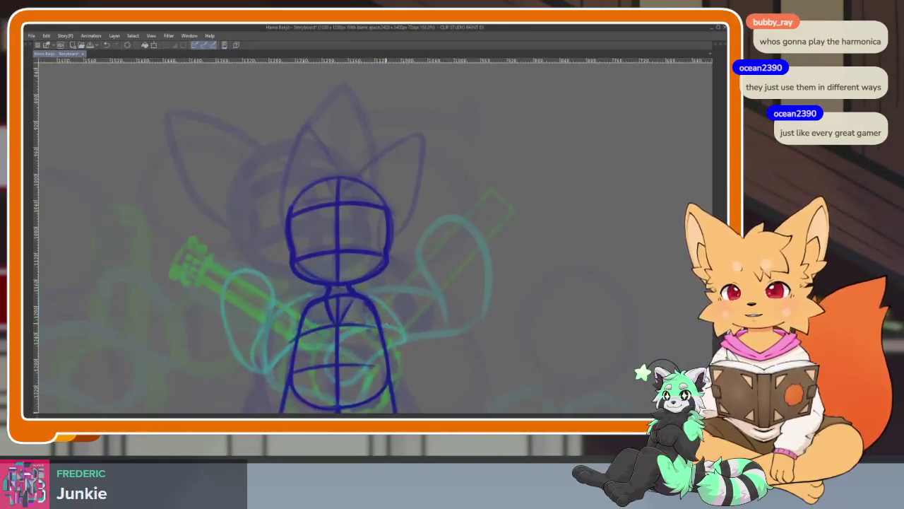
Mirror the canvas to check the proportions, then flip it back to normal.
{"action": "key", "text": "h"}
{"action": "scroll", "coordinate": [400, 321], "scroll_direction": "down", "scroll_amount": 1}
{"action": "scroll", "coordinate": [398, 308], "scroll_direction": "down", "scroll_amount": 2}
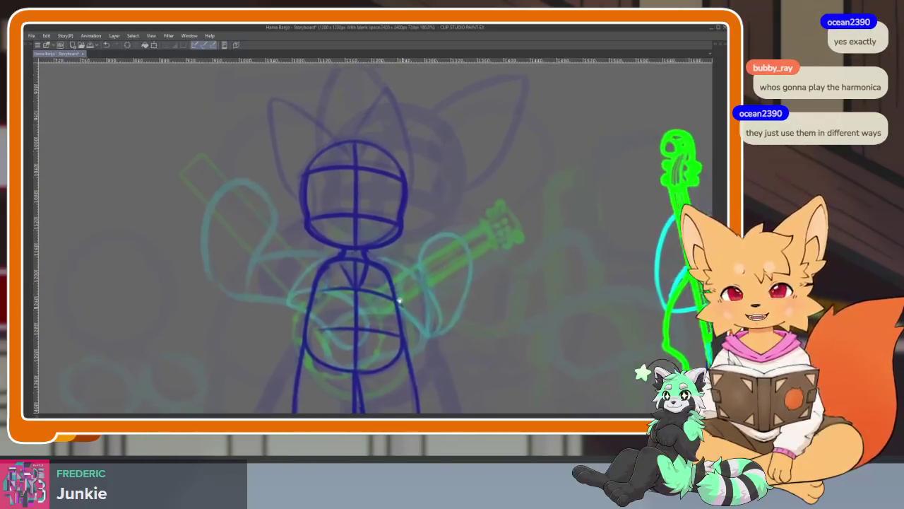
{"action": "scroll", "coordinate": [399, 300], "scroll_direction": "down", "scroll_amount": 2}
{"action": "scroll", "coordinate": [397, 294], "scroll_direction": "up", "scroll_amount": 2}
{"action": "scroll", "coordinate": [412, 313], "scroll_direction": "up", "scroll_amount": 1}
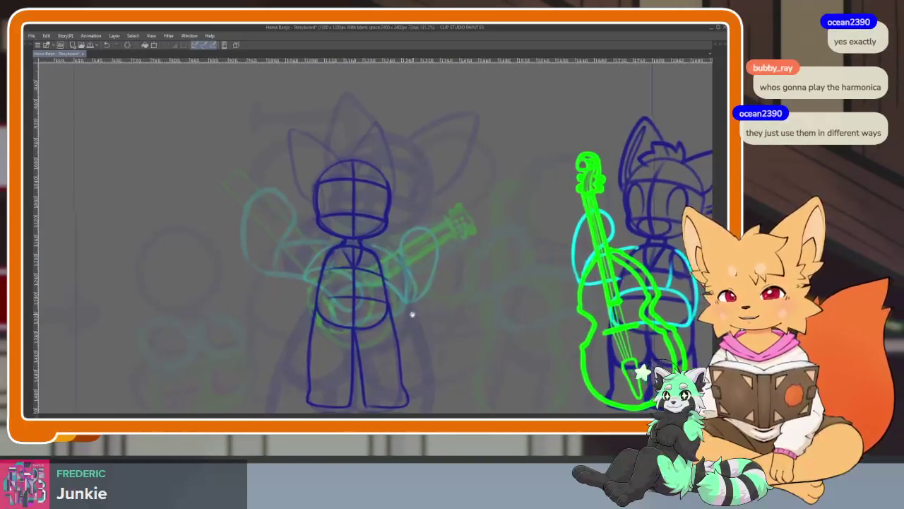
{"action": "scroll", "coordinate": [406, 305], "scroll_direction": "up", "scroll_amount": 1}
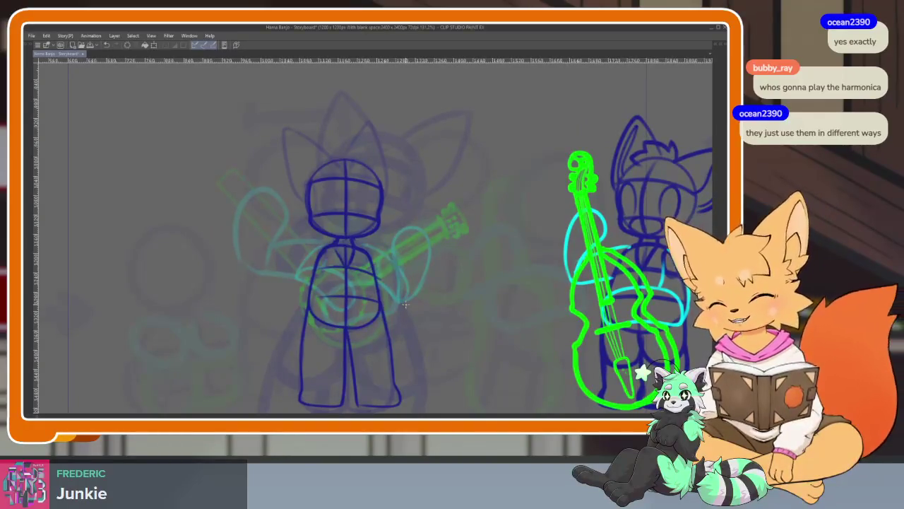
{"action": "scroll", "coordinate": [357, 235], "scroll_direction": "up", "scroll_amount": 2}
{"action": "scroll", "coordinate": [368, 290], "scroll_direction": "up", "scroll_amount": 1}
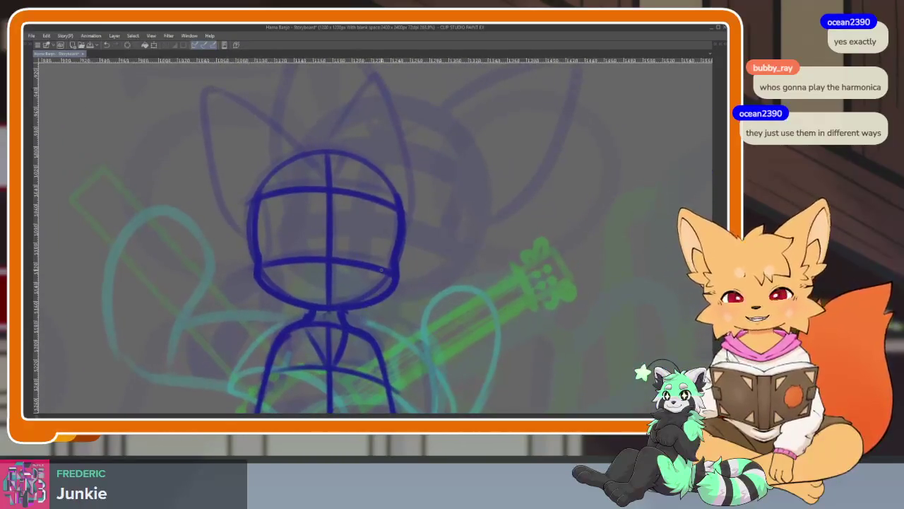
{"action": "key", "text": "h"}
{"action": "scroll", "coordinate": [415, 274], "scroll_direction": "up", "scroll_amount": 1}
{"action": "scroll", "coordinate": [415, 275], "scroll_direction": "up", "scroll_amount": 1}
{"action": "scroll", "coordinate": [359, 288], "scroll_direction": "up", "scroll_amount": 2}
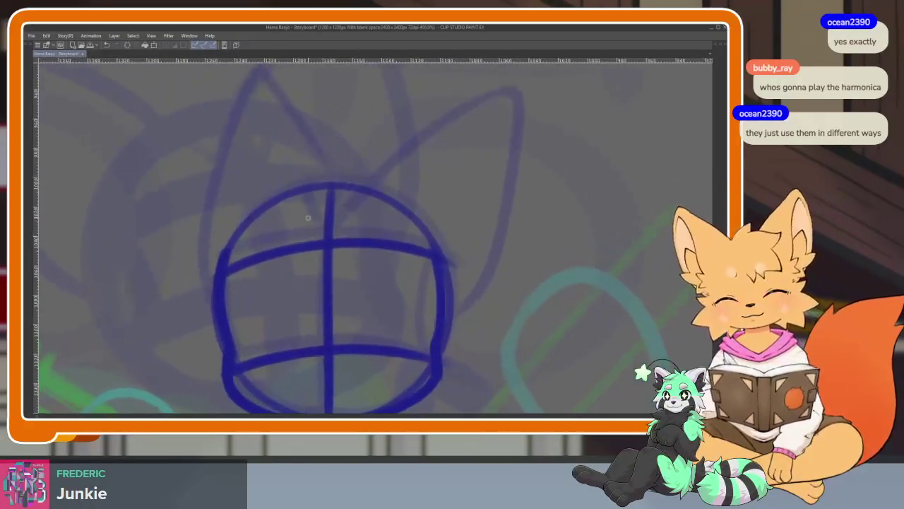
{"action": "scroll", "coordinate": [399, 232], "scroll_direction": "down", "scroll_amount": 1}
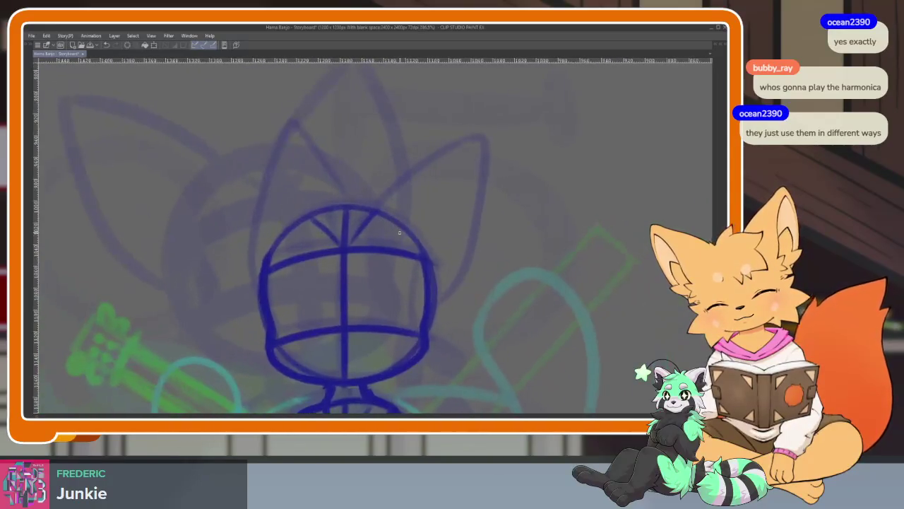
Bring back the light-blue rough for reference and draw the right and left pointed ears.
{"action": "key", "text": "ctrl+y"}
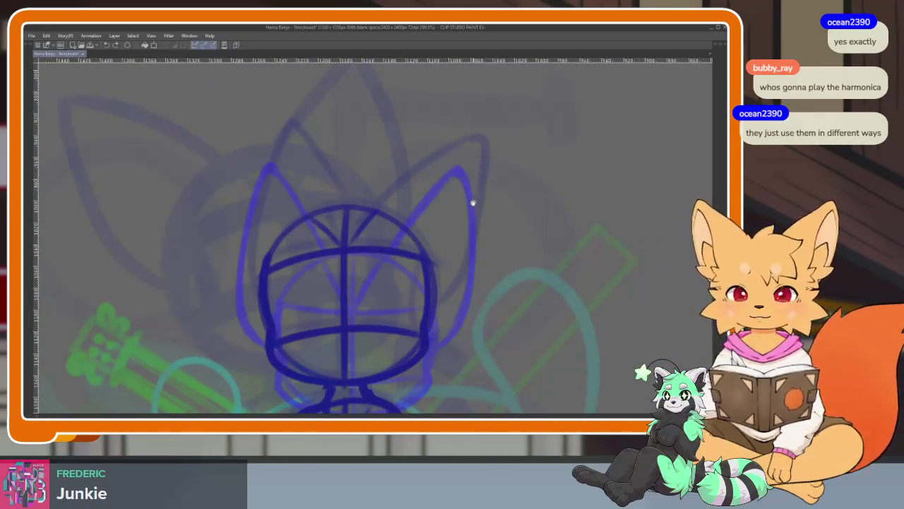
{"action": "left_click_drag", "start_coordinate": [362, 217], "coordinate": [427, 304]}
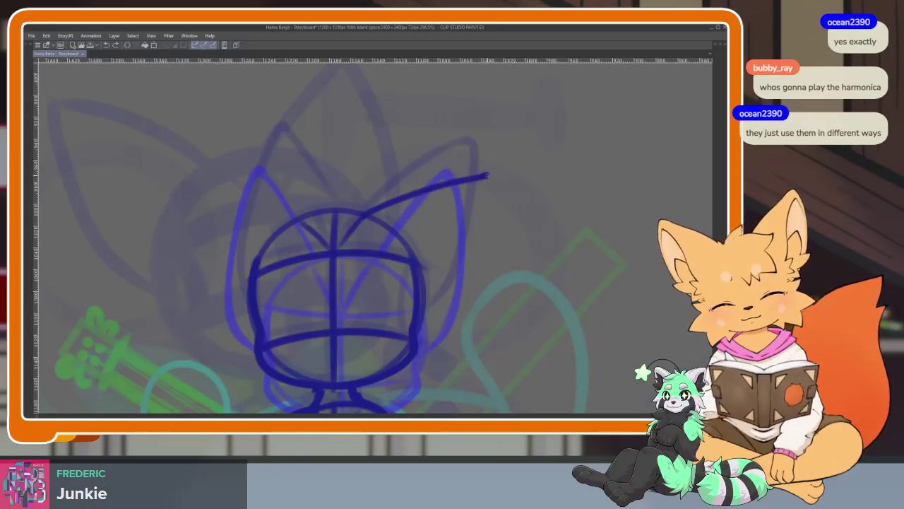
{"action": "mouse_move", "coordinate": [307, 209]}
{"action": "left_mouse_down"}
{"action": "mouse_move", "coordinate": [248, 180]}
{"action": "mouse_move", "coordinate": [249, 318]}
{"action": "left_mouse_up"}
{"action": "scroll", "coordinate": [519, 279], "scroll_direction": "down", "scroll_amount": 5}
{"action": "scroll", "coordinate": [519, 279], "scroll_direction": "up", "scroll_amount": 1}
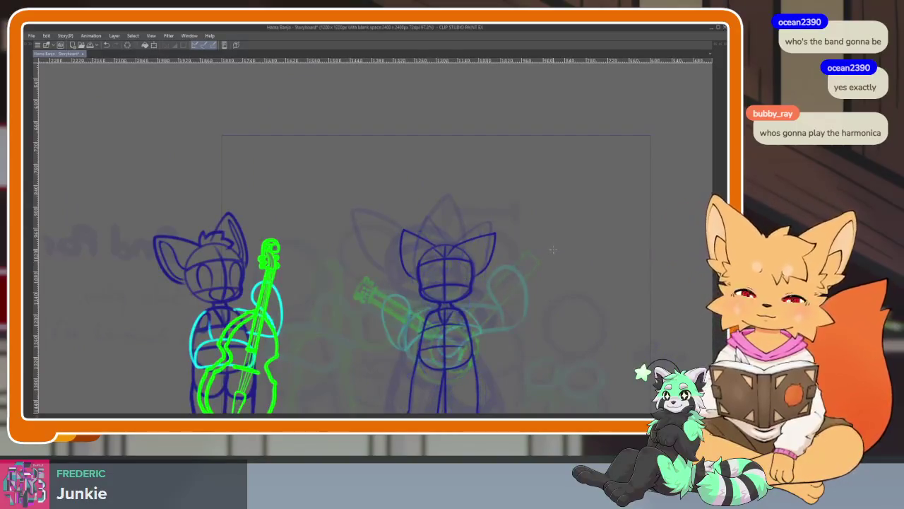
Add torso and leg lines to the figure and step back through frames 157–159.
{"action": "left_click_drag", "start_coordinate": [424, 325], "coordinate": [474, 409]}
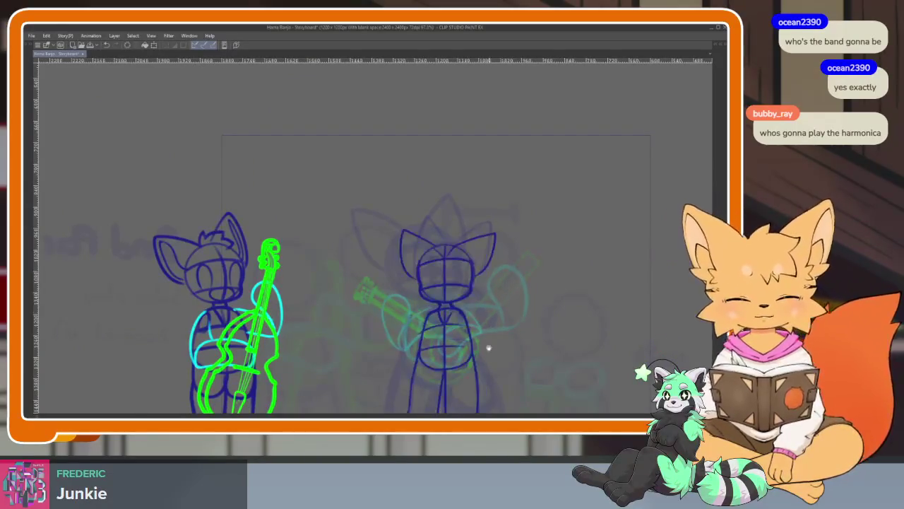
{"action": "left_click_drag", "start_coordinate": [485, 340], "coordinate": [427, 265]}
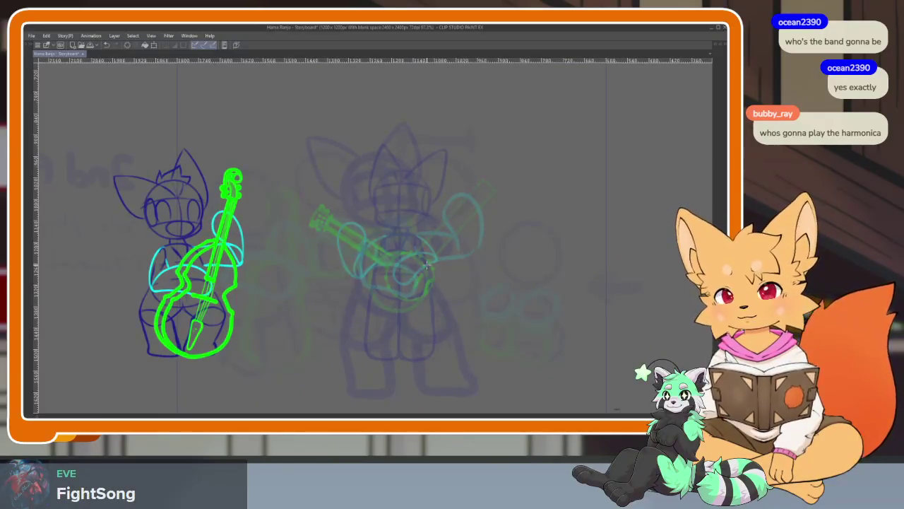
{"action": "key", "text": "Tab"}
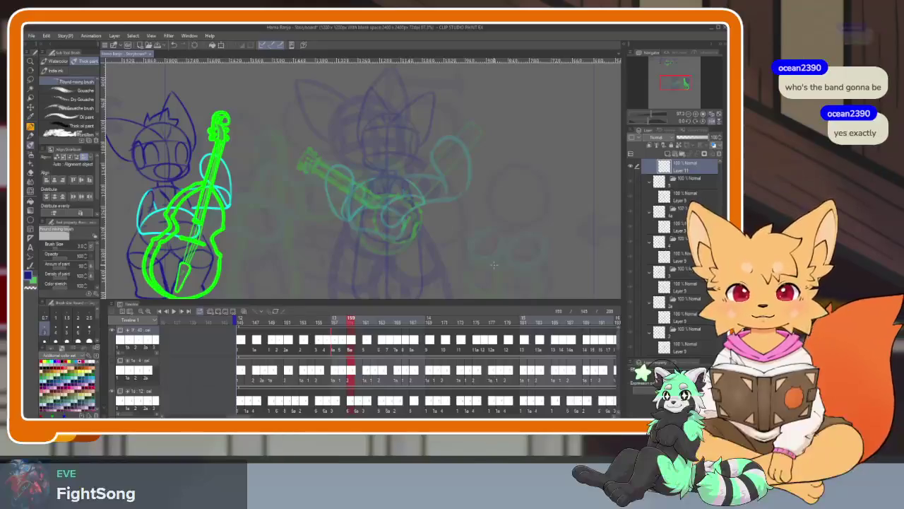
{"action": "mouse_move", "coordinate": [351, 320]}
{"action": "left_mouse_down"}
{"action": "mouse_move", "coordinate": [342, 322]}
{"action": "mouse_move", "coordinate": [351, 322]}
{"action": "left_mouse_up"}
{"action": "key", "text": "Tab"}
{"action": "key", "text": "Tab"}
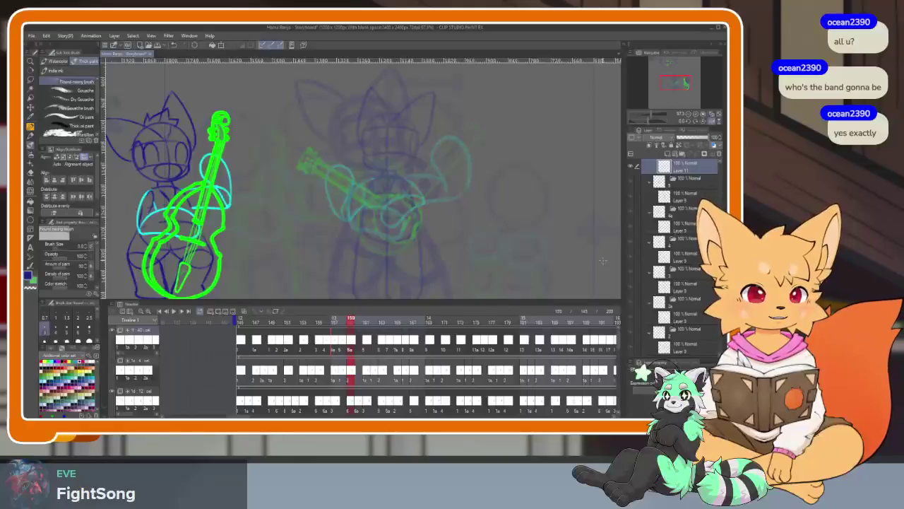
{"action": "key", "text": "Tab"}
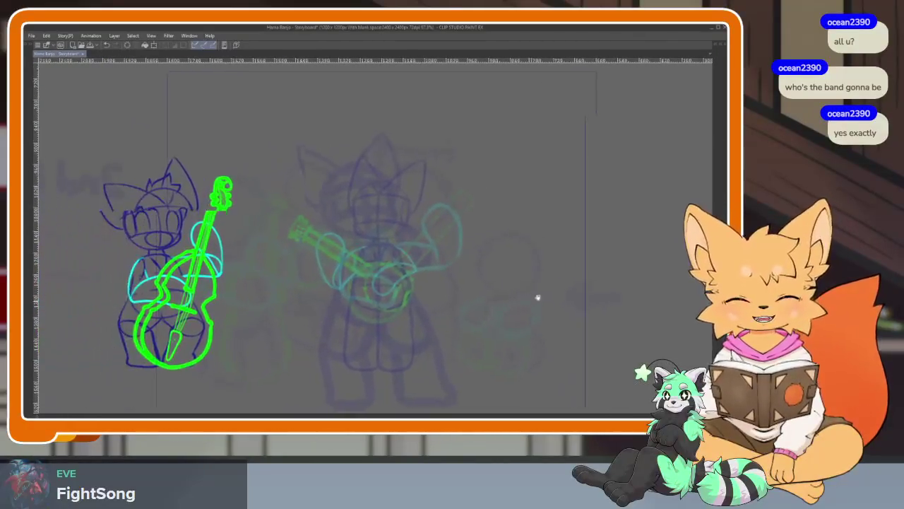
{"action": "key", "text": "Tab"}
{"action": "left_click_drag", "start_coordinate": [326, 346], "coordinate": [331, 347]}
{"action": "left_click", "coordinate": [336, 347]}
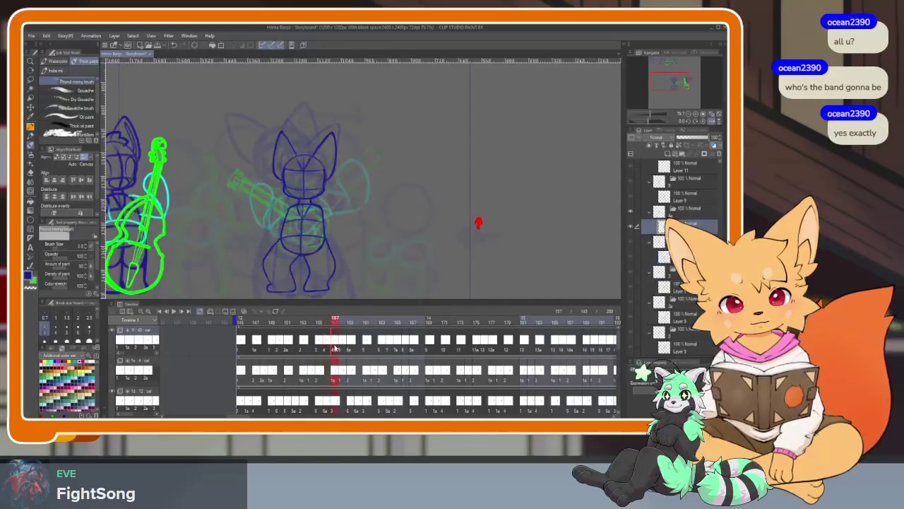
{"action": "left_click", "coordinate": [347, 346]}
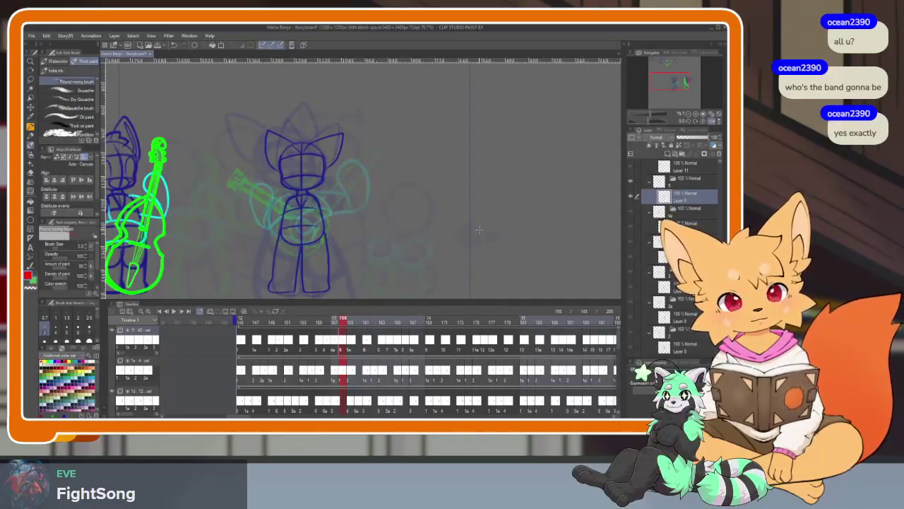
Compare frames 159 and 161 zoomed in, then return to frame 148 with the blue figure.
{"action": "key", "text": "p"}
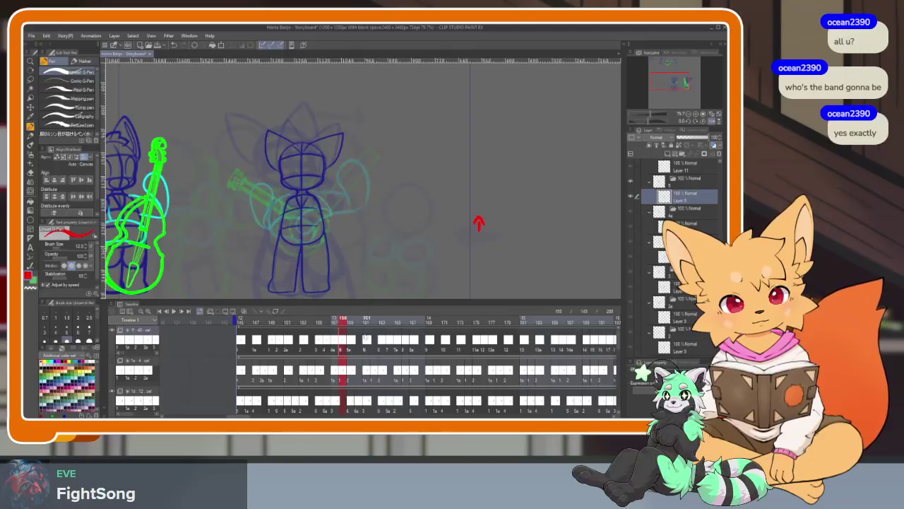
{"action": "left_click", "coordinate": [353, 345]}
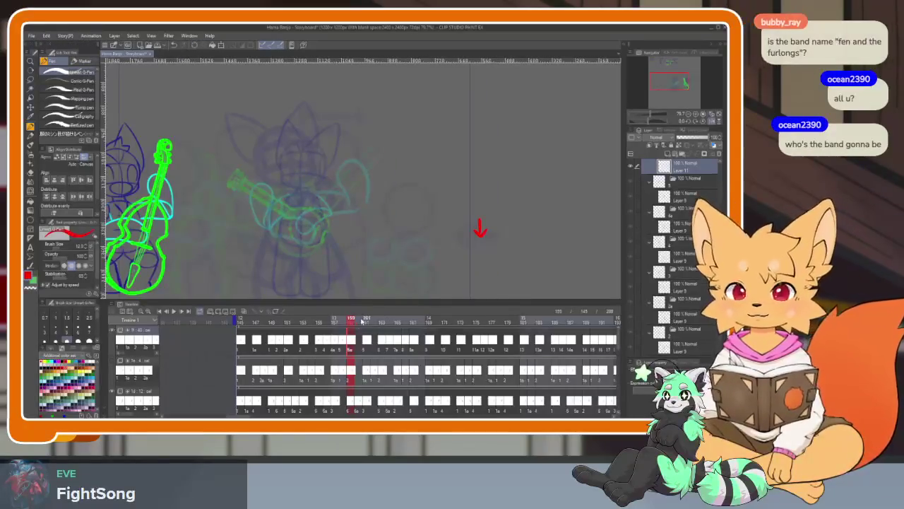
{"action": "left_click", "coordinate": [366, 322]}
{"action": "left_click", "coordinate": [352, 324]}
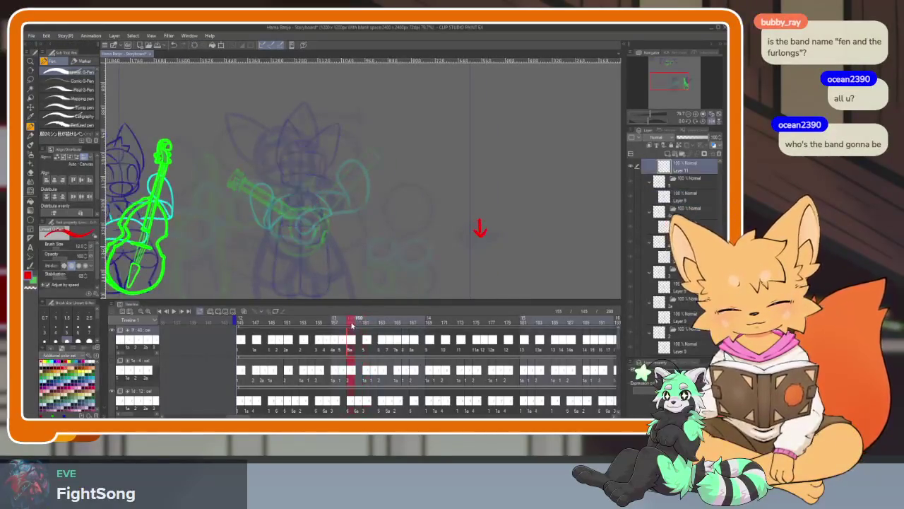
{"action": "key", "text": "Tab"}
{"action": "scroll", "coordinate": [374, 329], "scroll_direction": "up", "scroll_amount": 1}
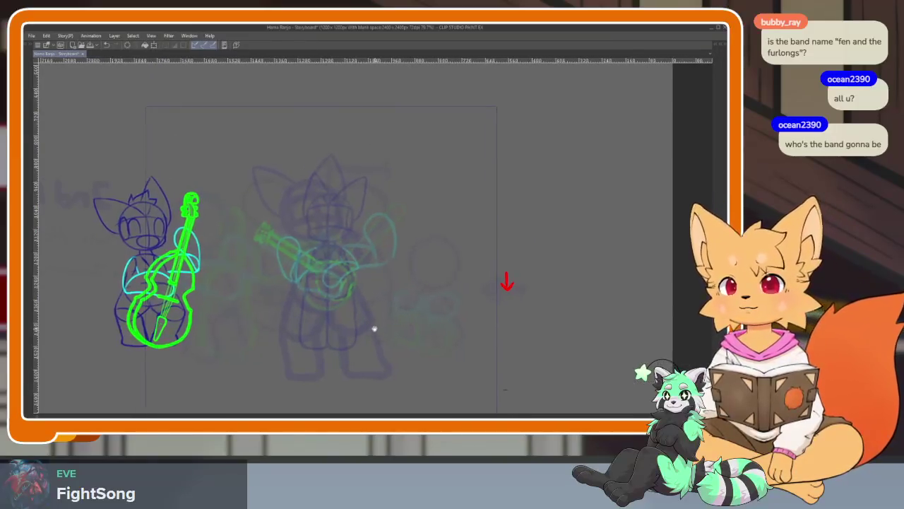
{"action": "scroll", "coordinate": [379, 333], "scroll_direction": "up", "scroll_amount": 2}
{"action": "scroll", "coordinate": [379, 334], "scroll_direction": "up", "scroll_amount": 1}
{"action": "scroll", "coordinate": [428, 319], "scroll_direction": "up", "scroll_amount": 1}
{"action": "scroll", "coordinate": [420, 314], "scroll_direction": "up", "scroll_amount": 1}
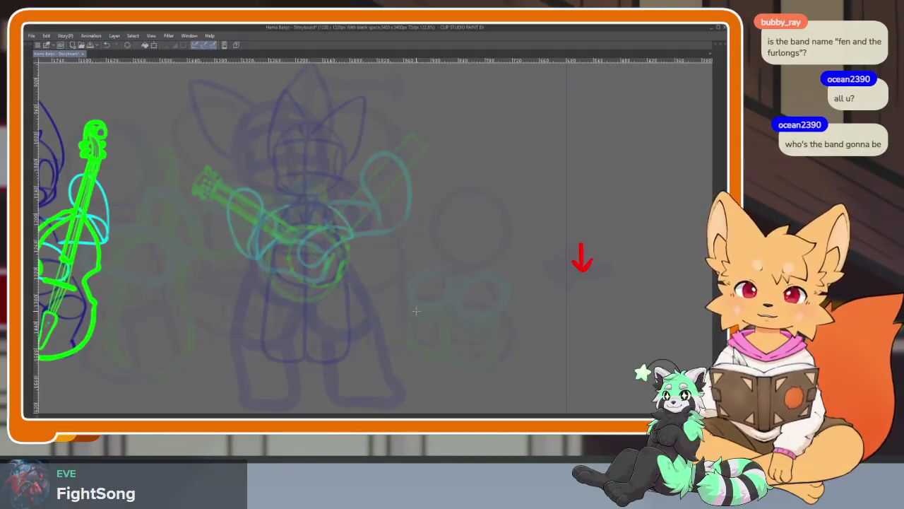
{"action": "key", "text": "Tab"}
{"action": "left_click_drag", "start_coordinate": [240, 319], "coordinate": [271, 322]}
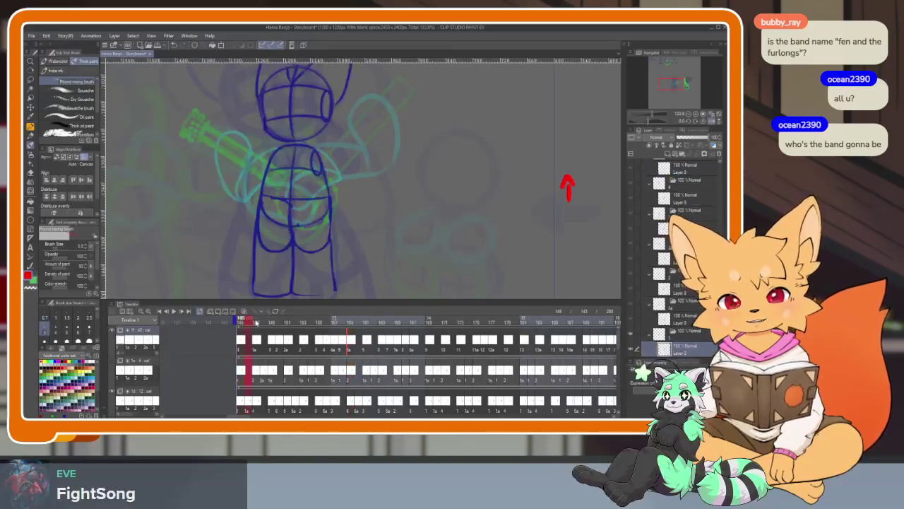
Step through frames 149 to 157 one at a time, comparing the poses.
{"action": "left_click", "coordinate": [271, 322]}
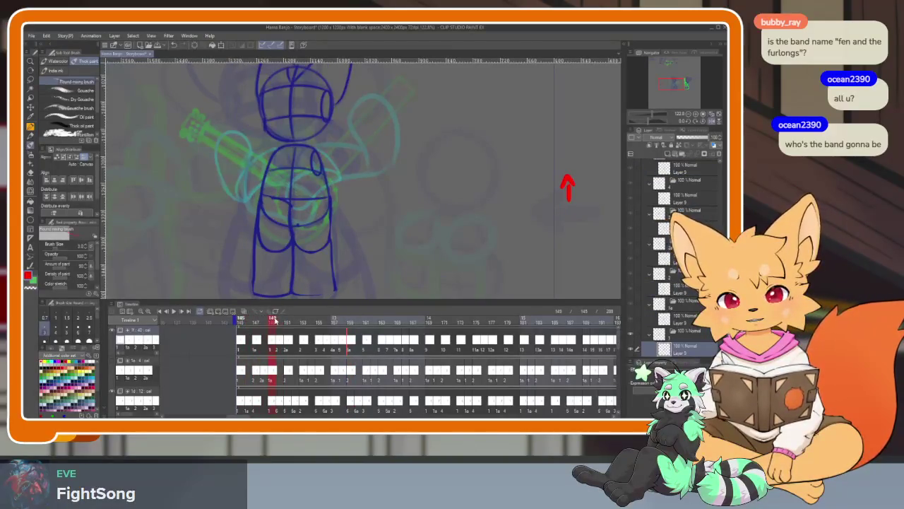
{"action": "left_click", "coordinate": [279, 322]}
{"action": "left_click", "coordinate": [286, 322]}
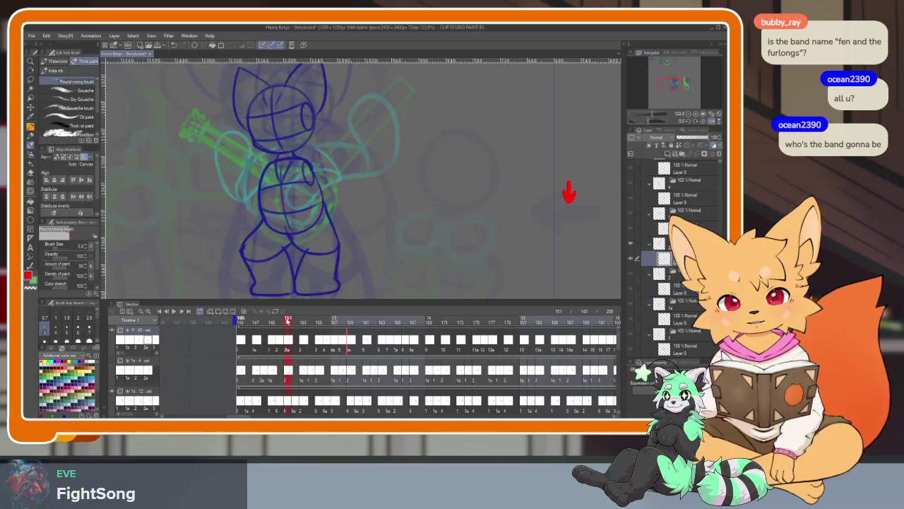
{"action": "left_click", "coordinate": [304, 321]}
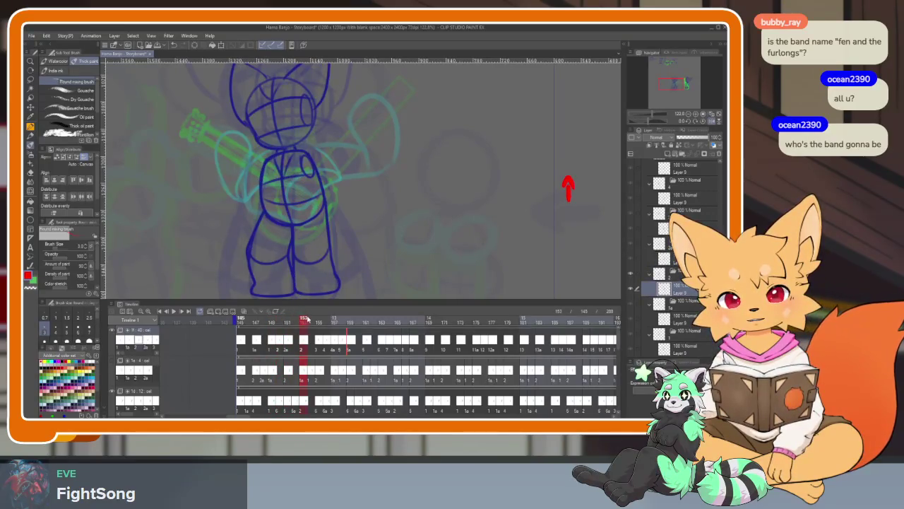
{"action": "left_click", "coordinate": [319, 319]}
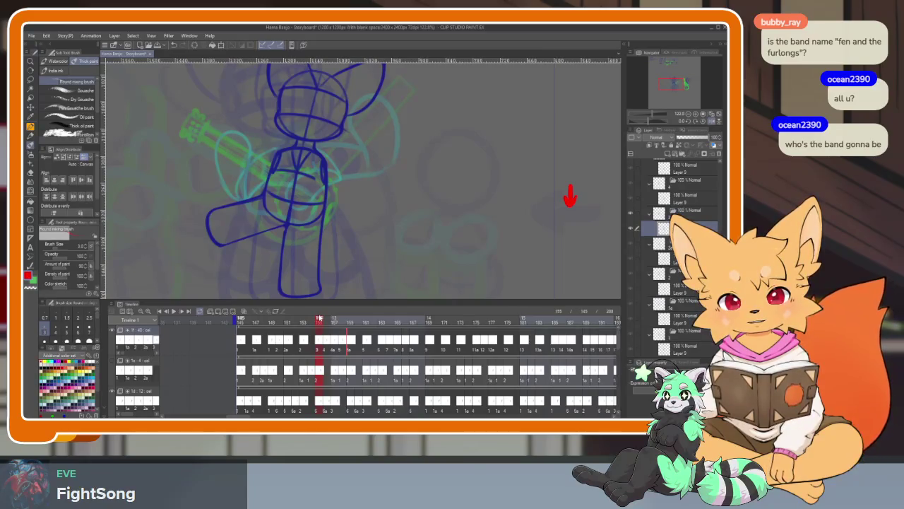
{"action": "left_click", "coordinate": [327, 319]}
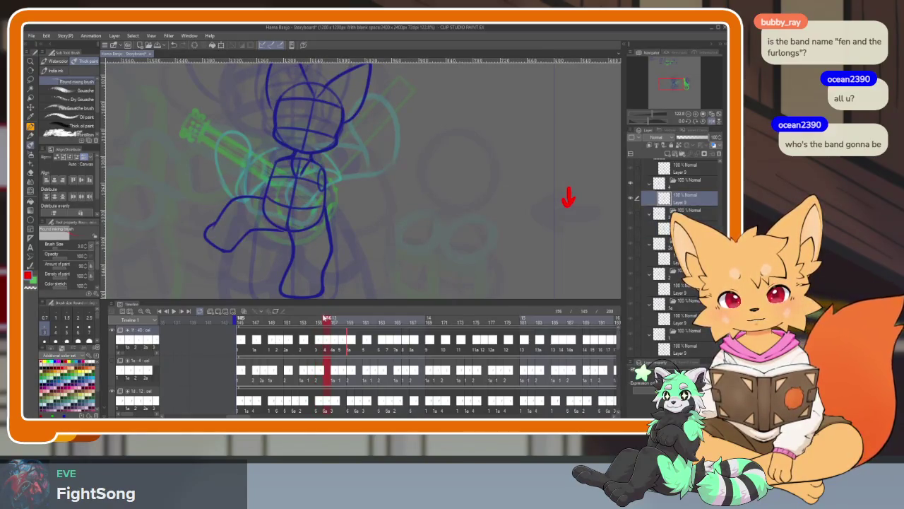
{"action": "left_click", "coordinate": [319, 318]}
{"action": "left_click", "coordinate": [328, 319]}
{"action": "left_click", "coordinate": [335, 319]}
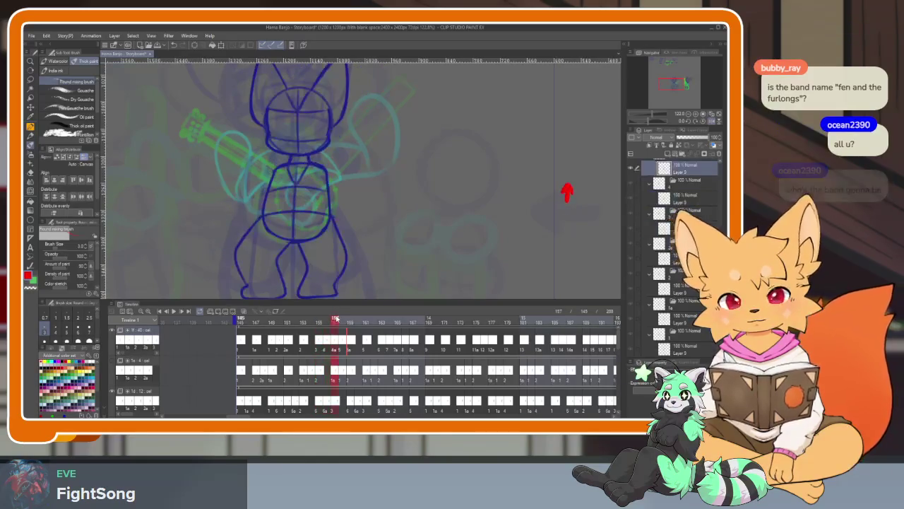
{"action": "left_click_drag", "start_coordinate": [332, 318], "coordinate": [320, 319]}
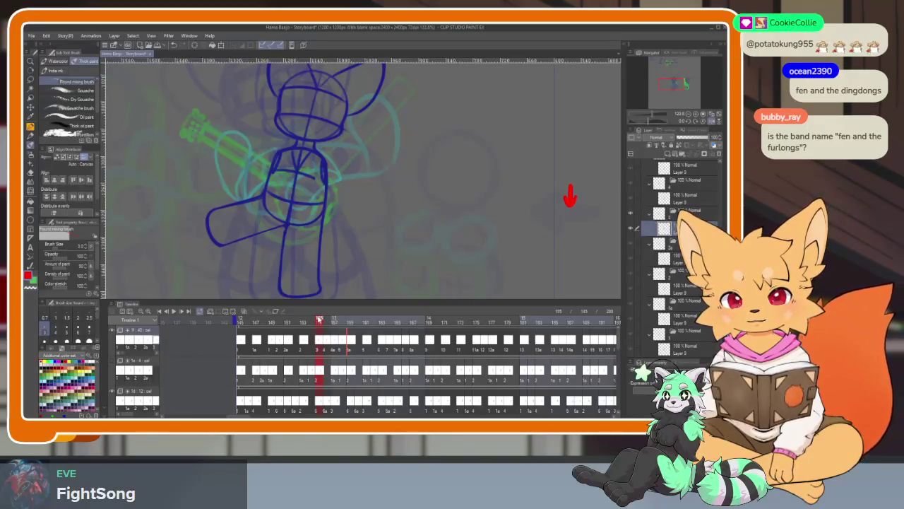
Play the animation from the first frame, then scrub back to frame 155.
{"action": "left_click", "coordinate": [241, 369]}
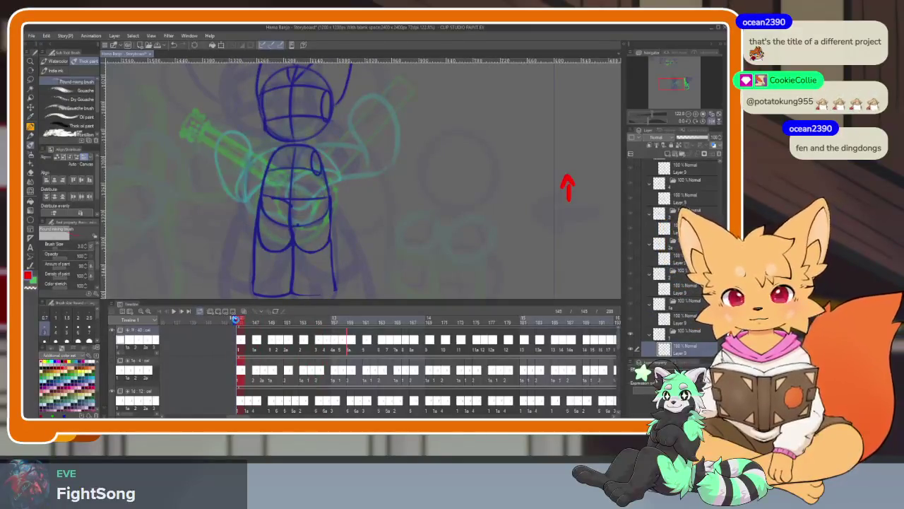
{"action": "key", "text": "space"}
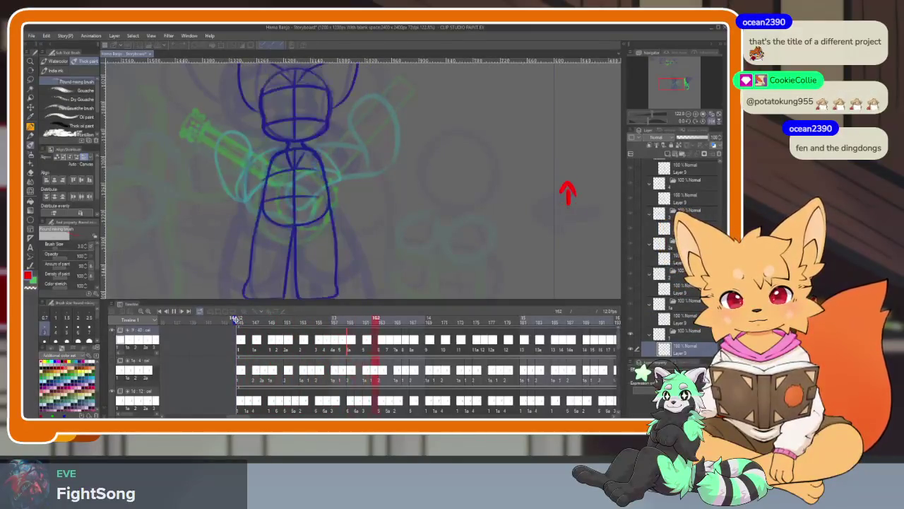
{"action": "left_click_drag", "start_coordinate": [320, 321], "coordinate": [333, 322]}
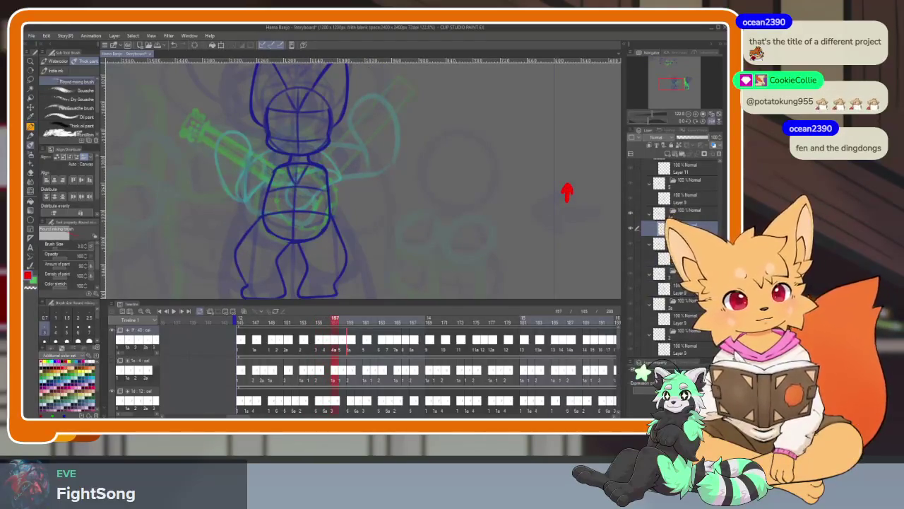
{"action": "left_click", "coordinate": [320, 321]}
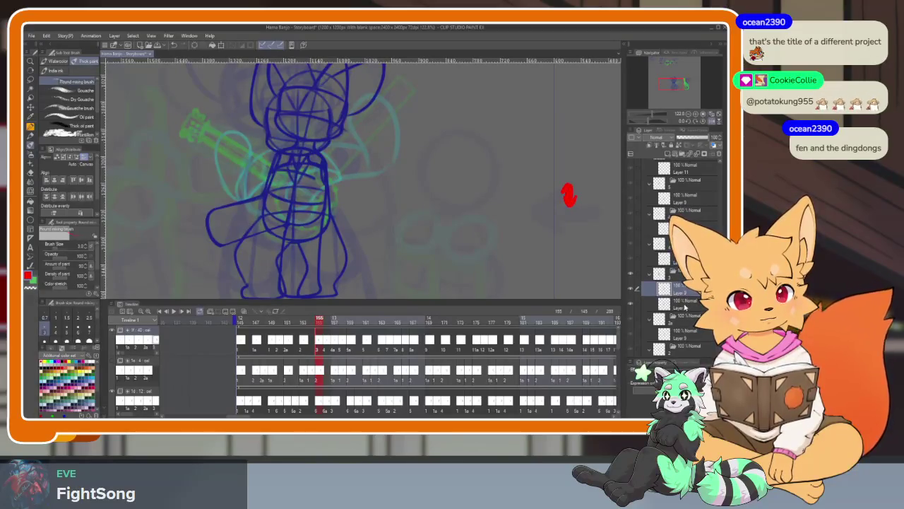
Cut the layer holding the overlapping dark-blue sketch and confirm its removal.
{"action": "left_click", "coordinate": [685, 305]}
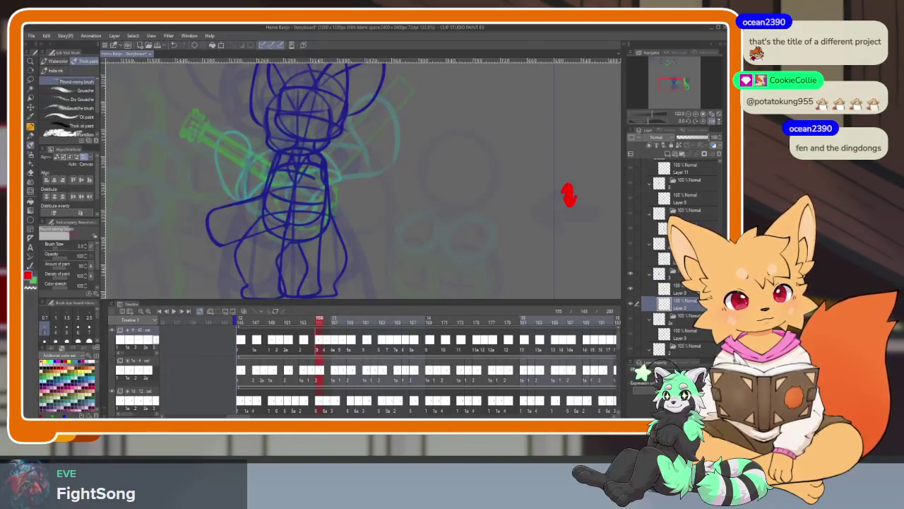
{"action": "key", "text": "ctrl+x"}
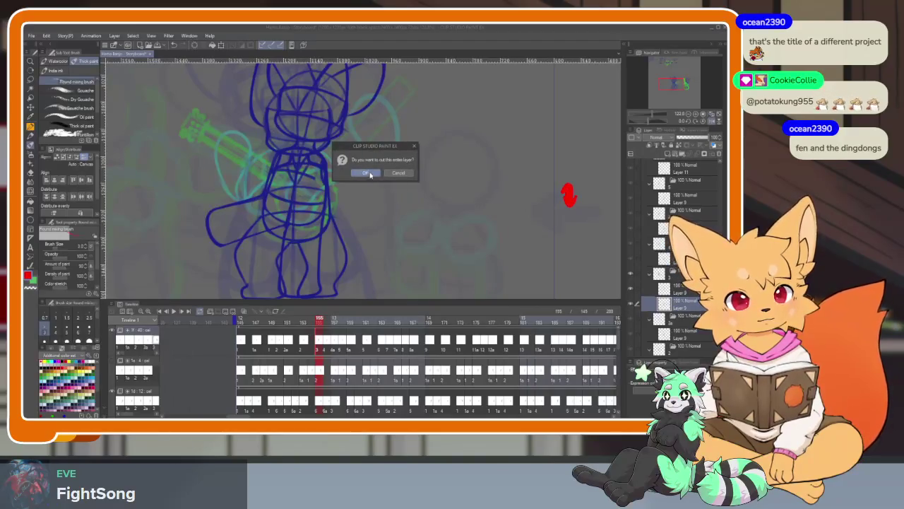
{"action": "key", "text": "Return"}
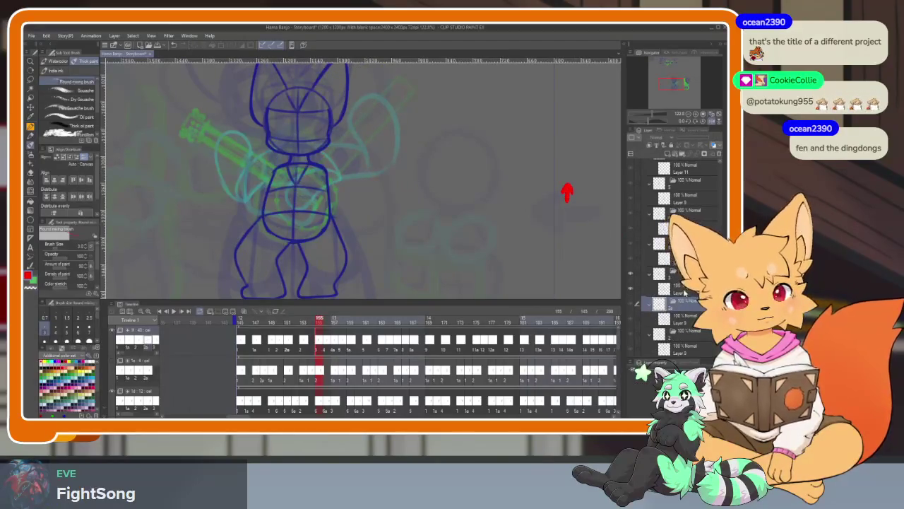
{"action": "left_click", "coordinate": [683, 292]}
{"action": "left_click", "coordinate": [682, 275]}
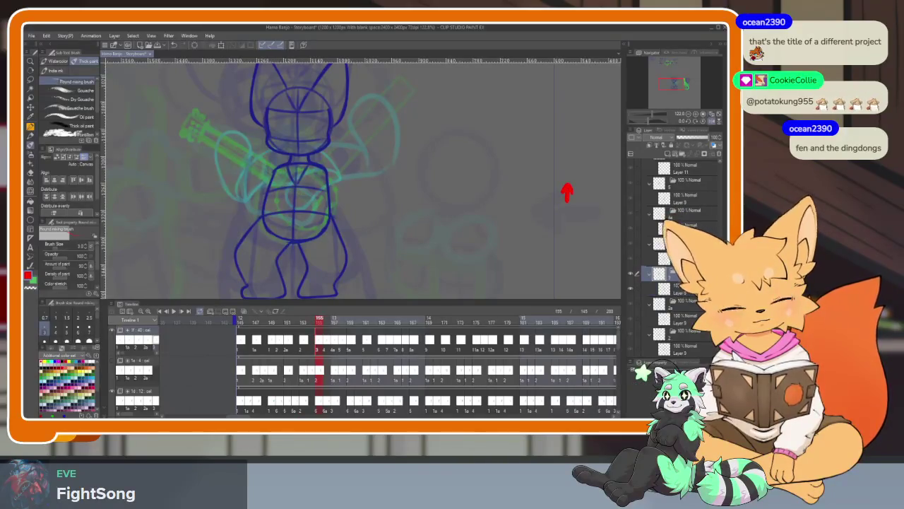
On frame 157, delete the extra dark-blue head and ears layer.
{"action": "key", "text": "period"}
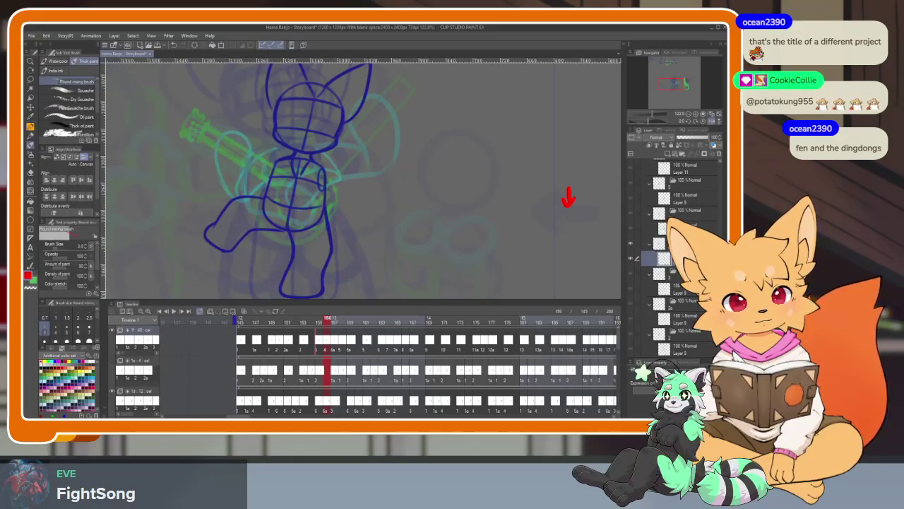
{"action": "key", "text": "period"}
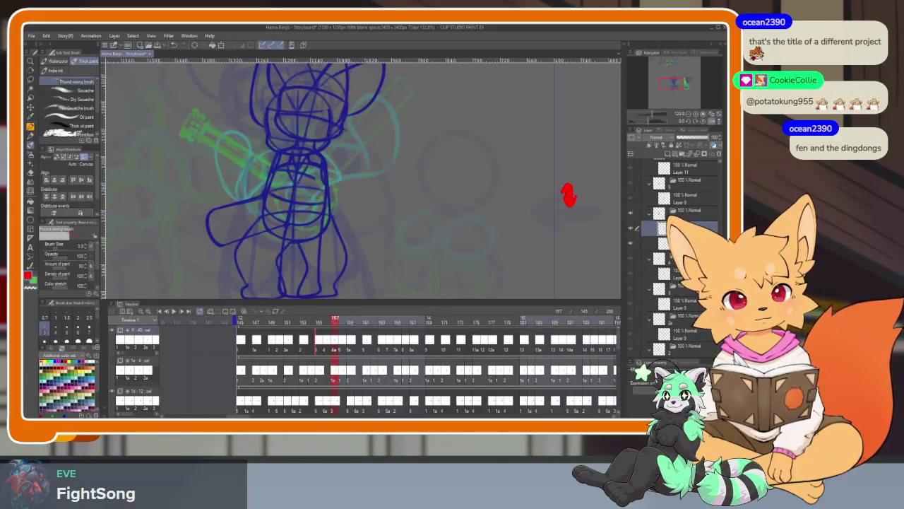
{"action": "left_click", "coordinate": [678, 243]}
{"action": "left_click", "coordinate": [719, 154]}
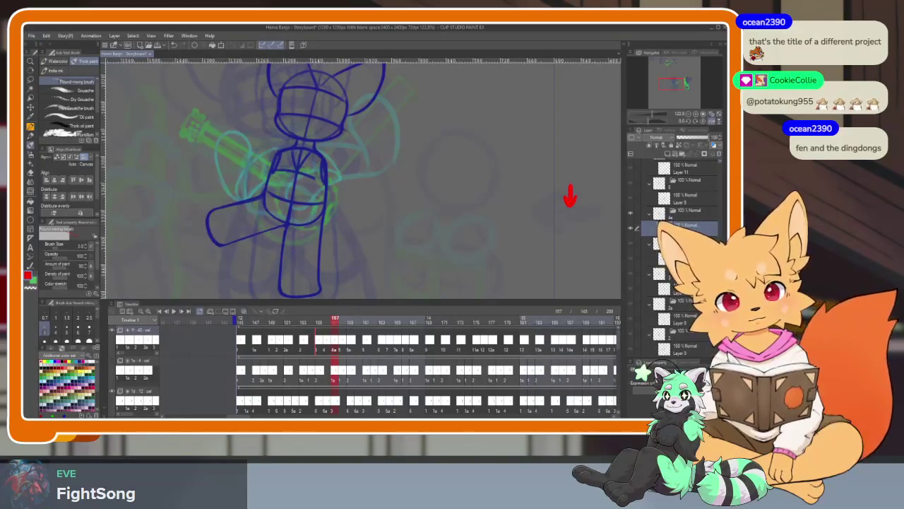
Add an arrowhead to the red mark so it points upward.
{"action": "key", "text": "e"}
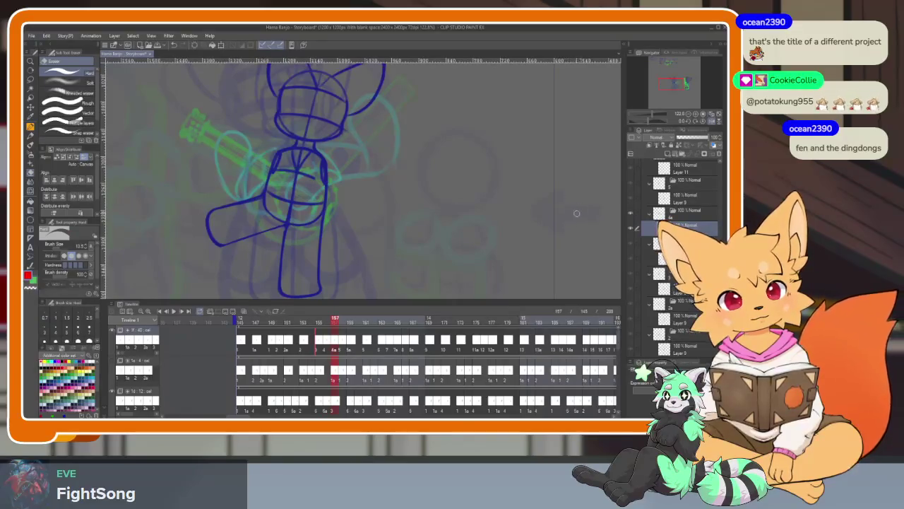
{"action": "key", "text": "p"}
{"action": "left_click_drag", "start_coordinate": [563, 199], "coordinate": [575, 200]}
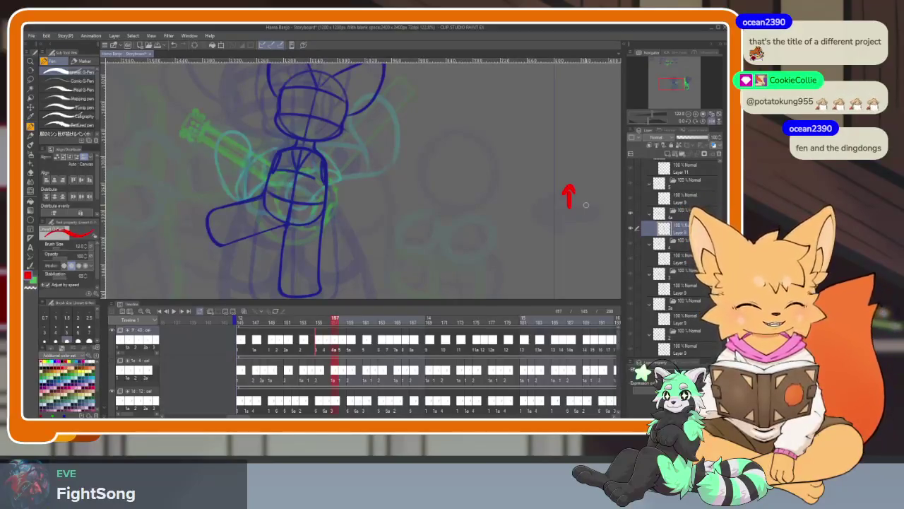
Flip between frames 151 and 157 to check the cleaned-up motion.
{"action": "left_click", "coordinate": [319, 320]}
{"action": "left_click", "coordinate": [335, 320]}
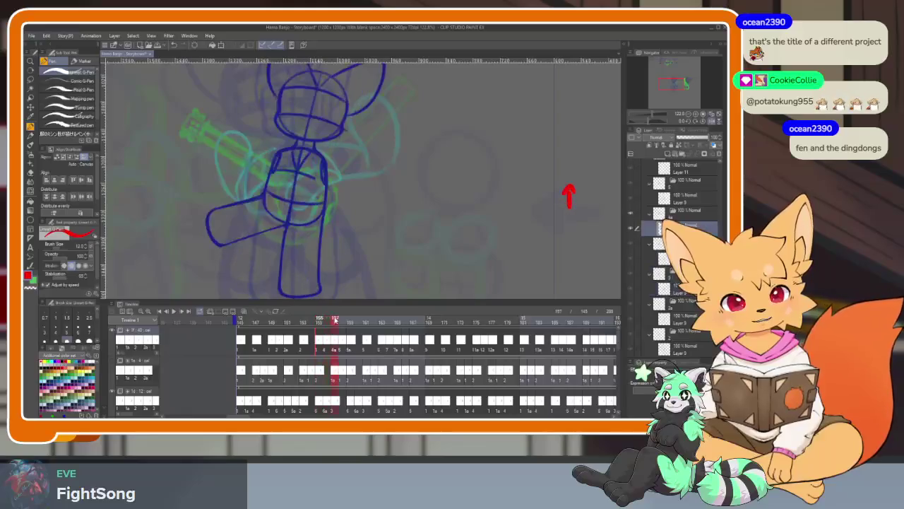
{"action": "left_click", "coordinate": [326, 320]}
{"action": "left_click", "coordinate": [319, 320]}
{"action": "key", "text": "e"}
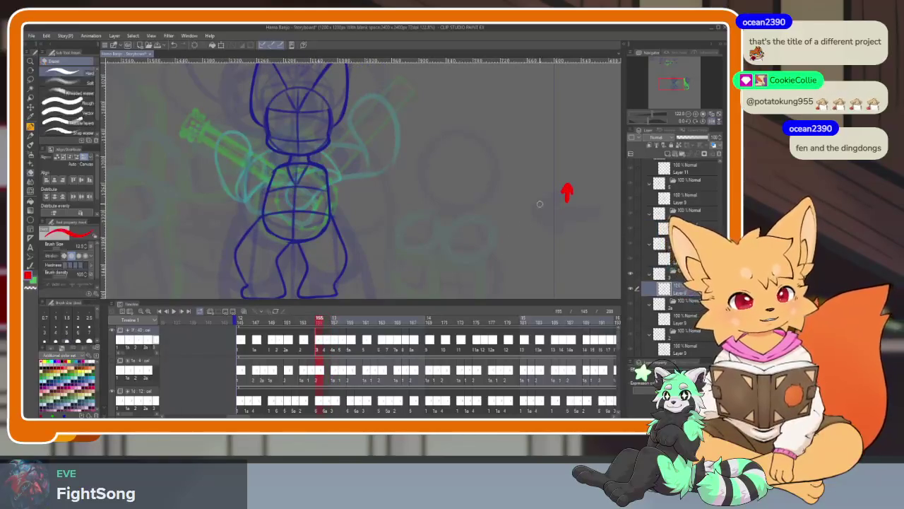
{"action": "key", "text": "p"}
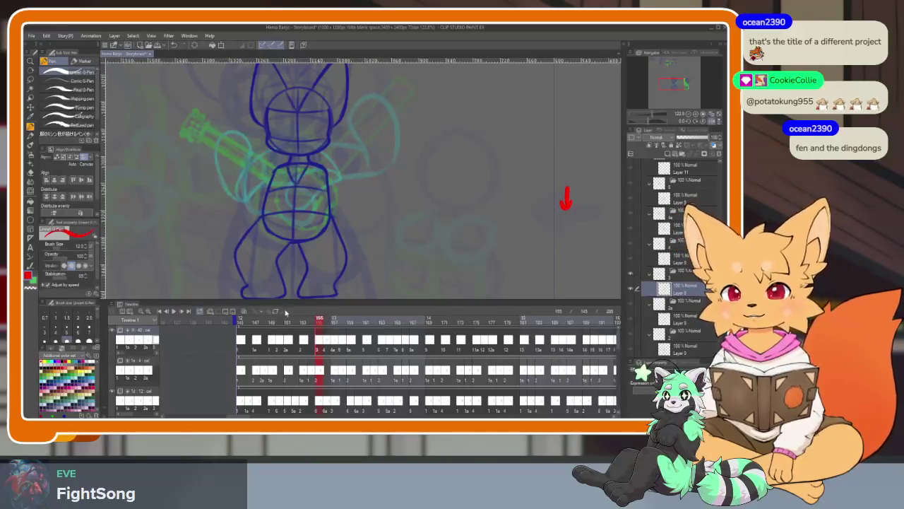
{"action": "mouse_move", "coordinate": [302, 322]}
{"action": "left_mouse_down"}
{"action": "mouse_move", "coordinate": [295, 321]}
{"action": "mouse_move", "coordinate": [347, 318]}
{"action": "mouse_move", "coordinate": [319, 318]}
{"action": "mouse_move", "coordinate": [334, 318]}
{"action": "left_mouse_up"}
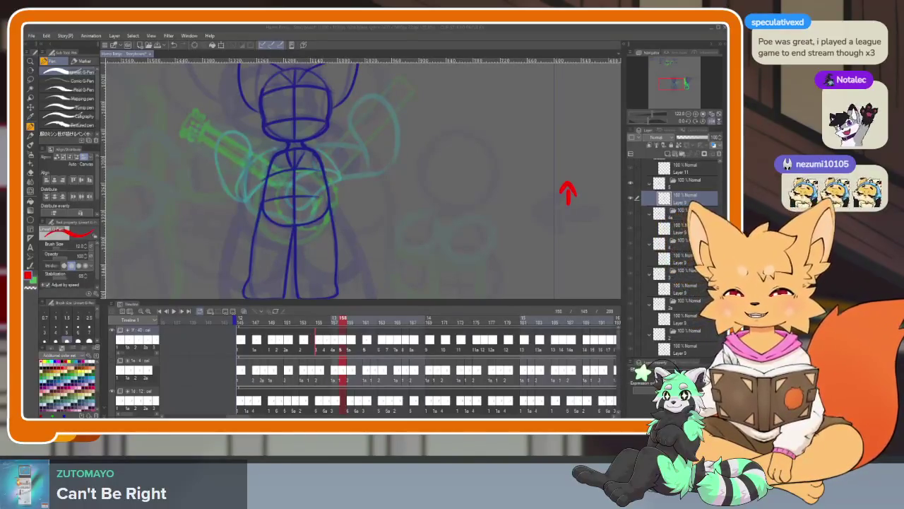
{"action": "left_click", "coordinate": [398, 30]}
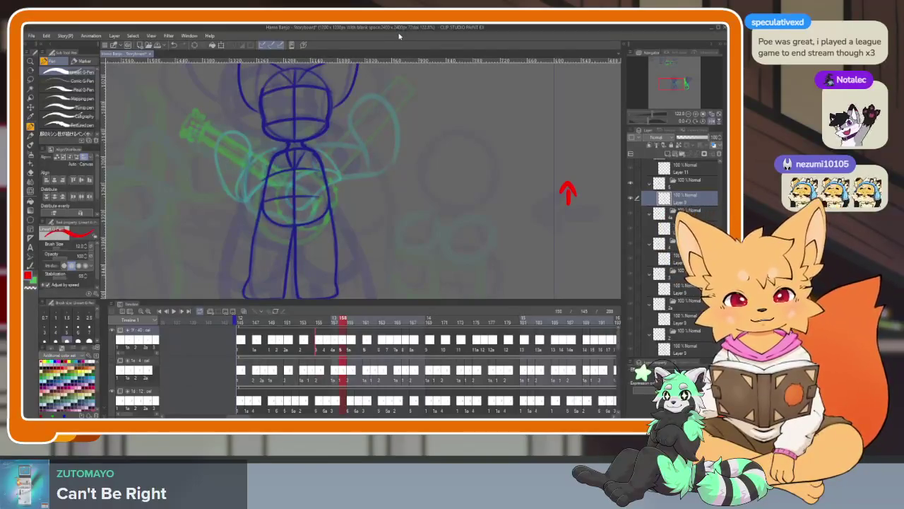
{"action": "key", "text": "Tab"}
{"action": "scroll", "coordinate": [346, 314], "scroll_direction": "up", "scroll_amount": 2}
{"action": "scroll", "coordinate": [359, 327], "scroll_direction": "down", "scroll_amount": 1}
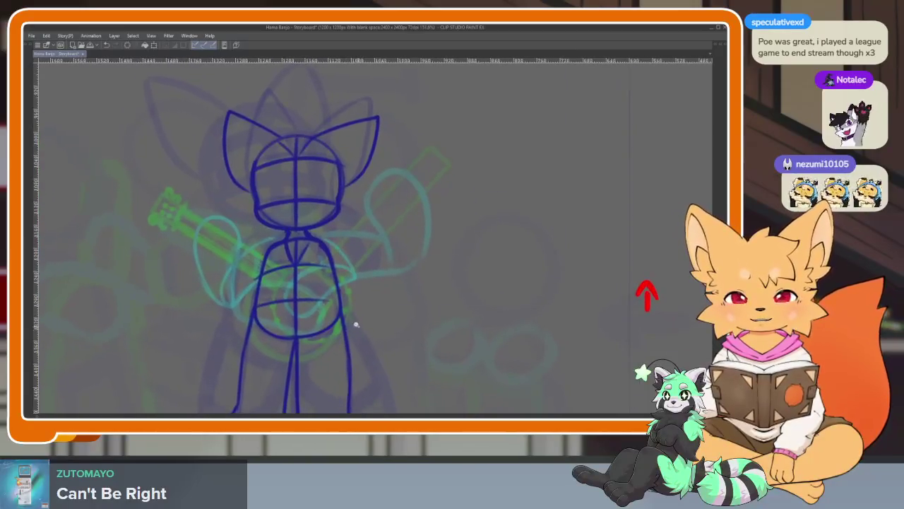
{"action": "scroll", "coordinate": [356, 316], "scroll_direction": "down", "scroll_amount": 1}
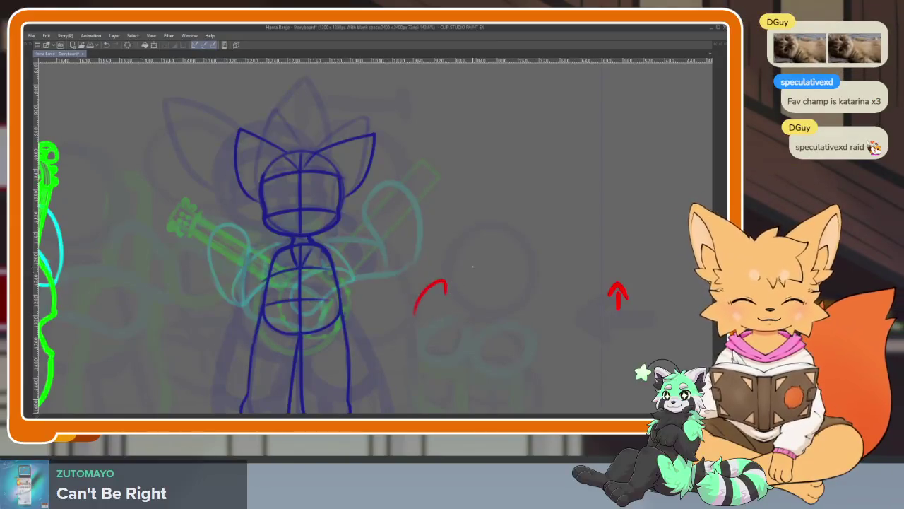
{"action": "scroll", "coordinate": [424, 299], "scroll_direction": "down", "scroll_amount": 2}
{"action": "key", "text": "Tab"}
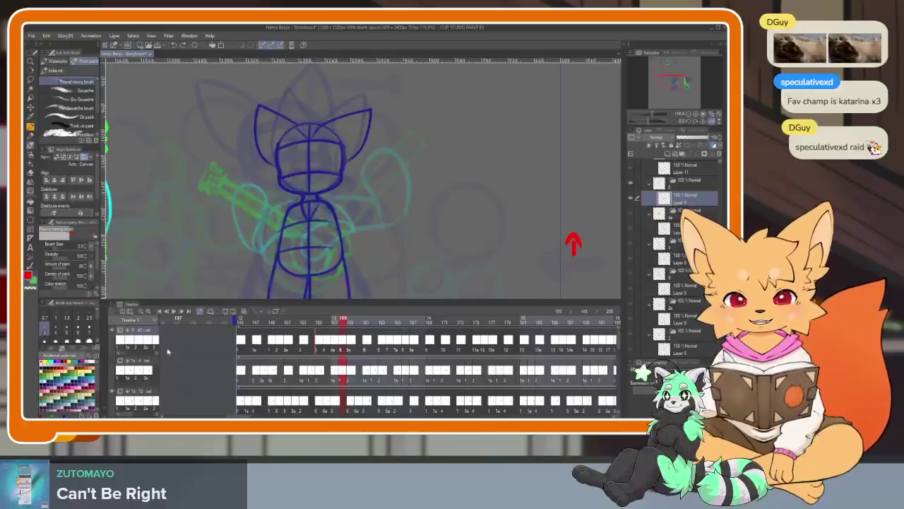
{"action": "key", "text": "Tab"}
{"action": "mouse_move", "coordinate": [400, 308]}
{"action": "left_mouse_down"}
{"action": "mouse_move", "coordinate": [369, 323]}
{"action": "mouse_move", "coordinate": [409, 291]}
{"action": "left_mouse_up"}
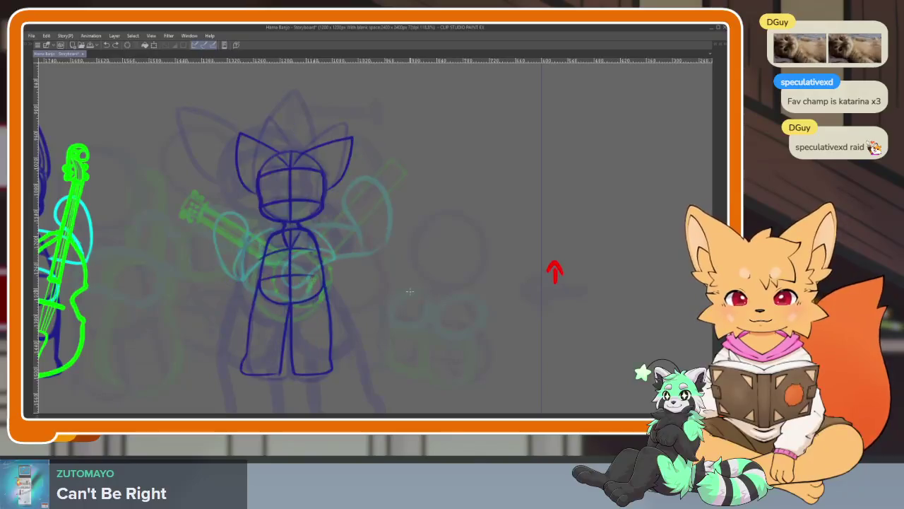
Start looped timeline playback to watch the banjo player's poses.
{"action": "key", "text": "Return"}
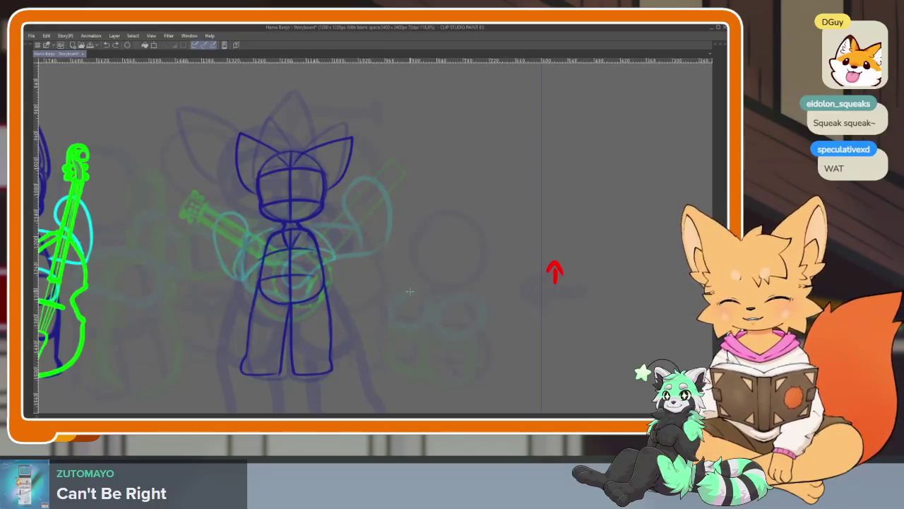
Center and zoom the view on the banjo player, then toggle the palettes with Tab.
{"action": "scroll", "coordinate": [384, 313], "scroll_direction": "up", "scroll_amount": 2}
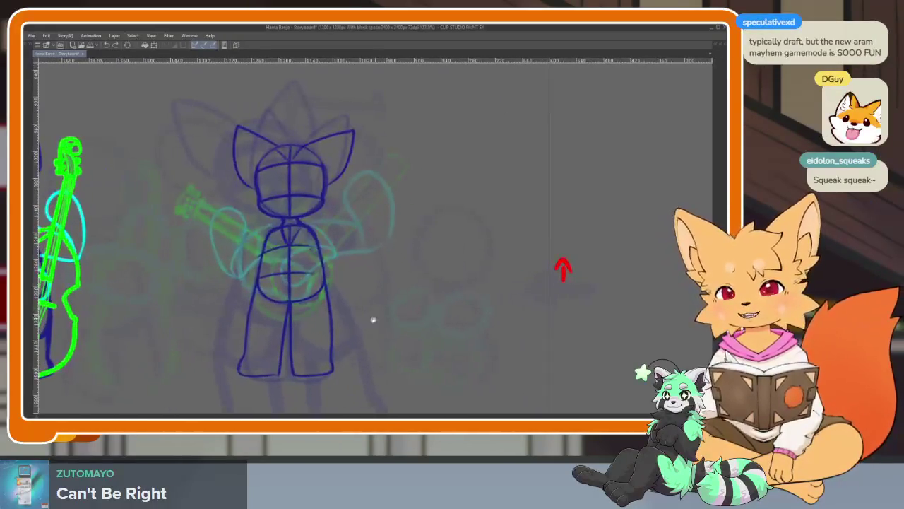
{"action": "scroll", "coordinate": [373, 320], "scroll_direction": "up", "scroll_amount": 1}
{"action": "scroll", "coordinate": [343, 327], "scroll_direction": "up", "scroll_amount": 2}
{"action": "scroll", "coordinate": [357, 319], "scroll_direction": "up", "scroll_amount": 1}
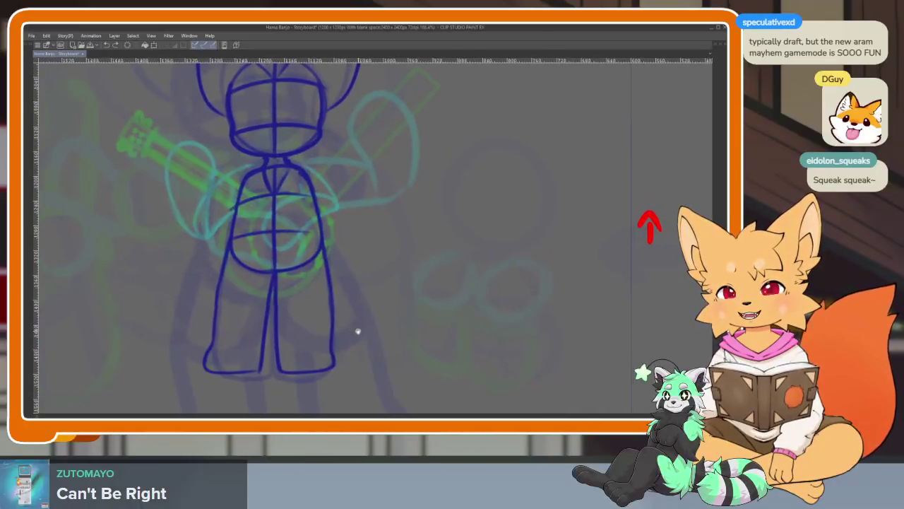
{"action": "left_click_drag", "start_coordinate": [367, 313], "coordinate": [356, 327]}
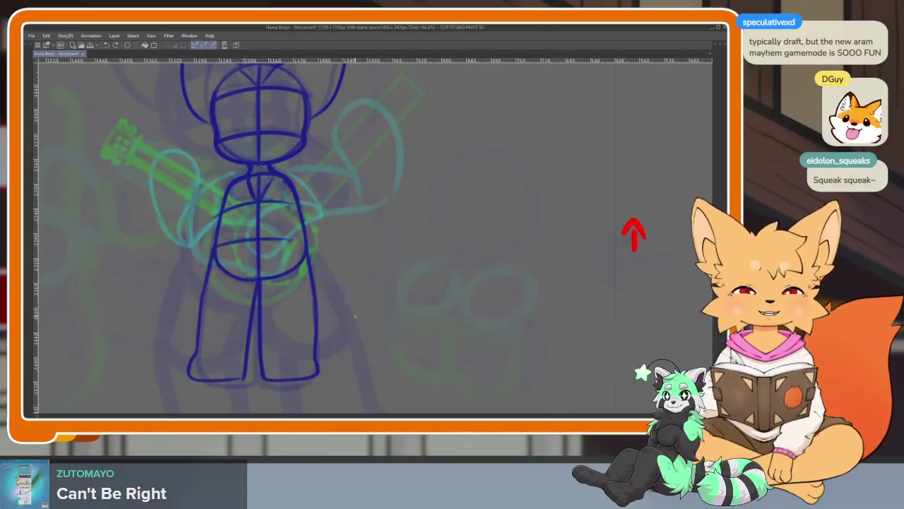
{"action": "scroll", "coordinate": [321, 325], "scroll_direction": "down", "scroll_amount": 1}
{"action": "scroll", "coordinate": [325, 311], "scroll_direction": "down", "scroll_amount": 1}
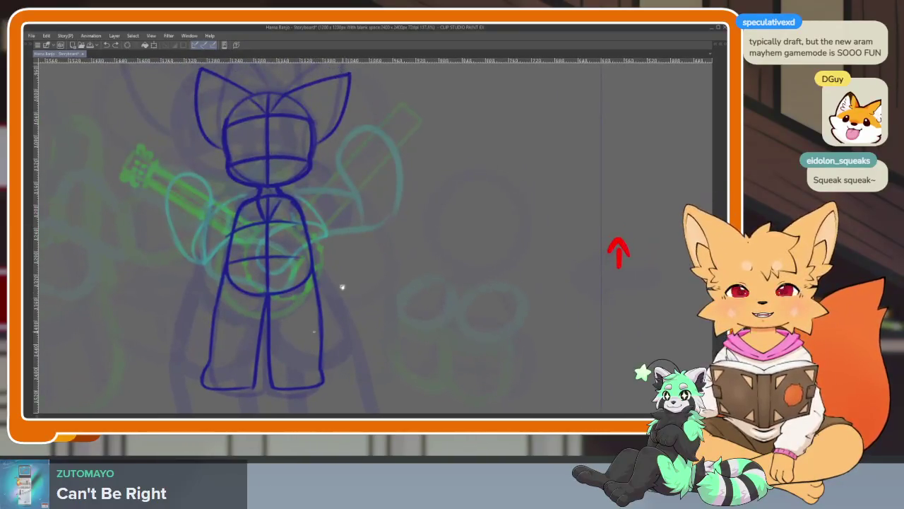
{"action": "scroll", "coordinate": [346, 311], "scroll_direction": "down", "scroll_amount": 1}
{"action": "left_click_drag", "start_coordinate": [347, 323], "coordinate": [340, 315]}
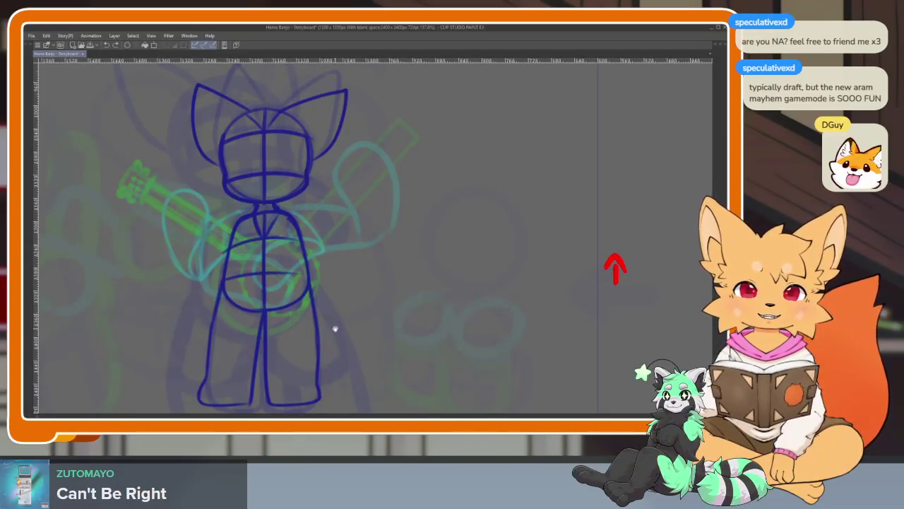
{"action": "mouse_move", "coordinate": [339, 341]}
{"action": "left_mouse_down"}
{"action": "mouse_move", "coordinate": [331, 347]}
{"action": "mouse_move", "coordinate": [350, 351]}
{"action": "mouse_move", "coordinate": [343, 335]}
{"action": "left_mouse_up"}
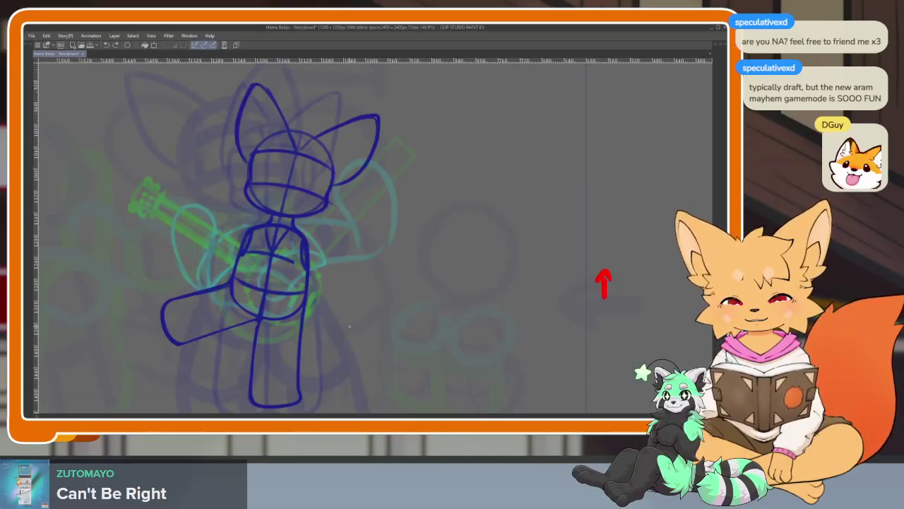
{"action": "key", "text": "Tab"}
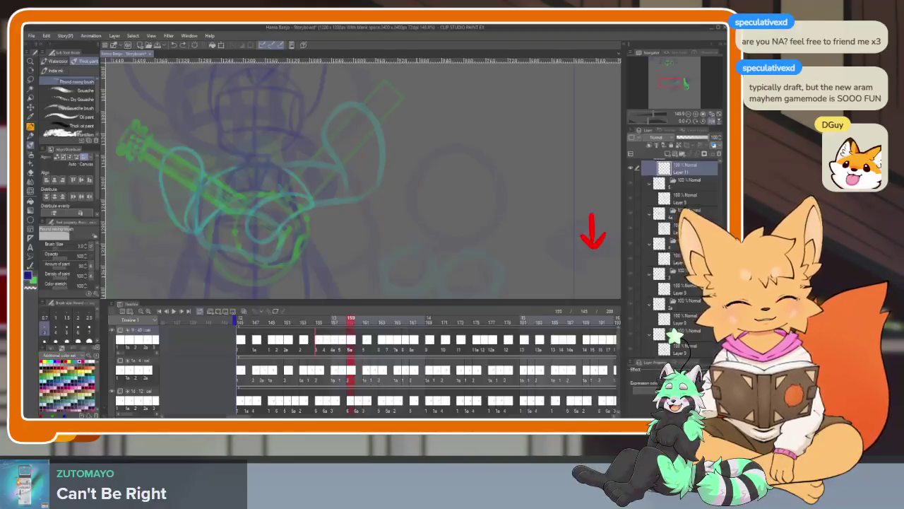
{"action": "key", "text": "Tab"}
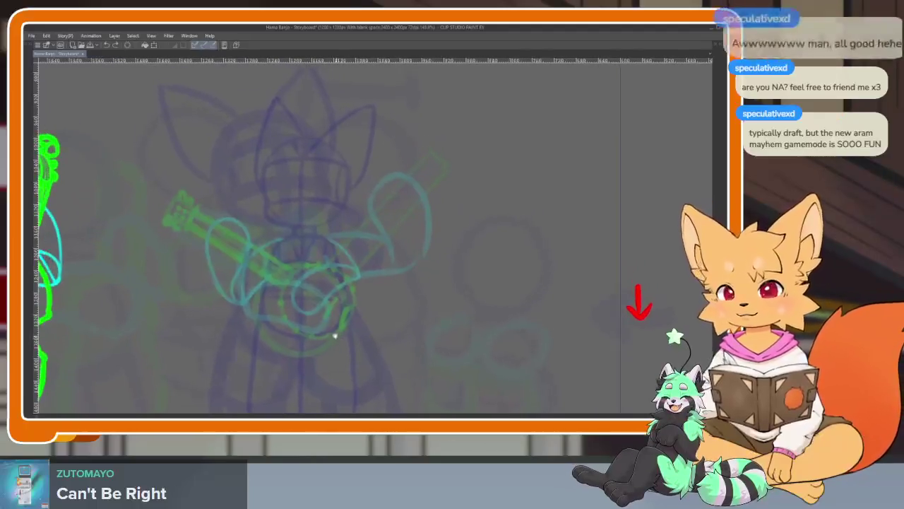
Zoom in on the banjo player and try a dark-blue stroke, undoing it.
{"action": "scroll", "coordinate": [335, 337], "scroll_direction": "up", "scroll_amount": 1}
{"action": "scroll", "coordinate": [327, 336], "scroll_direction": "up", "scroll_amount": 1}
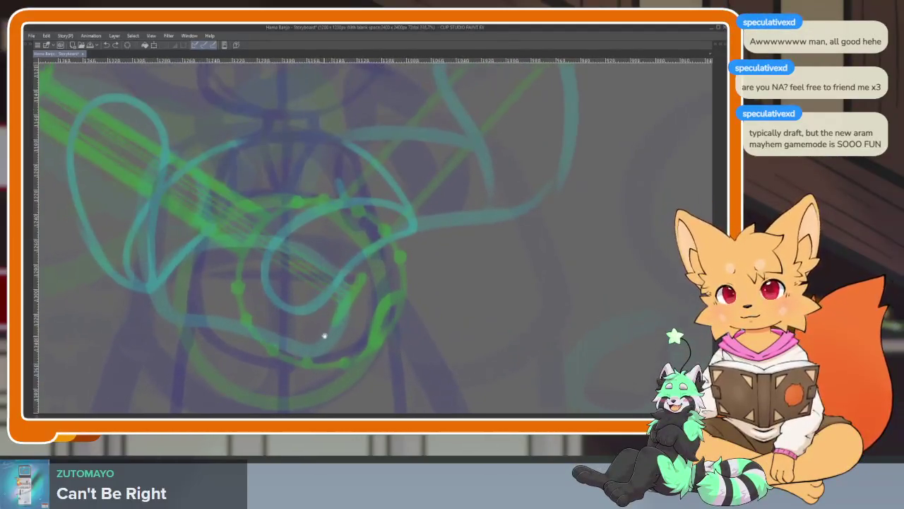
{"action": "scroll", "coordinate": [350, 332], "scroll_direction": "up", "scroll_amount": 1}
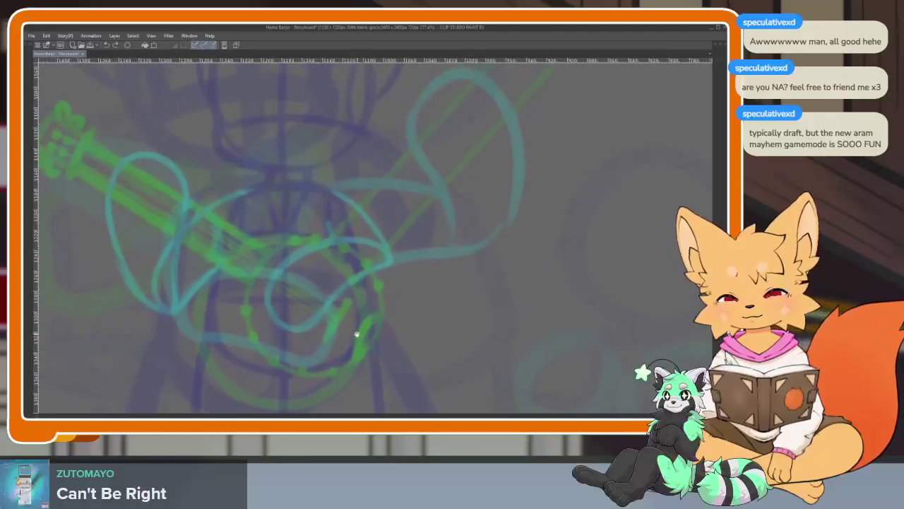
{"action": "scroll", "coordinate": [352, 343], "scroll_direction": "up", "scroll_amount": 1}
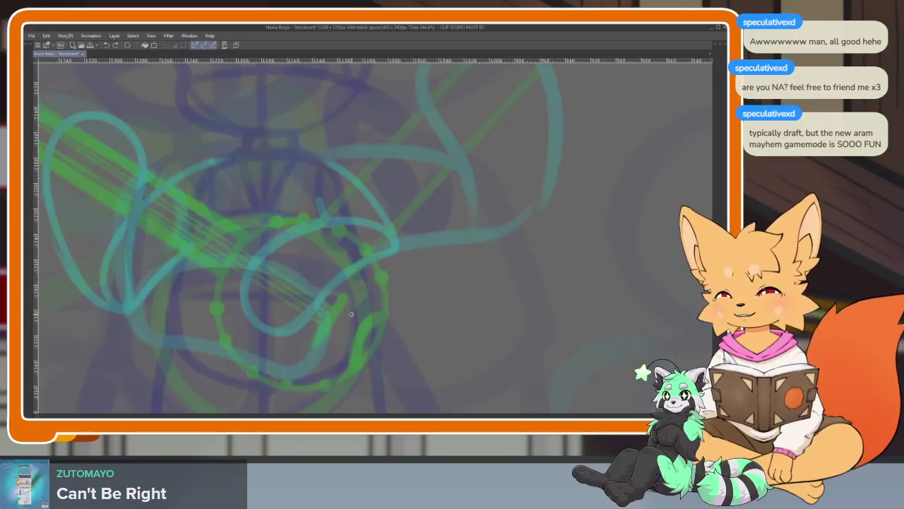
{"action": "scroll", "coordinate": [325, 334], "scroll_direction": "down", "scroll_amount": 1}
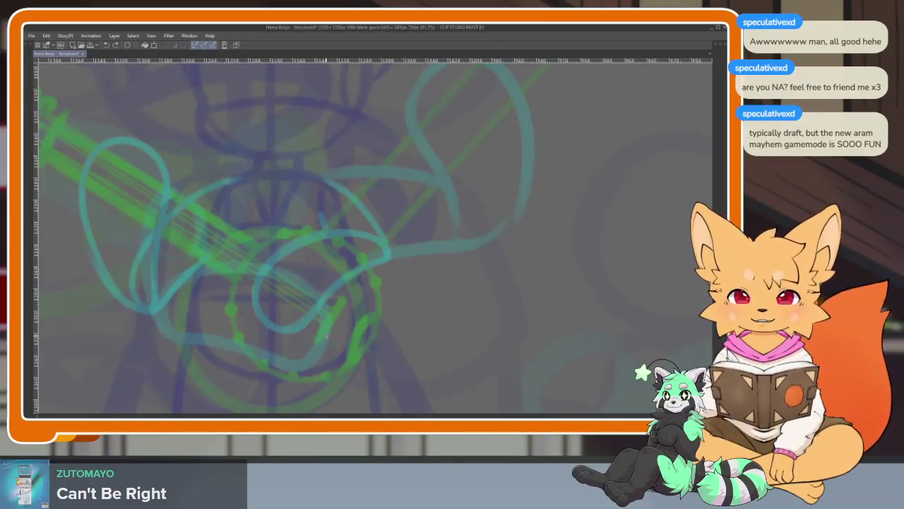
{"action": "left_click_drag", "start_coordinate": [381, 305], "coordinate": [421, 271]}
{"action": "key", "text": "ctrl+z"}
Reframe the view on the banjo player and draw a dark-blue arc across the chest.
{"action": "scroll", "coordinate": [381, 321], "scroll_direction": "down", "scroll_amount": 2}
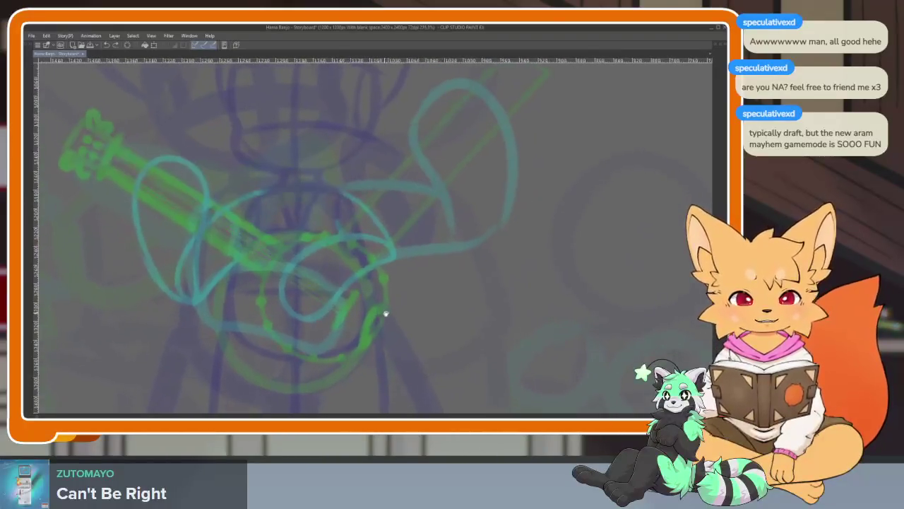
{"action": "scroll", "coordinate": [370, 313], "scroll_direction": "up", "scroll_amount": 3}
{"action": "scroll", "coordinate": [348, 316], "scroll_direction": "down", "scroll_amount": 1}
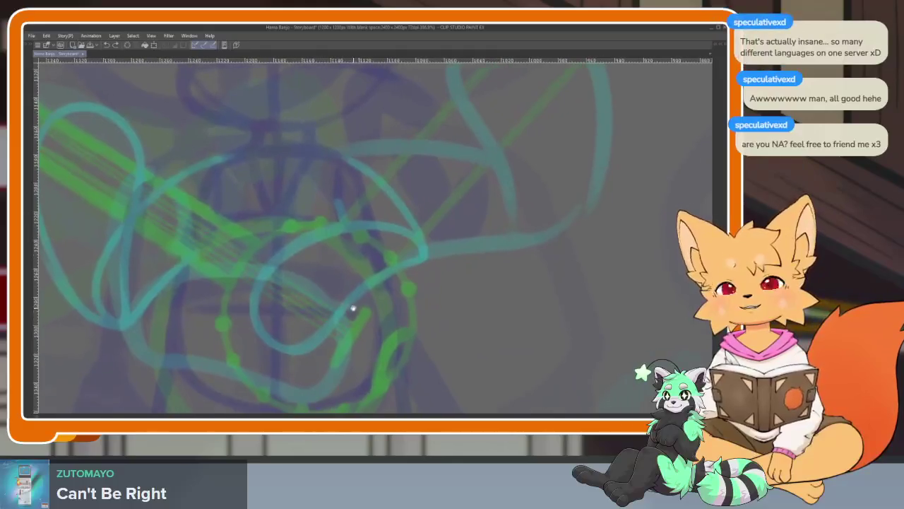
{"action": "scroll", "coordinate": [378, 319], "scroll_direction": "up", "scroll_amount": 1}
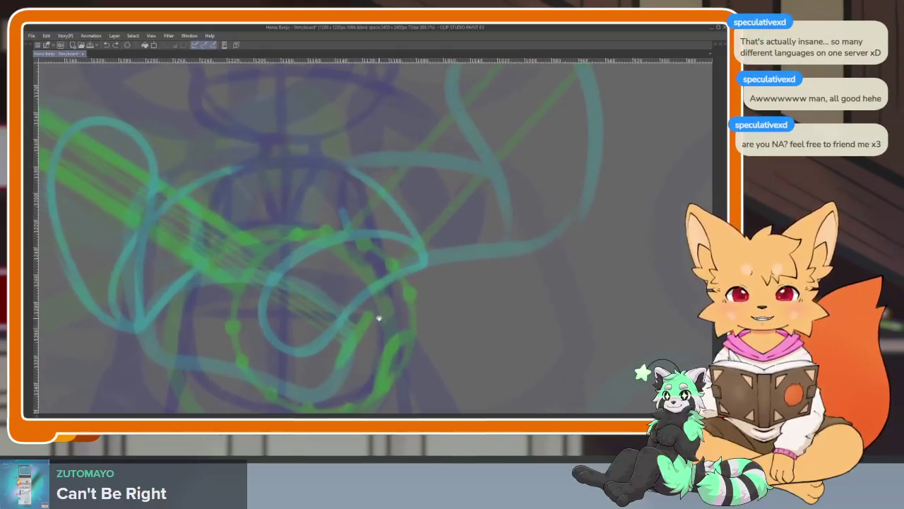
{"action": "scroll", "coordinate": [380, 328], "scroll_direction": "down", "scroll_amount": 1}
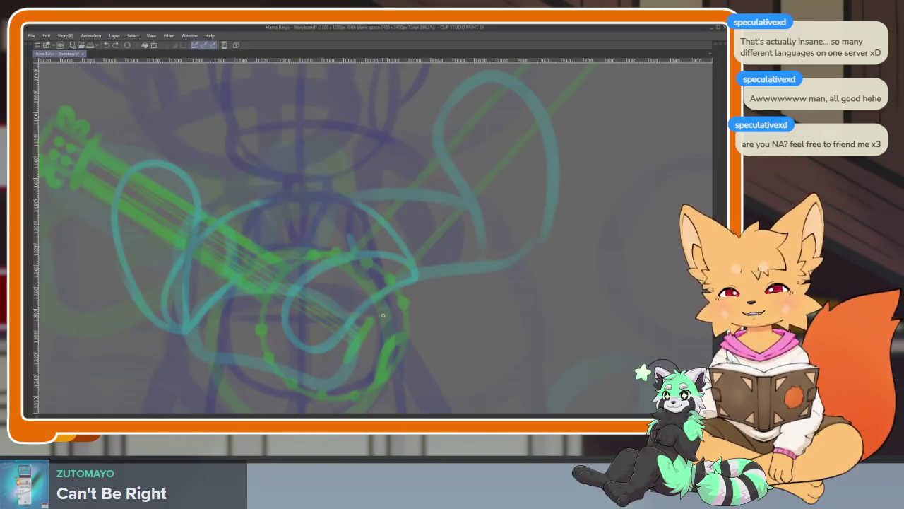
{"action": "mouse_move", "coordinate": [383, 315]}
{"action": "left_mouse_down"}
{"action": "mouse_move", "coordinate": [361, 326]}
{"action": "mouse_move", "coordinate": [360, 309]}
{"action": "mouse_move", "coordinate": [323, 330]}
{"action": "left_mouse_up"}
{"action": "scroll", "coordinate": [345, 318], "scroll_direction": "down", "scroll_amount": 5}
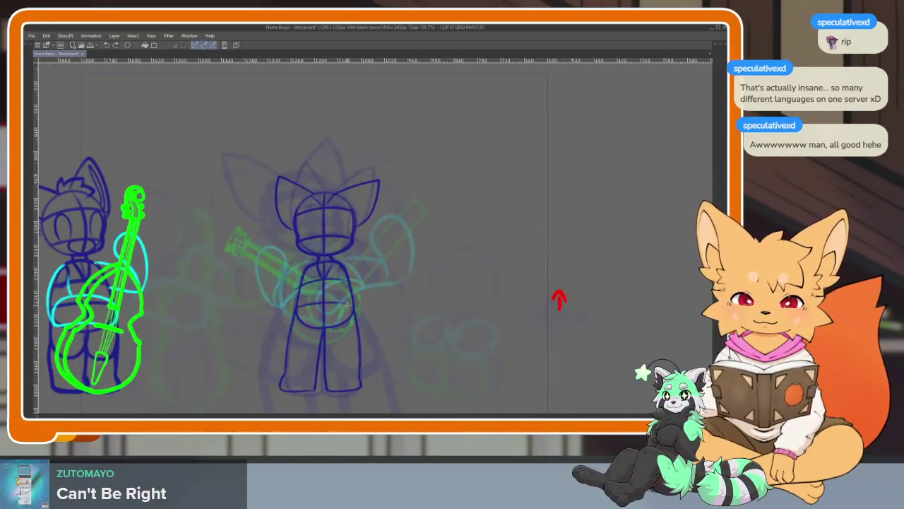
{"action": "left_click_drag", "start_coordinate": [370, 299], "coordinate": [347, 308]}
{"action": "scroll", "coordinate": [347, 308], "scroll_direction": "up", "scroll_amount": 4}
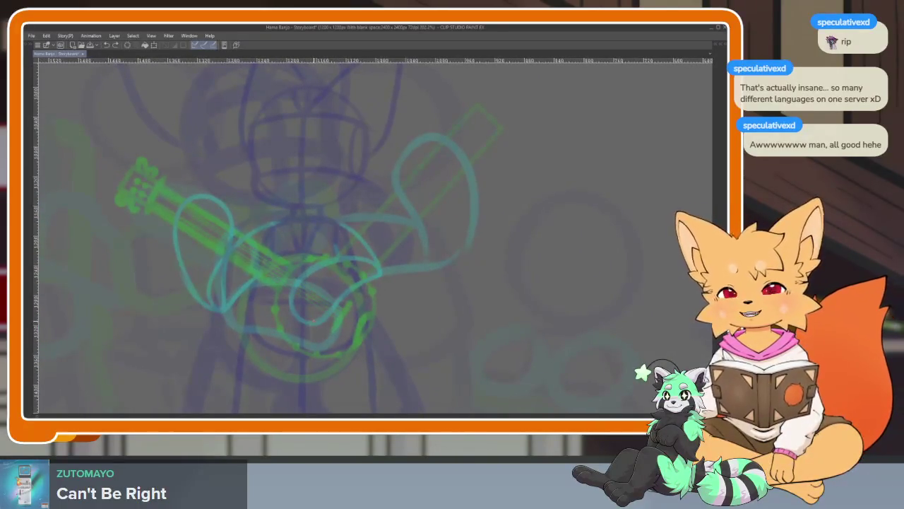
{"action": "scroll", "coordinate": [316, 328], "scroll_direction": "up", "scroll_amount": 1}
{"action": "scroll", "coordinate": [317, 328], "scroll_direction": "up", "scroll_amount": 1}
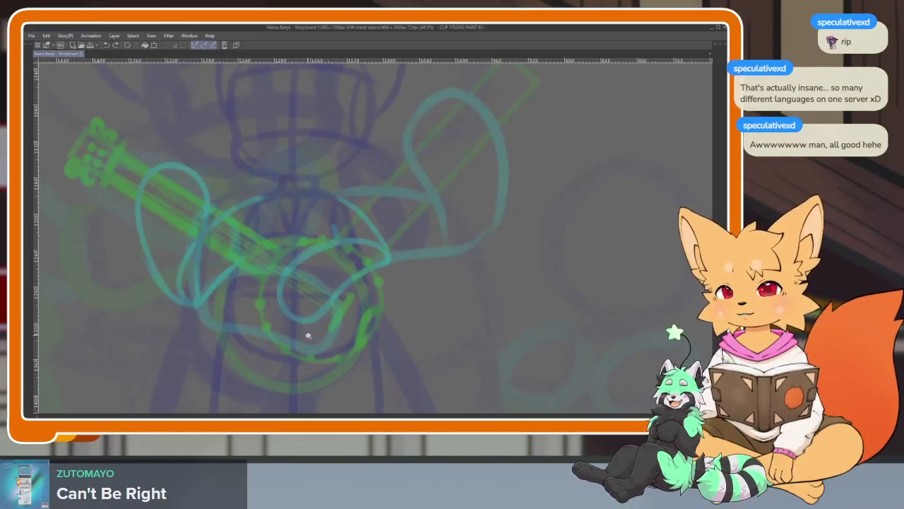
{"action": "scroll", "coordinate": [310, 333], "scroll_direction": "up", "scroll_amount": 1}
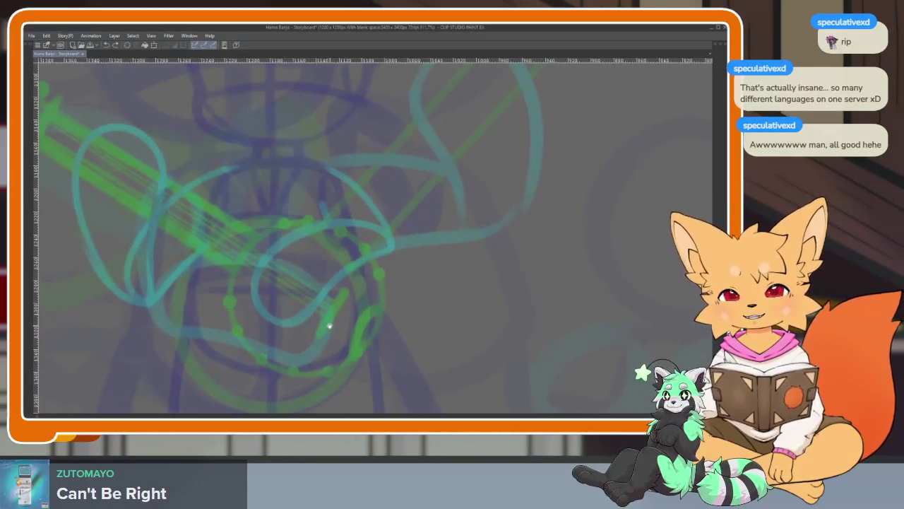
{"action": "left_click_drag", "start_coordinate": [209, 215], "coordinate": [337, 213]}
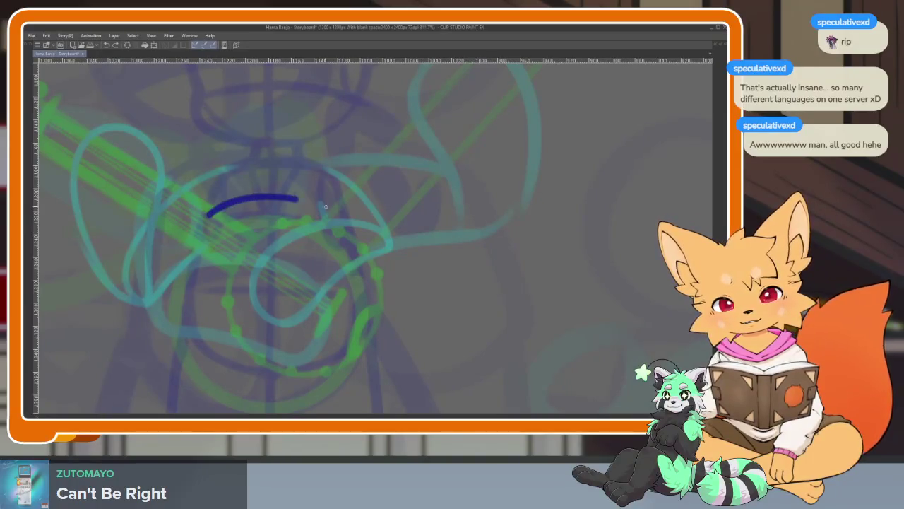
Redraw the dark-blue chest arc several times until the curve sits right.
{"action": "key", "text": "ctrl+z"}
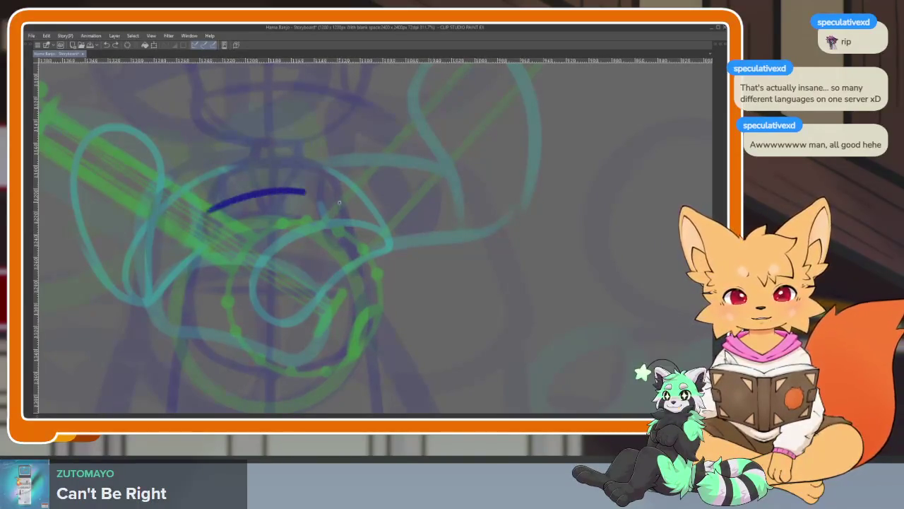
{"action": "left_click_drag", "start_coordinate": [209, 212], "coordinate": [346, 202]}
{"action": "key", "text": "ctrl+z"}
{"action": "left_click_drag", "start_coordinate": [192, 217], "coordinate": [323, 205]}
{"action": "key", "text": "ctrl+z"}
{"action": "mouse_move", "coordinate": [195, 218]}
{"action": "left_mouse_down"}
{"action": "mouse_move", "coordinate": [226, 203]}
{"action": "mouse_move", "coordinate": [324, 208]}
{"action": "left_mouse_up"}
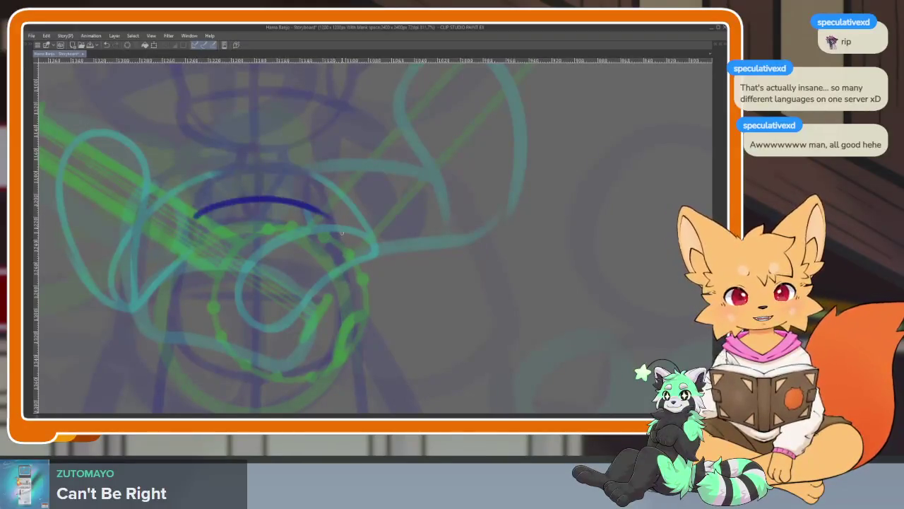
Draw the torso's left side and close the outline along the right and bottom.
{"action": "scroll", "coordinate": [329, 226], "scroll_direction": "down", "scroll_amount": 2}
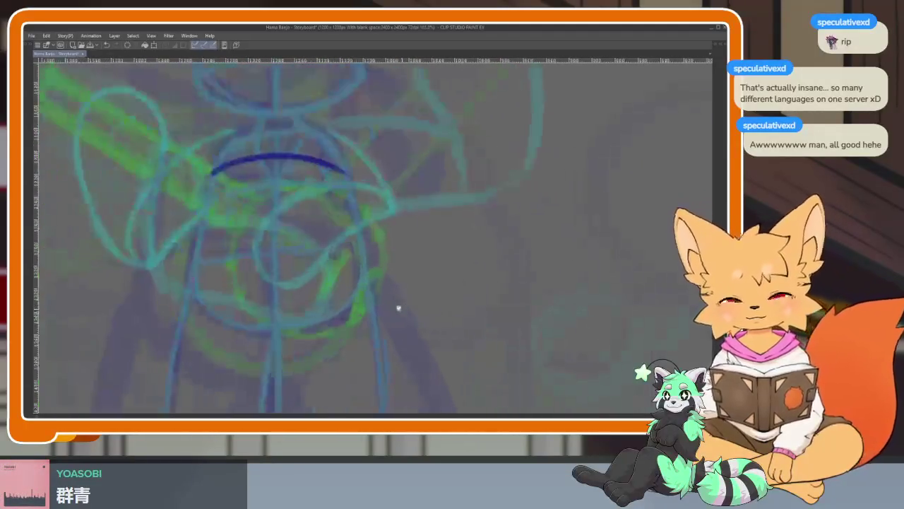
{"action": "scroll", "coordinate": [395, 307], "scroll_direction": "down", "scroll_amount": 1}
{"action": "left_click_drag", "start_coordinate": [217, 164], "coordinate": [265, 347]}
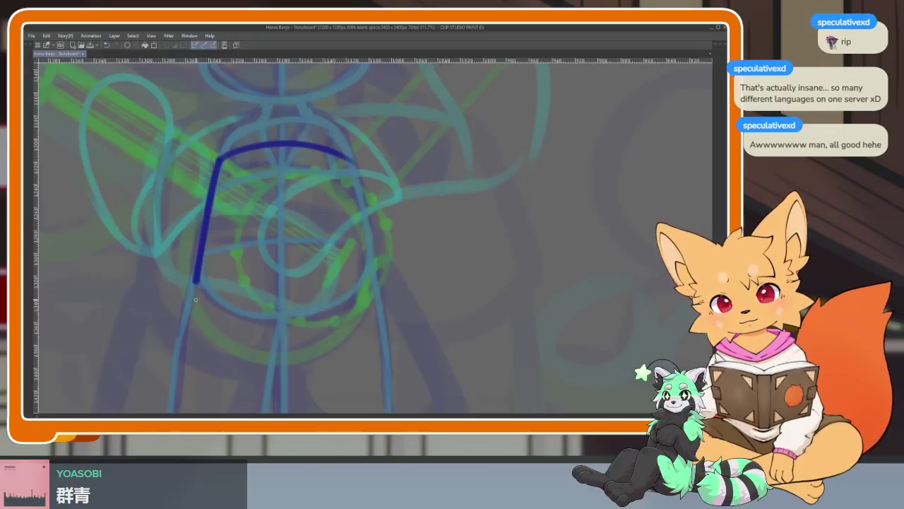
{"action": "left_click_drag", "start_coordinate": [348, 160], "coordinate": [265, 346]}
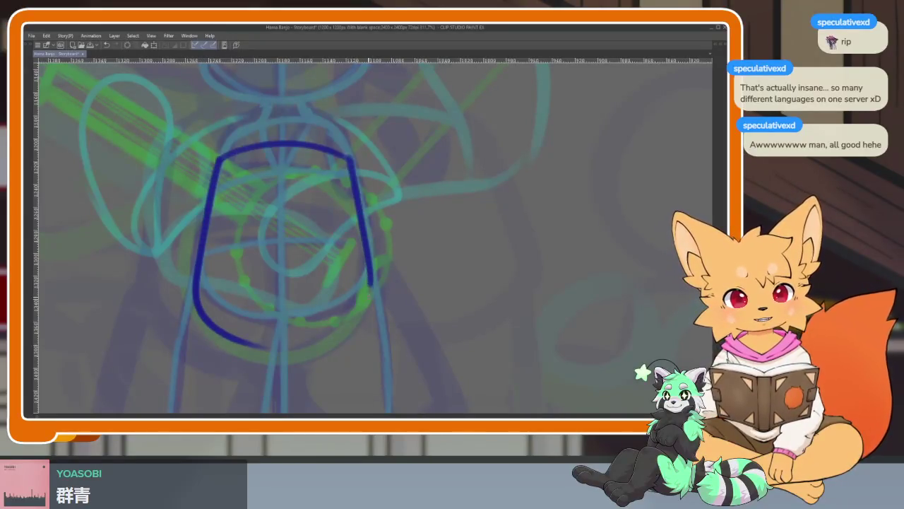
Retrace the torso's left side and rework its top-left corner.
{"action": "scroll", "coordinate": [339, 318], "scroll_direction": "down", "scroll_amount": 2}
{"action": "scroll", "coordinate": [354, 318], "scroll_direction": "up", "scroll_amount": 2}
{"action": "scroll", "coordinate": [338, 336], "scroll_direction": "up", "scroll_amount": 1}
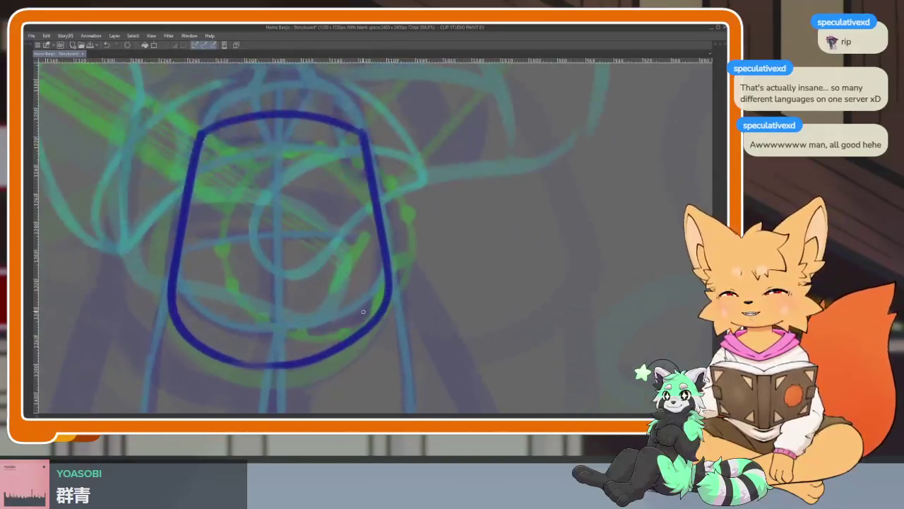
{"action": "scroll", "coordinate": [356, 312], "scroll_direction": "up", "scroll_amount": 1}
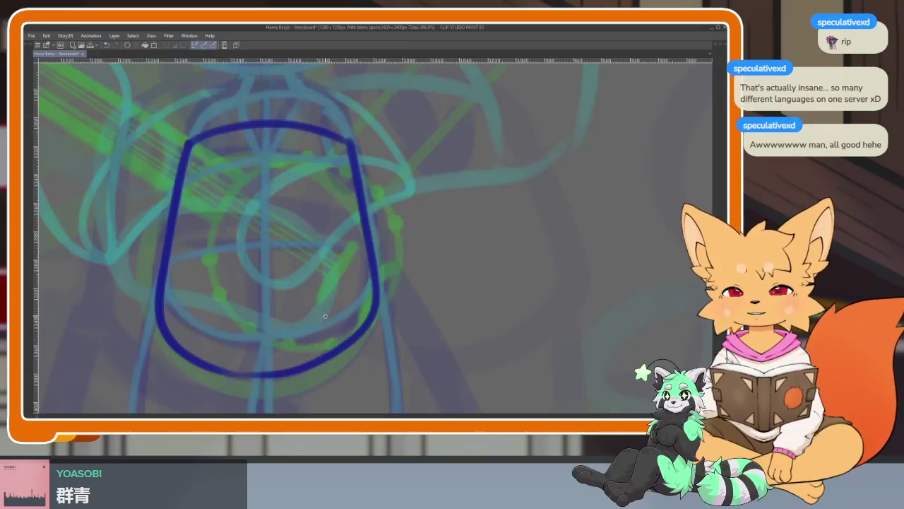
{"action": "left_click_drag", "start_coordinate": [278, 330], "coordinate": [280, 353]}
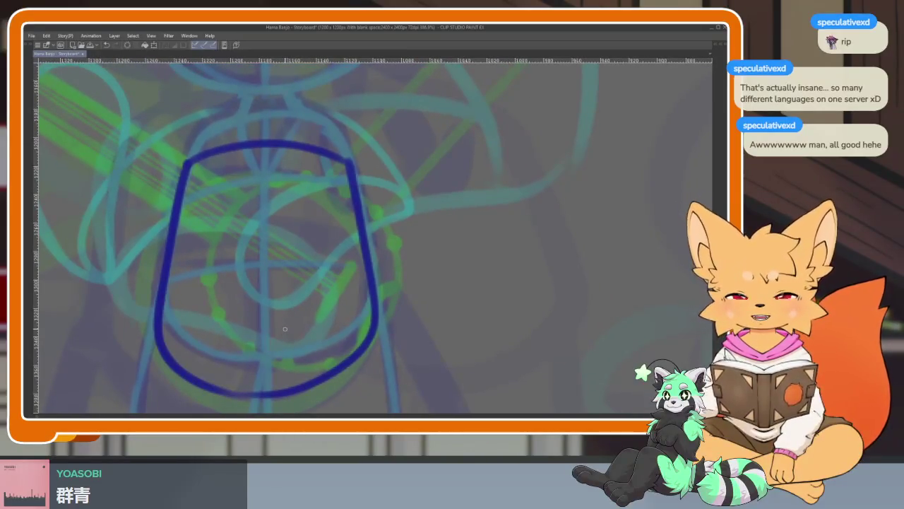
{"action": "scroll", "coordinate": [259, 318], "scroll_direction": "up", "scroll_amount": 1}
{"action": "scroll", "coordinate": [264, 323], "scroll_direction": "down", "scroll_amount": 1}
{"action": "scroll", "coordinate": [265, 335], "scroll_direction": "up", "scroll_amount": 1}
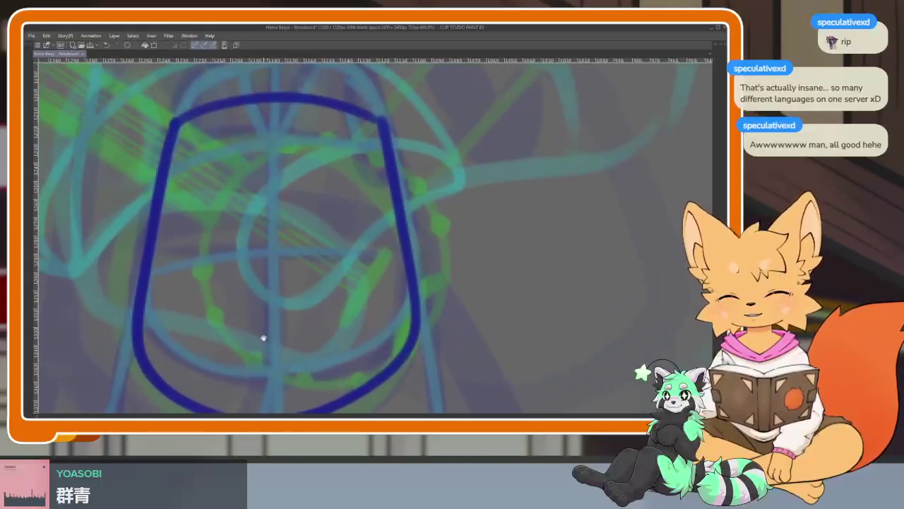
{"action": "scroll", "coordinate": [265, 343], "scroll_direction": "up", "scroll_amount": 1}
{"action": "scroll", "coordinate": [277, 311], "scroll_direction": "down", "scroll_amount": 1}
{"action": "scroll", "coordinate": [283, 318], "scroll_direction": "down", "scroll_amount": 1}
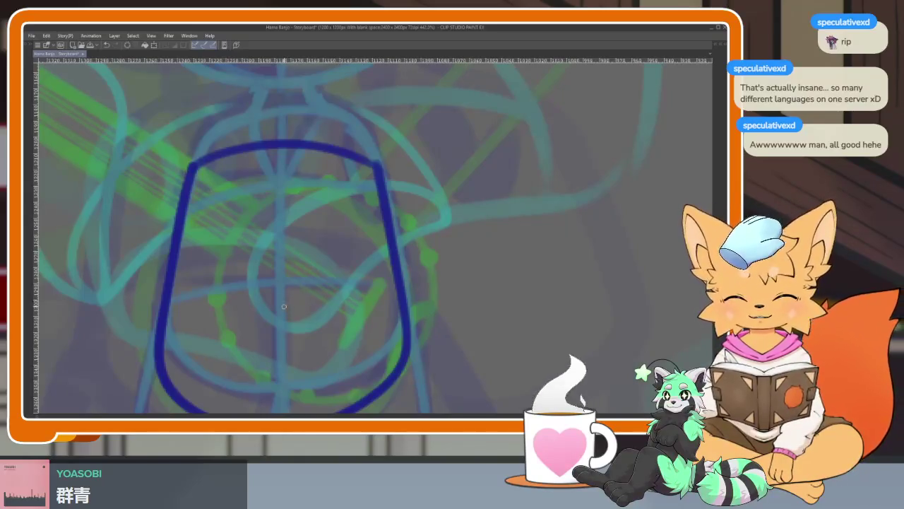
{"action": "scroll", "coordinate": [279, 342], "scroll_direction": "up", "scroll_amount": 1}
{"action": "scroll", "coordinate": [279, 341], "scroll_direction": "down", "scroll_amount": 1}
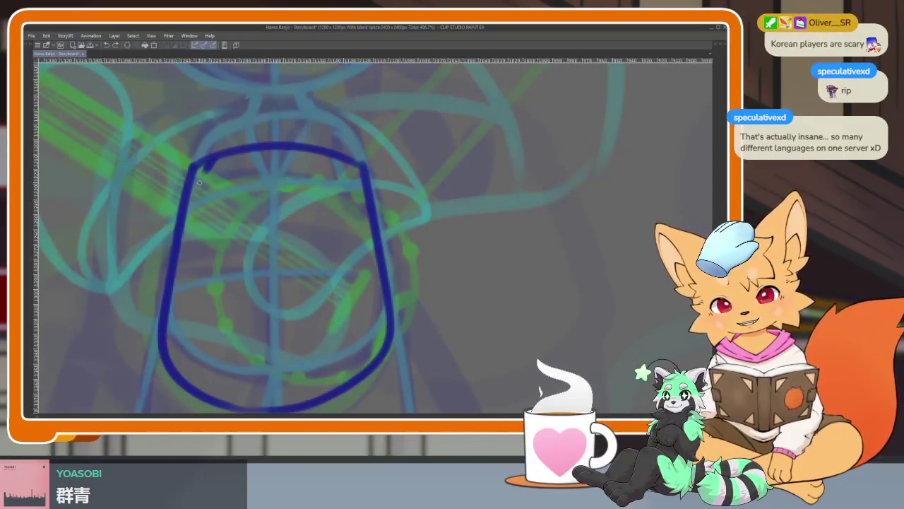
{"action": "left_click_drag", "start_coordinate": [212, 157], "coordinate": [161, 320]}
{"action": "left_click_drag", "start_coordinate": [211, 144], "coordinate": [164, 252]}
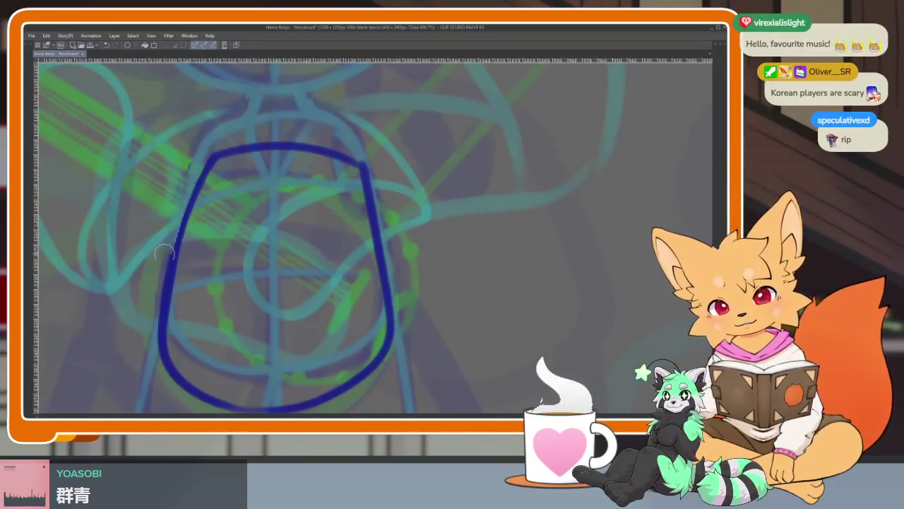
Smooth the torso's sharp top-right corner into a rounded curve.
{"action": "scroll", "coordinate": [415, 311], "scroll_direction": "up", "scroll_amount": 2}
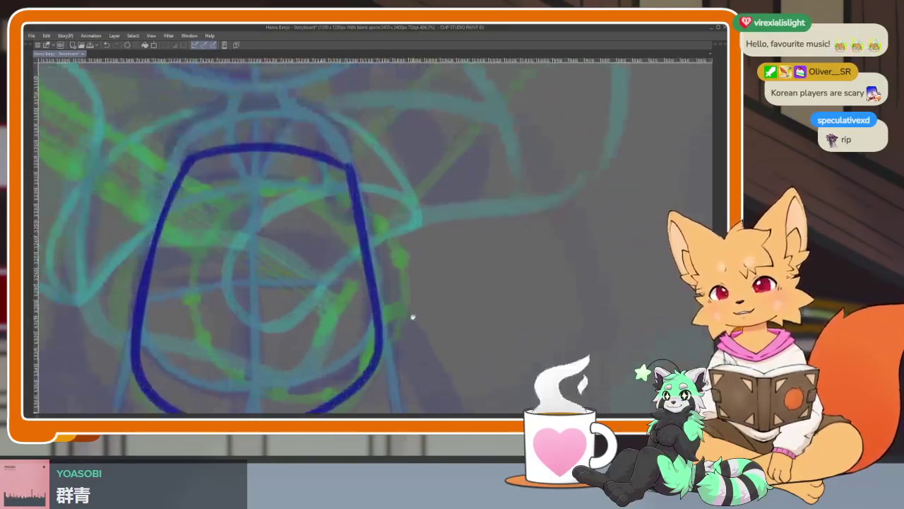
{"action": "scroll", "coordinate": [410, 323], "scroll_direction": "up", "scroll_amount": 1}
{"action": "scroll", "coordinate": [425, 290], "scroll_direction": "up", "scroll_amount": 1}
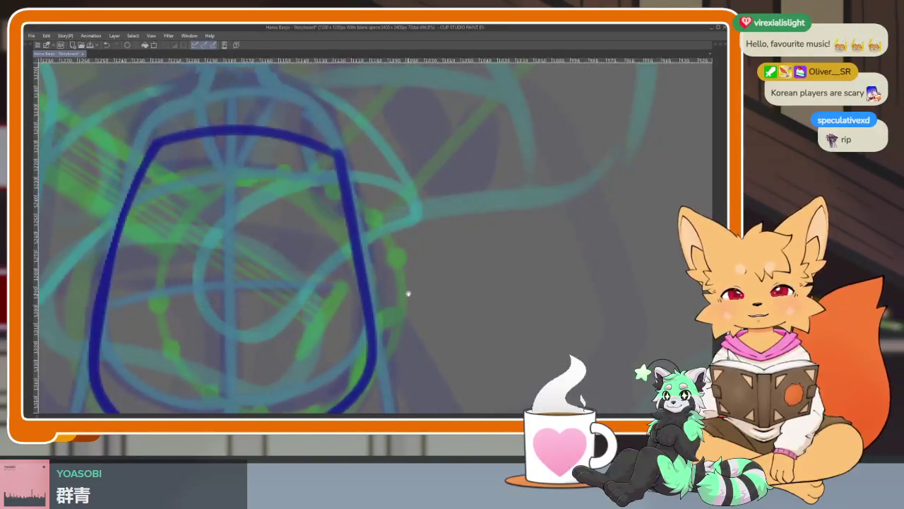
{"action": "scroll", "coordinate": [398, 302], "scroll_direction": "up", "scroll_amount": 1}
{"action": "scroll", "coordinate": [405, 313], "scroll_direction": "up", "scroll_amount": 1}
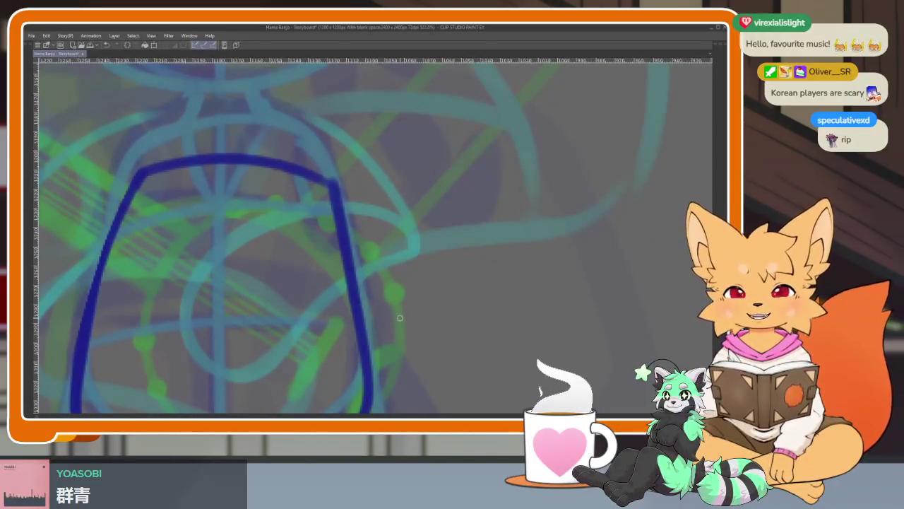
{"action": "scroll", "coordinate": [337, 263], "scroll_direction": "up", "scroll_amount": 1}
{"action": "scroll", "coordinate": [339, 268], "scroll_direction": "up", "scroll_amount": 1}
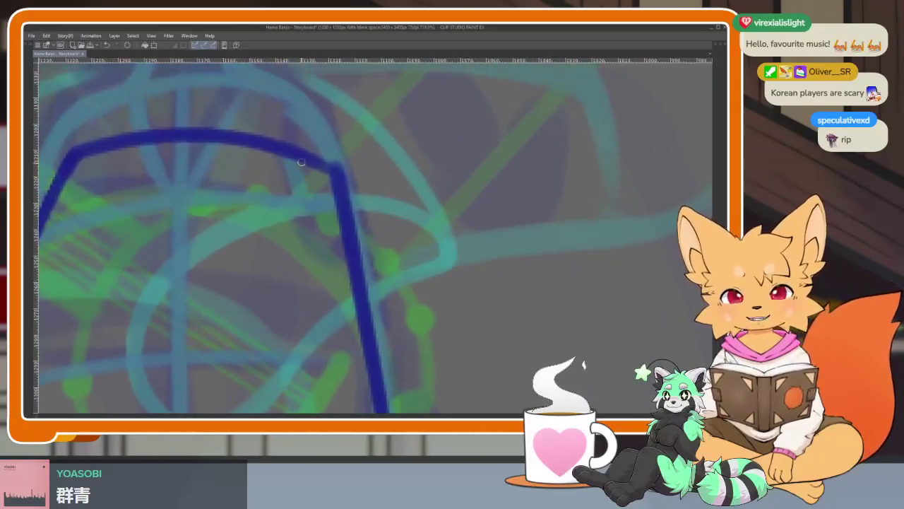
{"action": "left_click_drag", "start_coordinate": [292, 151], "coordinate": [363, 364]}
{"action": "left_click_drag", "start_coordinate": [325, 163], "coordinate": [304, 133]}
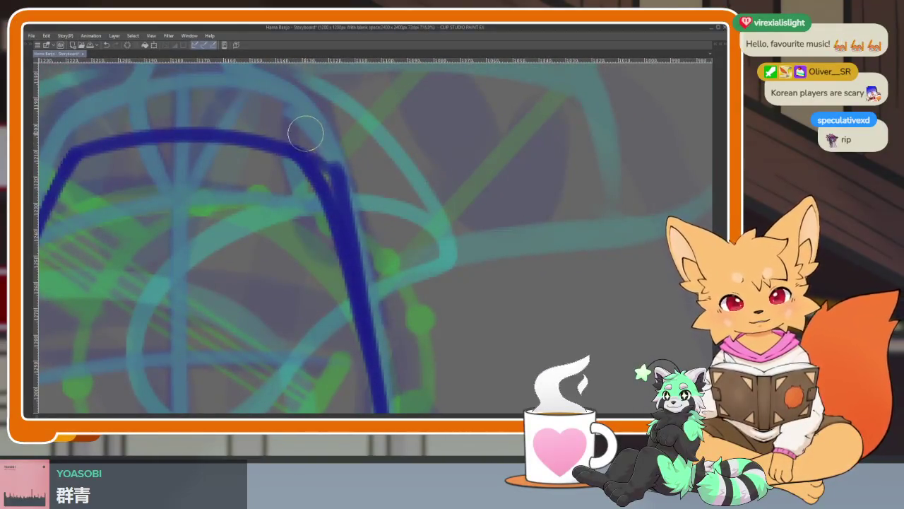
{"action": "scroll", "coordinate": [434, 280], "scroll_direction": "down", "scroll_amount": 5}
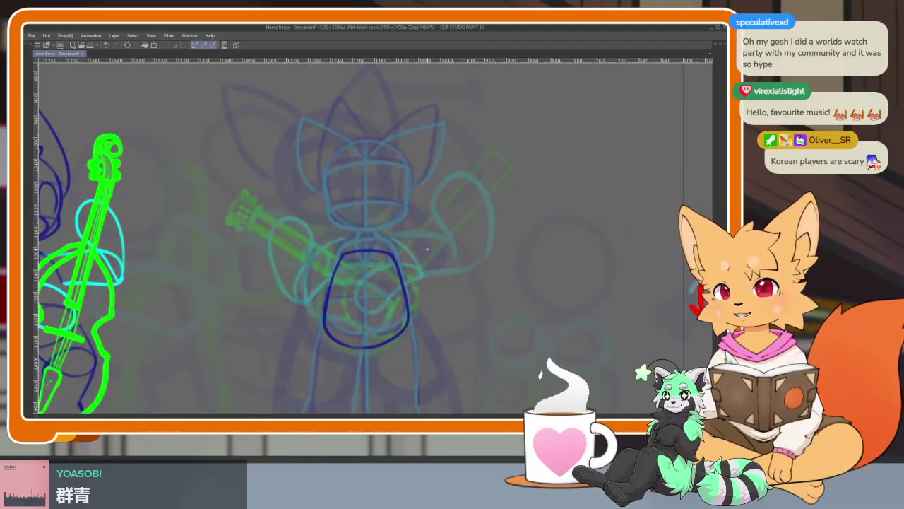
Zoom in on the banjo player's torso and draw a dark-blue horizontal contour curve across it.
{"action": "left_click_drag", "start_coordinate": [395, 368], "coordinate": [369, 321]}
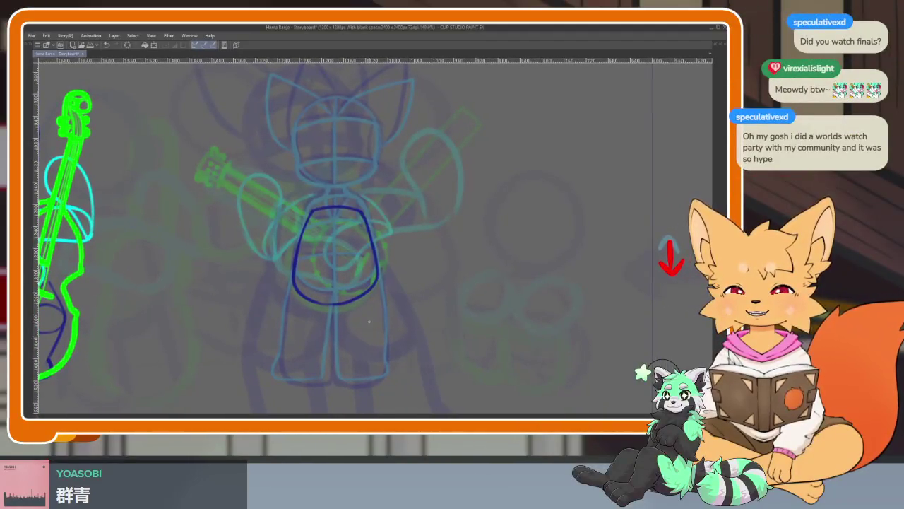
{"action": "scroll", "coordinate": [358, 317], "scroll_direction": "up", "scroll_amount": 1}
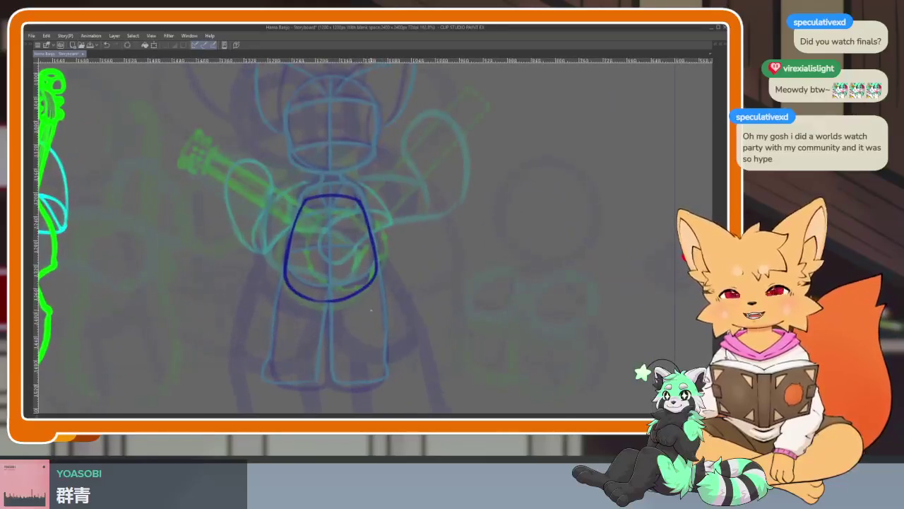
{"action": "scroll", "coordinate": [378, 325], "scroll_direction": "up", "scroll_amount": 1}
{"action": "left_click_drag", "start_coordinate": [396, 299], "coordinate": [372, 327]}
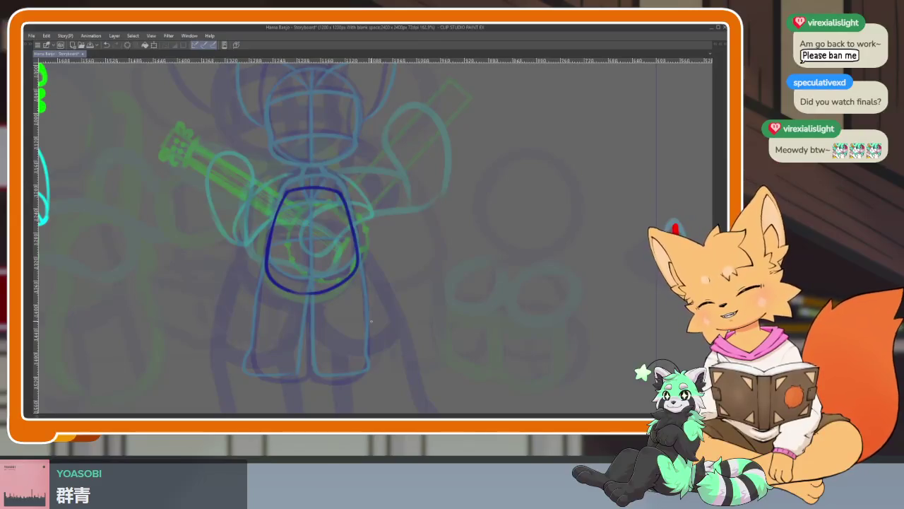
{"action": "scroll", "coordinate": [369, 317], "scroll_direction": "up", "scroll_amount": 1}
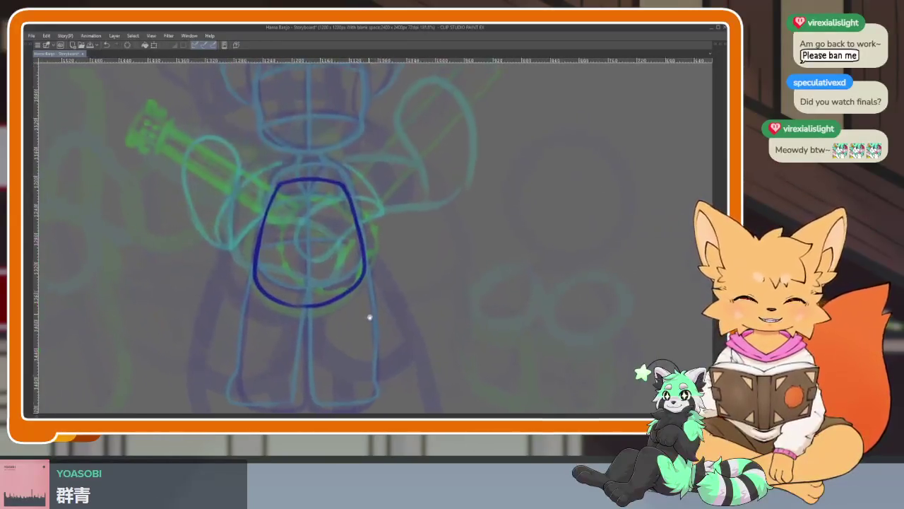
{"action": "scroll", "coordinate": [327, 306], "scroll_direction": "up", "scroll_amount": 3}
{"action": "scroll", "coordinate": [327, 300], "scroll_direction": "up", "scroll_amount": 2}
{"action": "left_click_drag", "start_coordinate": [328, 299], "coordinate": [311, 337]}
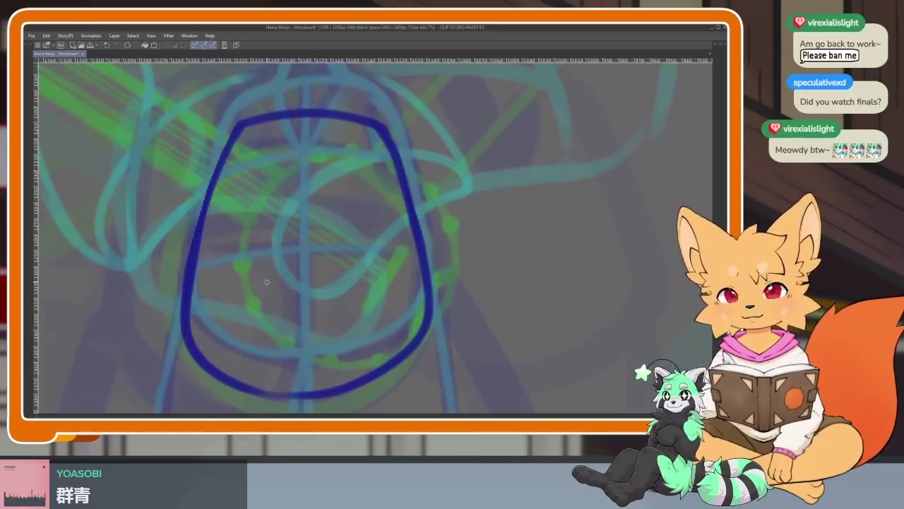
{"action": "mouse_move", "coordinate": [194, 215]}
{"action": "left_mouse_down"}
{"action": "mouse_move", "coordinate": [205, 206]}
{"action": "mouse_move", "coordinate": [433, 222]}
{"action": "left_mouse_up"}
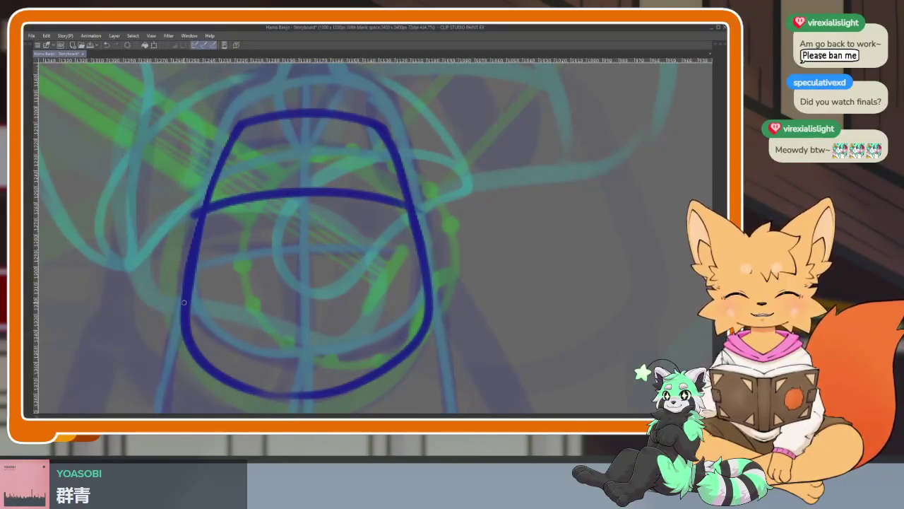
Draw a vertical centre line down the torso, redoing the overlong first stroke.
{"action": "mouse_move", "coordinate": [189, 290]}
{"action": "left_mouse_down"}
{"action": "mouse_move", "coordinate": [156, 291]}
{"action": "mouse_move", "coordinate": [339, 311]}
{"action": "mouse_move", "coordinate": [382, 289]}
{"action": "left_mouse_up"}
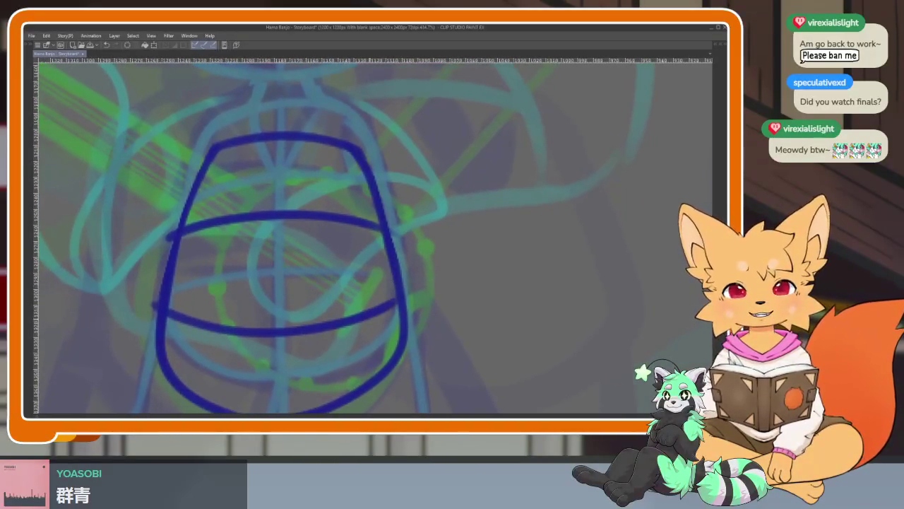
{"action": "left_click_drag", "start_coordinate": [411, 349], "coordinate": [407, 307]}
{"action": "scroll", "coordinate": [410, 332], "scroll_direction": "down", "scroll_amount": 2}
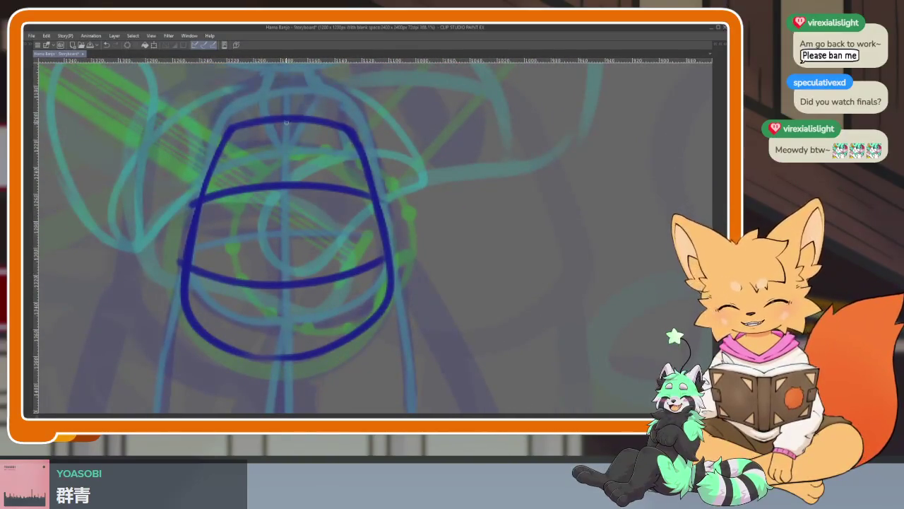
{"action": "left_click_drag", "start_coordinate": [286, 124], "coordinate": [287, 364]}
{"action": "key", "text": "ctrl+z"}
{"action": "left_click_drag", "start_coordinate": [286, 121], "coordinate": [286, 368]}
{"action": "scroll", "coordinate": [359, 340], "scroll_direction": "down", "scroll_amount": 2}
{"action": "scroll", "coordinate": [373, 383], "scroll_direction": "down", "scroll_amount": 2}
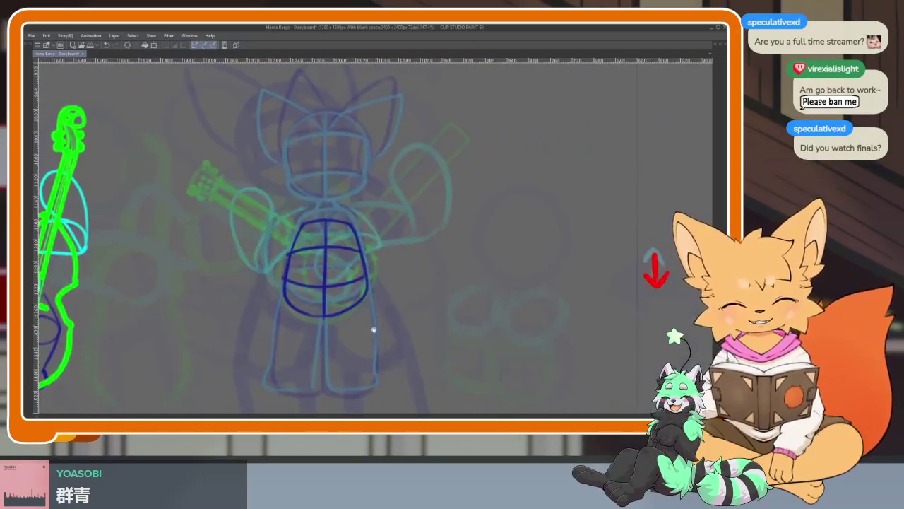
{"action": "scroll", "coordinate": [380, 315], "scroll_direction": "up", "scroll_amount": 3}
{"action": "scroll", "coordinate": [380, 314], "scroll_direction": "down", "scroll_amount": 1}
{"action": "scroll", "coordinate": [396, 309], "scroll_direction": "down", "scroll_amount": 2}
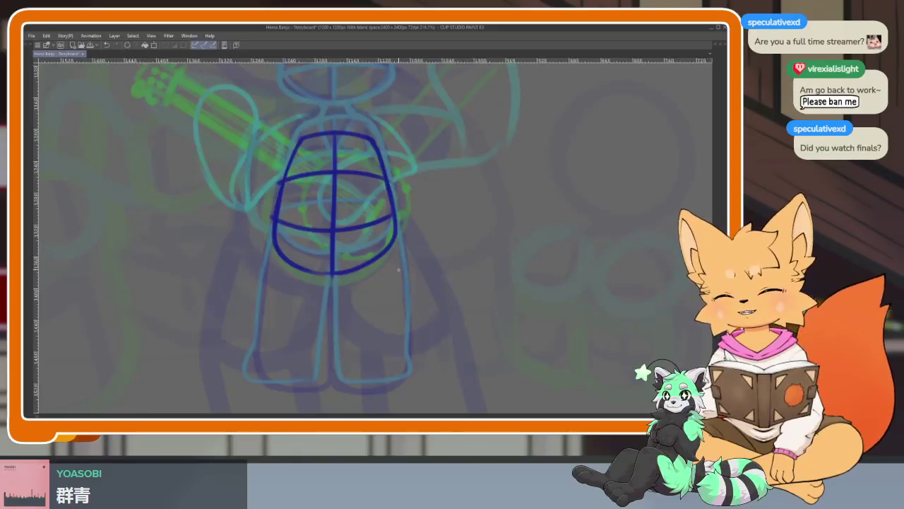
Add a short dark-blue curve at the banjo player's hips and frame the lower body.
{"action": "left_click_drag", "start_coordinate": [413, 306], "coordinate": [437, 288]}
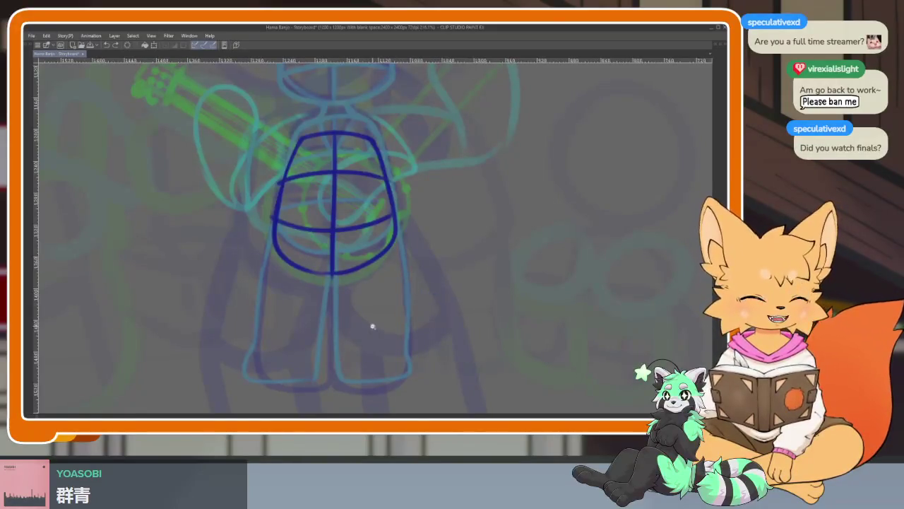
{"action": "scroll", "coordinate": [373, 326], "scroll_direction": "up", "scroll_amount": 2}
{"action": "scroll", "coordinate": [369, 326], "scroll_direction": "up", "scroll_amount": 2}
{"action": "scroll", "coordinate": [365, 327], "scroll_direction": "up", "scroll_amount": 1}
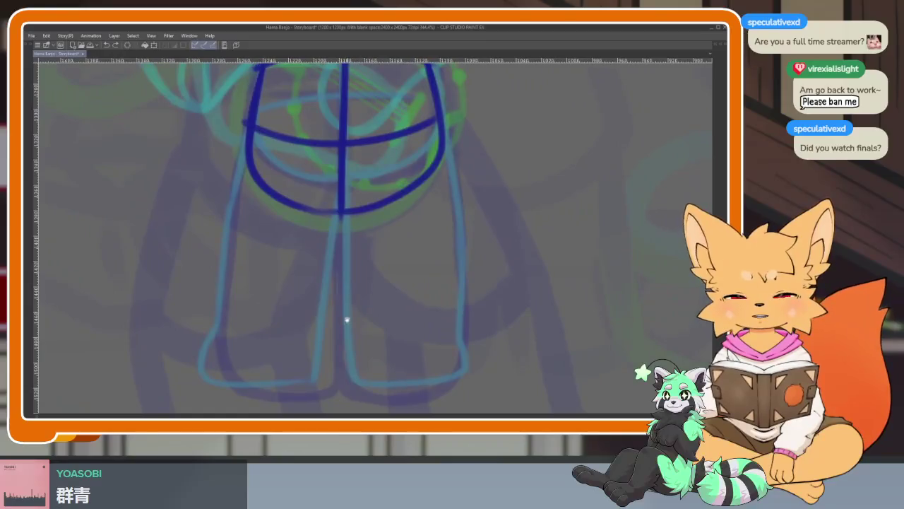
{"action": "scroll", "coordinate": [346, 319], "scroll_direction": "down", "scroll_amount": 1}
{"action": "scroll", "coordinate": [329, 322], "scroll_direction": "down", "scroll_amount": 1}
{"action": "scroll", "coordinate": [323, 330], "scroll_direction": "down", "scroll_amount": 2}
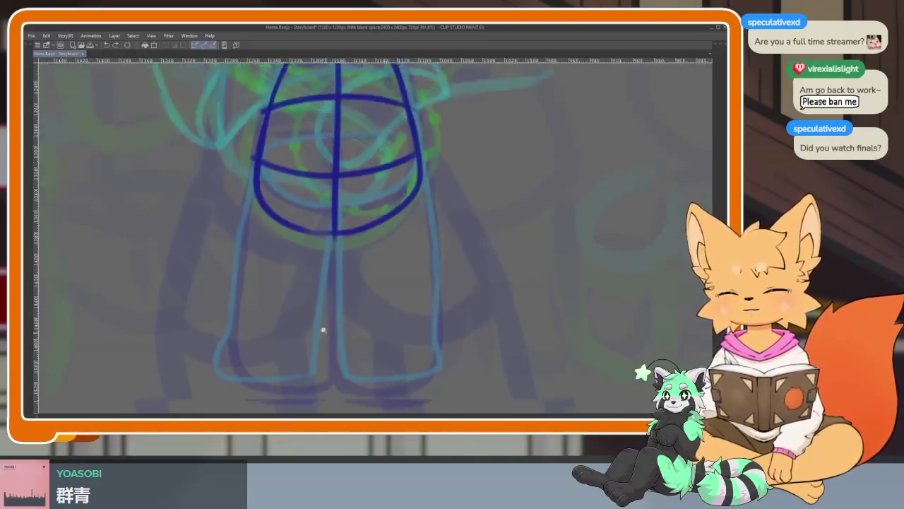
{"action": "scroll", "coordinate": [323, 330], "scroll_direction": "up", "scroll_amount": 3}
{"action": "scroll", "coordinate": [287, 327], "scroll_direction": "down", "scroll_amount": 1}
{"action": "scroll", "coordinate": [293, 327], "scroll_direction": "down", "scroll_amount": 1}
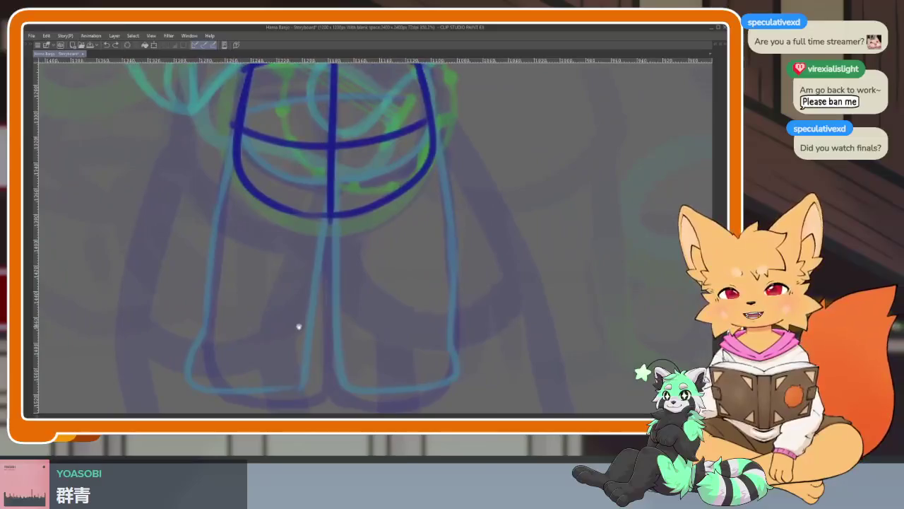
{"action": "scroll", "coordinate": [298, 327], "scroll_direction": "down", "scroll_amount": 1}
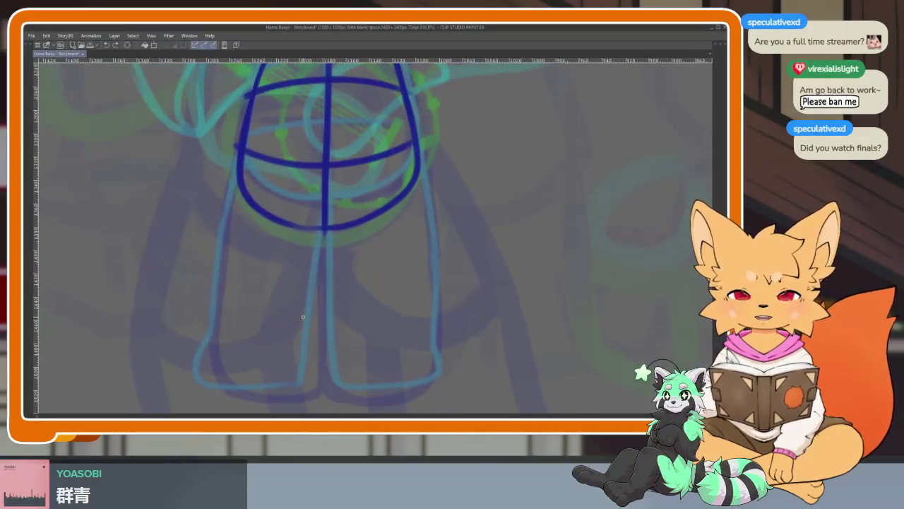
{"action": "scroll", "coordinate": [339, 341], "scroll_direction": "up", "scroll_amount": 1}
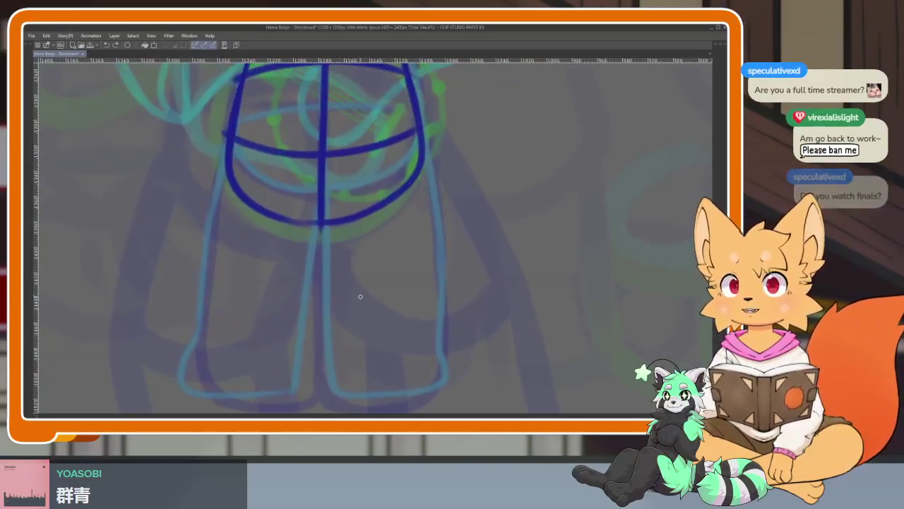
{"action": "scroll", "coordinate": [340, 334], "scroll_direction": "up", "scroll_amount": 1}
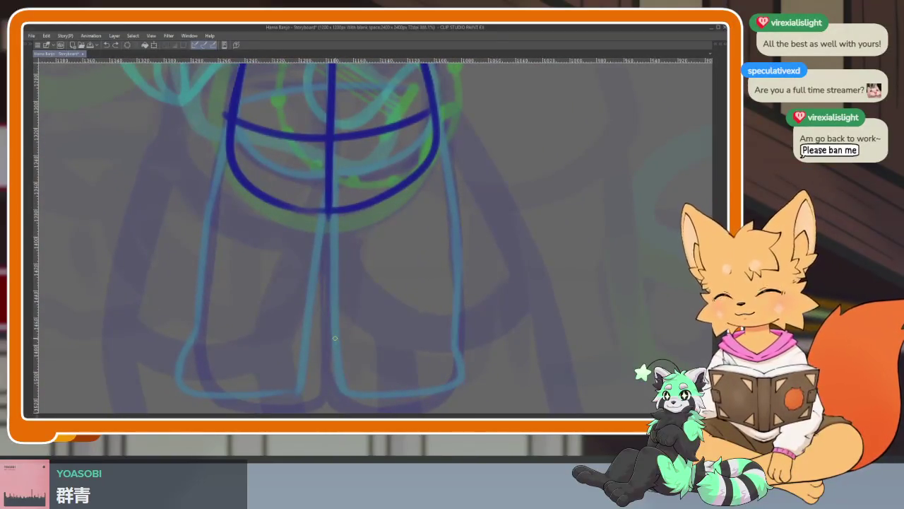
Compare poses across neighbouring frames, then draw the left leg and its rounded foot.
{"action": "key", "text": "Right"}
{"action": "key", "text": "Right"}
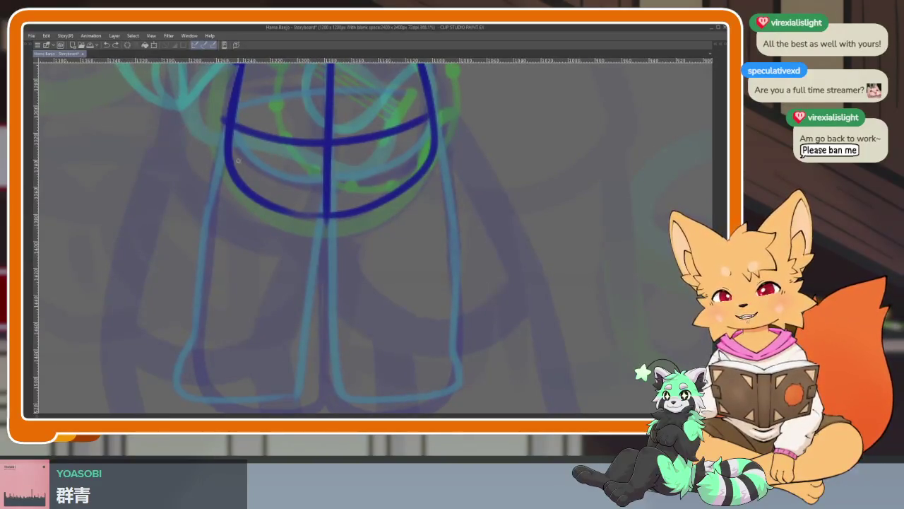
{"action": "left_click_drag", "start_coordinate": [210, 199], "coordinate": [222, 205]}
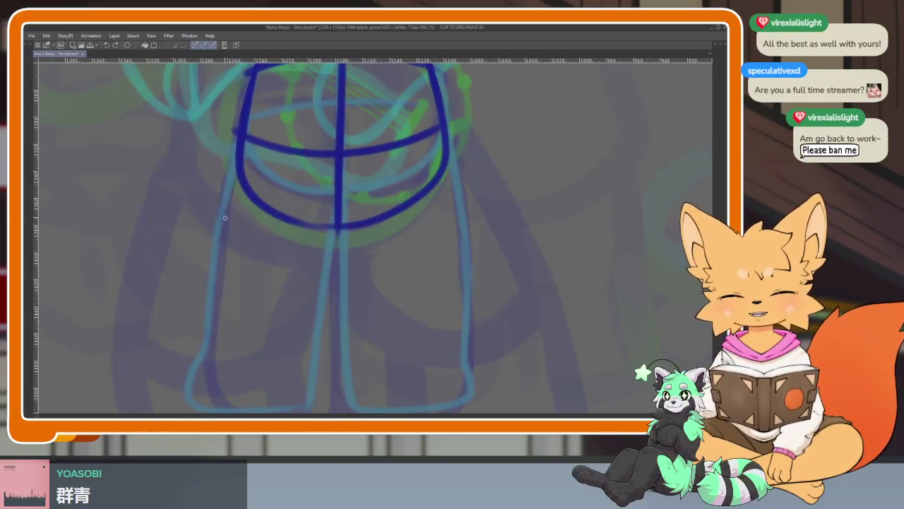
{"action": "key", "text": "Right"}
{"action": "key", "text": "Right"}
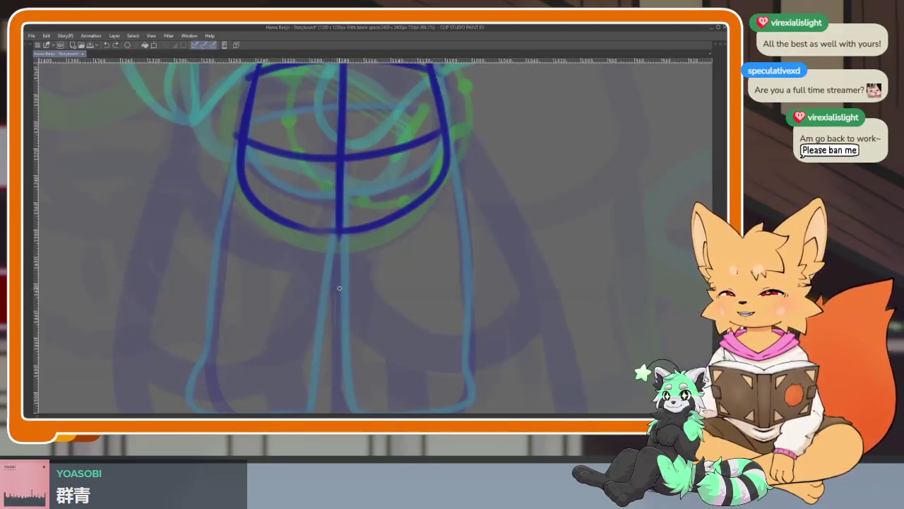
{"action": "key", "text": "Right"}
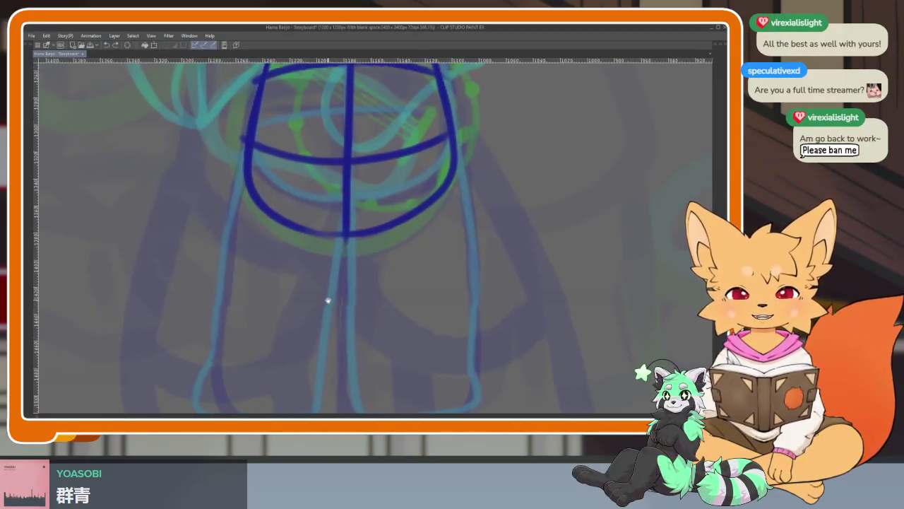
{"action": "key", "text": "Right"}
{"action": "key", "text": "Right"}
{"action": "key", "text": "Right"}
{"action": "left_click_drag", "start_coordinate": [263, 167], "coordinate": [220, 269]}
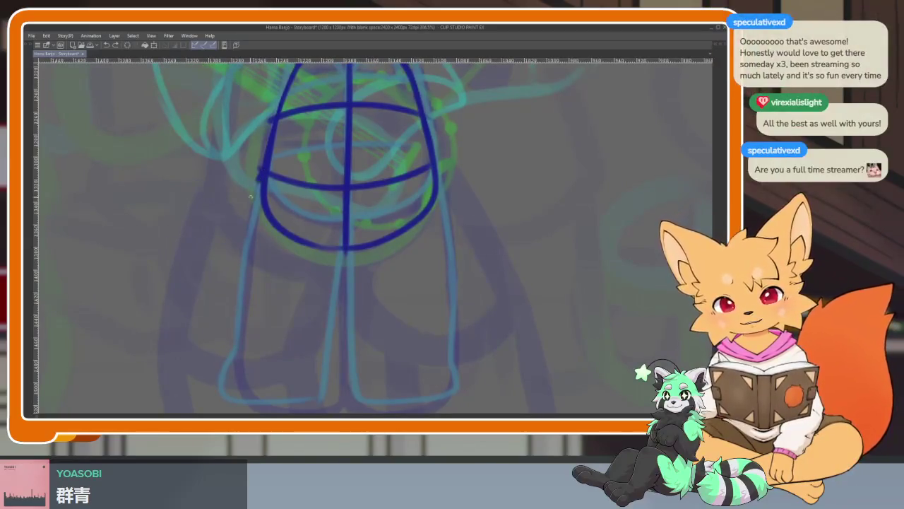
{"action": "mouse_move", "coordinate": [230, 358]}
{"action": "left_mouse_down"}
{"action": "mouse_move", "coordinate": [224, 399]}
{"action": "mouse_move", "coordinate": [298, 403]}
{"action": "left_mouse_up"}
{"action": "mouse_move", "coordinate": [342, 249]}
{"action": "left_mouse_down"}
{"action": "mouse_move", "coordinate": [321, 329]}
{"action": "mouse_move", "coordinate": [327, 400]}
{"action": "left_mouse_up"}
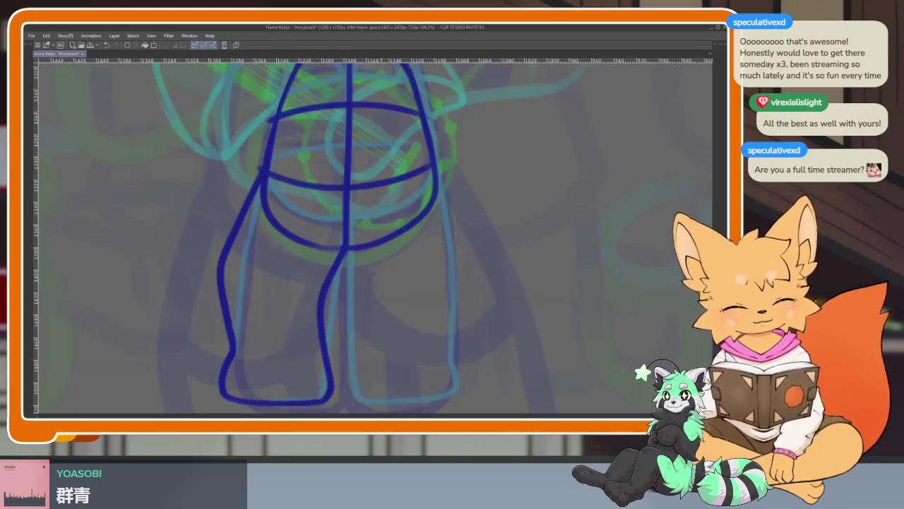
Draw the right leg's outer line down to the foot in dark blue.
{"action": "left_click_drag", "start_coordinate": [436, 339], "coordinate": [431, 331]}
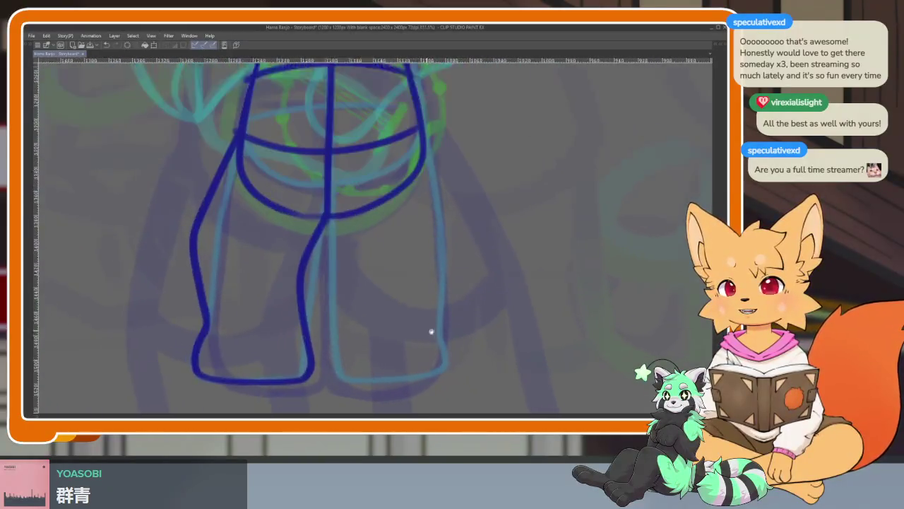
{"action": "scroll", "coordinate": [432, 332], "scroll_direction": "down", "scroll_amount": 2}
{"action": "scroll", "coordinate": [420, 327], "scroll_direction": "down", "scroll_amount": 2}
{"action": "scroll", "coordinate": [429, 333], "scroll_direction": "down", "scroll_amount": 2}
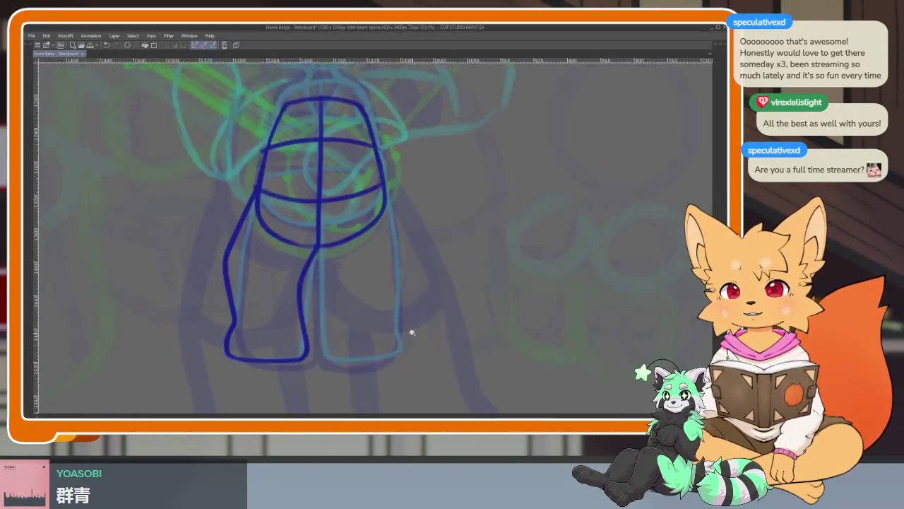
{"action": "scroll", "coordinate": [412, 332], "scroll_direction": "up", "scroll_amount": 2}
{"action": "scroll", "coordinate": [415, 342], "scroll_direction": "up", "scroll_amount": 1}
{"action": "scroll", "coordinate": [416, 342], "scroll_direction": "up", "scroll_amount": 1}
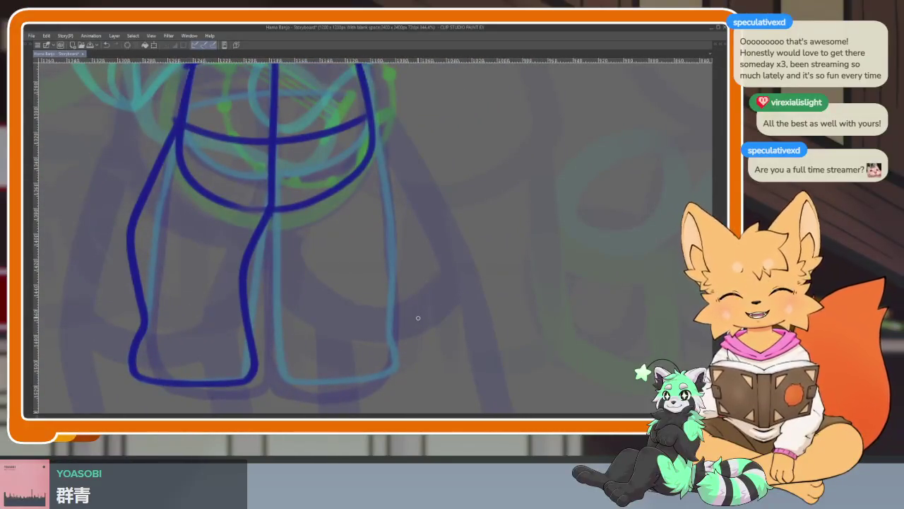
{"action": "scroll", "coordinate": [384, 360], "scroll_direction": "up", "scroll_amount": 1}
{"action": "scroll", "coordinate": [382, 359], "scroll_direction": "up", "scroll_amount": 1}
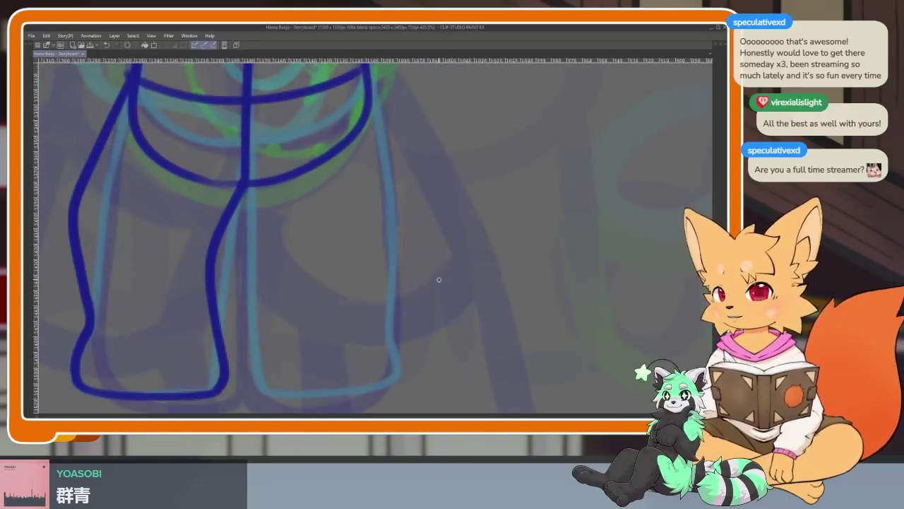
{"action": "scroll", "coordinate": [393, 281], "scroll_direction": "down", "scroll_amount": 1}
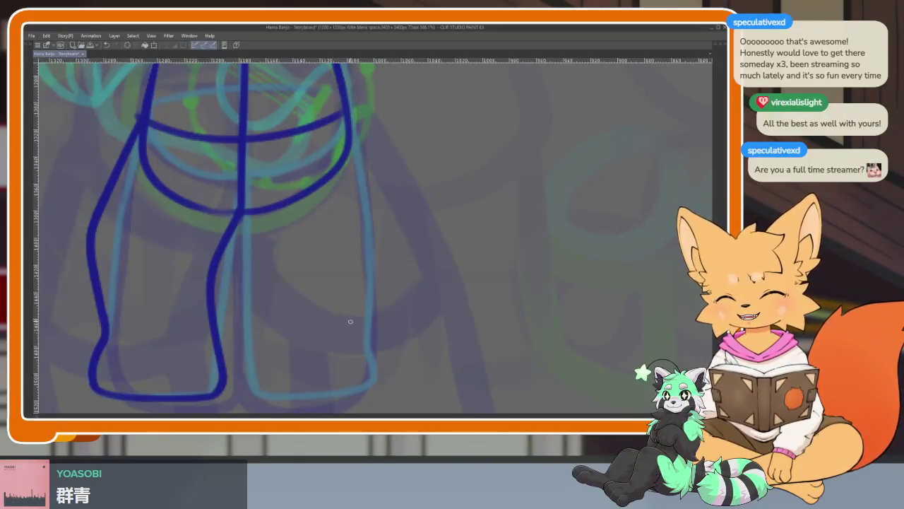
{"action": "scroll", "coordinate": [346, 332], "scroll_direction": "up", "scroll_amount": 2}
{"action": "scroll", "coordinate": [339, 342], "scroll_direction": "down", "scroll_amount": 2}
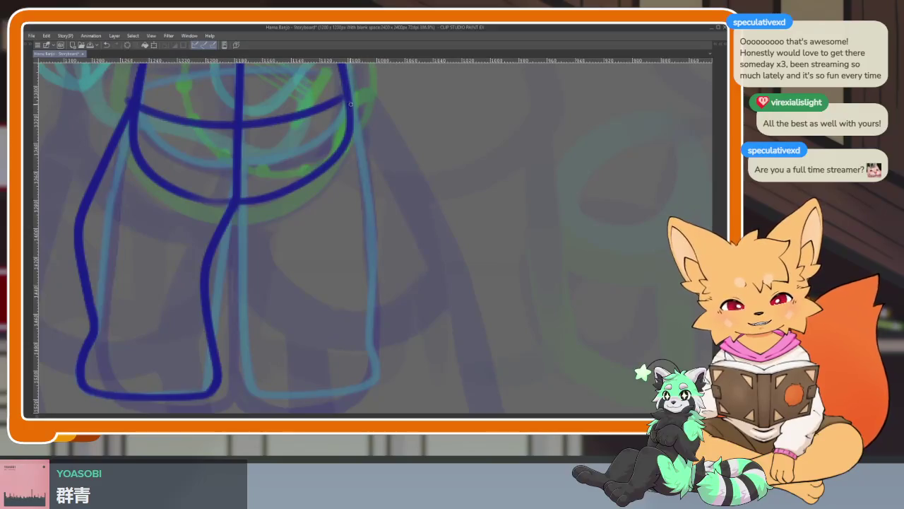
{"action": "mouse_move", "coordinate": [371, 174]}
{"action": "left_mouse_down"}
{"action": "mouse_move", "coordinate": [383, 261]}
{"action": "mouse_move", "coordinate": [374, 324]}
{"action": "left_mouse_up"}
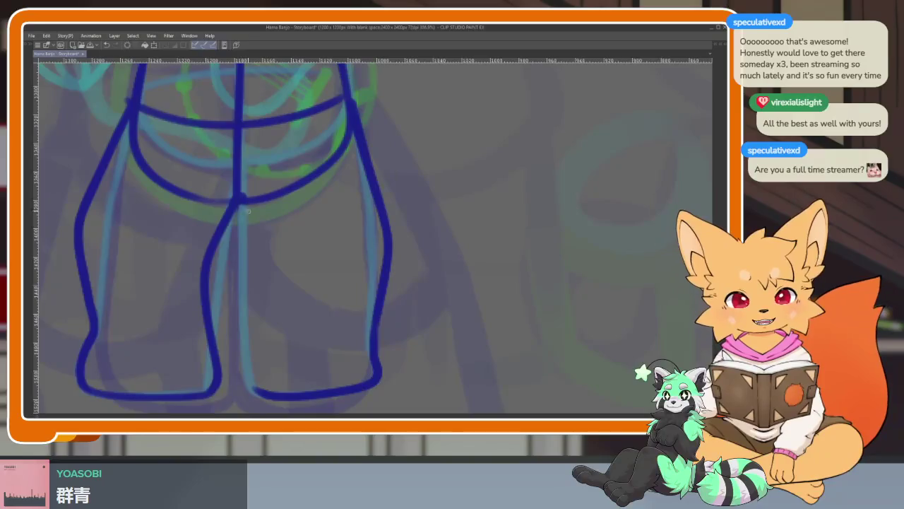
{"action": "scroll", "coordinate": [277, 394], "scroll_direction": "down", "scroll_amount": 5}
{"action": "scroll", "coordinate": [479, 343], "scroll_direction": "up", "scroll_amount": 1}
{"action": "scroll", "coordinate": [432, 343], "scroll_direction": "up", "scroll_amount": 2}
{"action": "scroll", "coordinate": [444, 348], "scroll_direction": "up", "scroll_amount": 1}
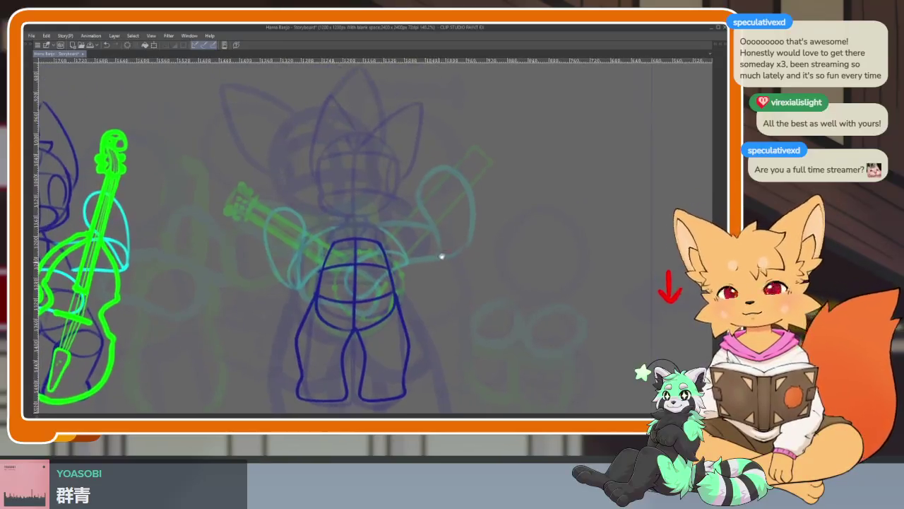
Show the palettes and hide the dark-blue sketch layer folder.
{"action": "key", "text": "Tab"}
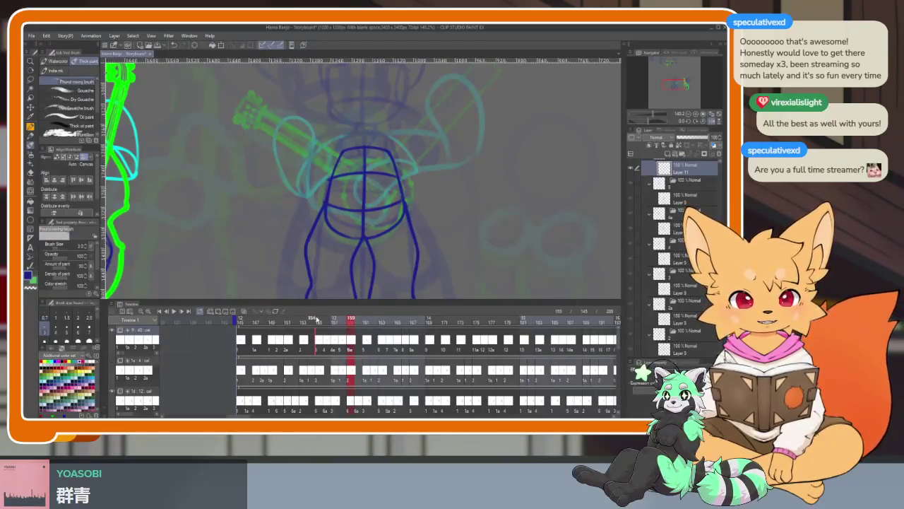
{"action": "scroll", "coordinate": [664, 205], "scroll_direction": "up", "scroll_amount": 3}
{"action": "scroll", "coordinate": [667, 216], "scroll_direction": "up", "scroll_amount": 3}
{"action": "scroll", "coordinate": [670, 222], "scroll_direction": "up", "scroll_amount": 3}
{"action": "scroll", "coordinate": [672, 230], "scroll_direction": "up", "scroll_amount": 3}
{"action": "scroll", "coordinate": [673, 228], "scroll_direction": "up", "scroll_amount": 3}
{"action": "scroll", "coordinate": [672, 229], "scroll_direction": "up", "scroll_amount": 3}
{"action": "scroll", "coordinate": [671, 230], "scroll_direction": "up", "scroll_amount": 3}
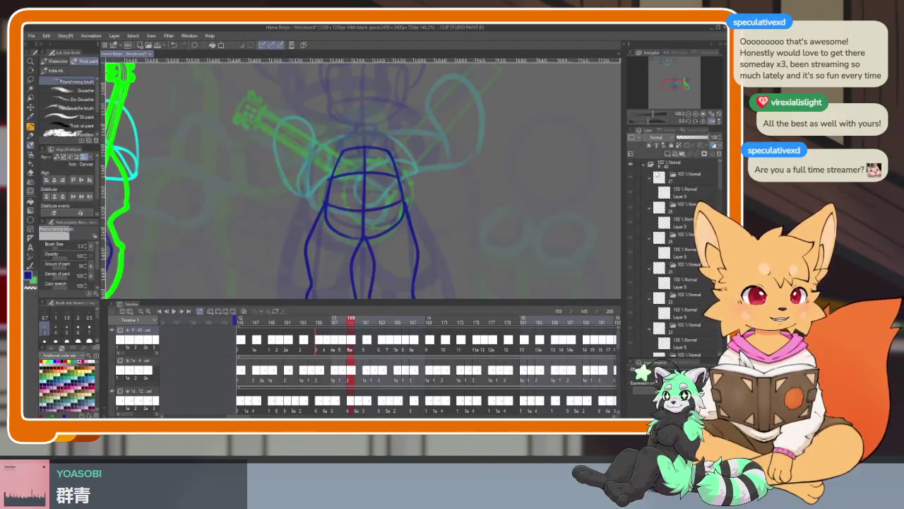
{"action": "left_click", "coordinate": [631, 167]}
{"action": "left_click_drag", "start_coordinate": [231, 340], "coordinate": [591, 319]}
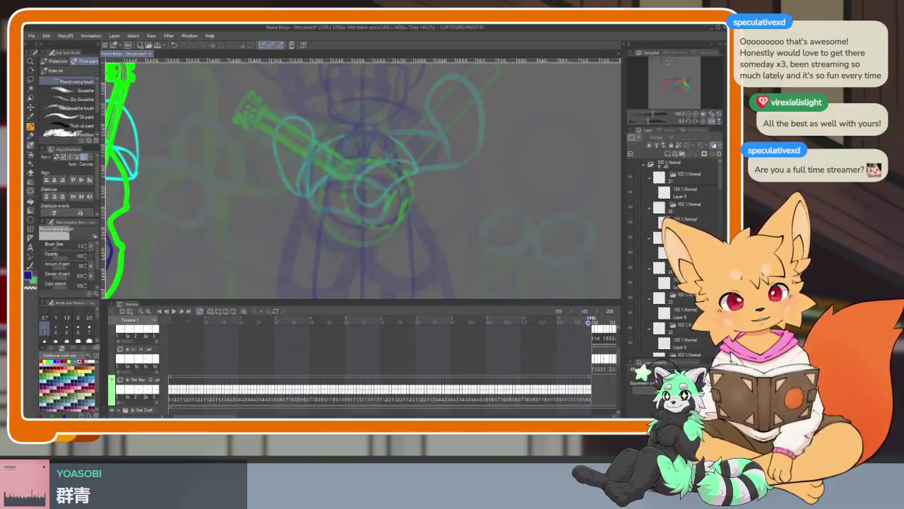
Jump from frame 1 to the last frame and hide the palettes for a full-window canvas.
{"action": "left_click", "coordinate": [167, 324]}
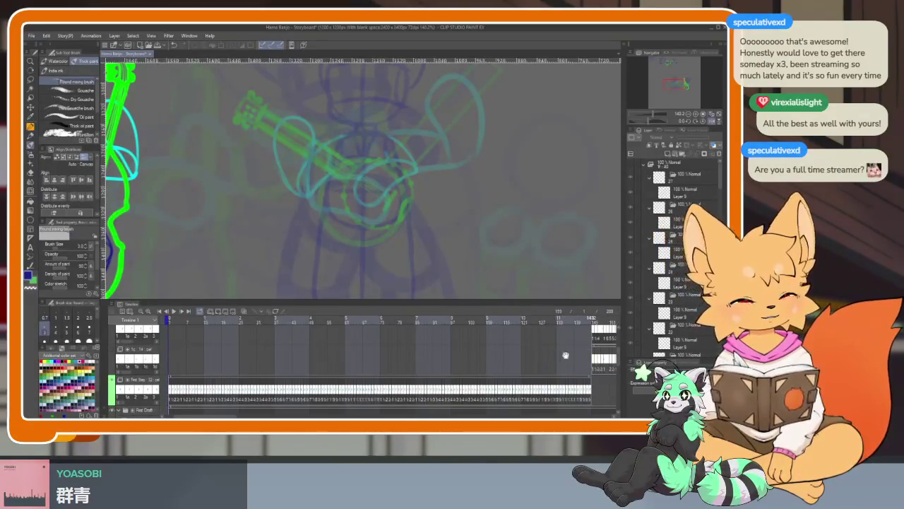
{"action": "scroll", "coordinate": [565, 355], "scroll_direction": "down", "scroll_amount": 5}
{"action": "scroll", "coordinate": [537, 355], "scroll_direction": "down", "scroll_amount": 5}
{"action": "scroll", "coordinate": [501, 355], "scroll_direction": "down", "scroll_amount": 5}
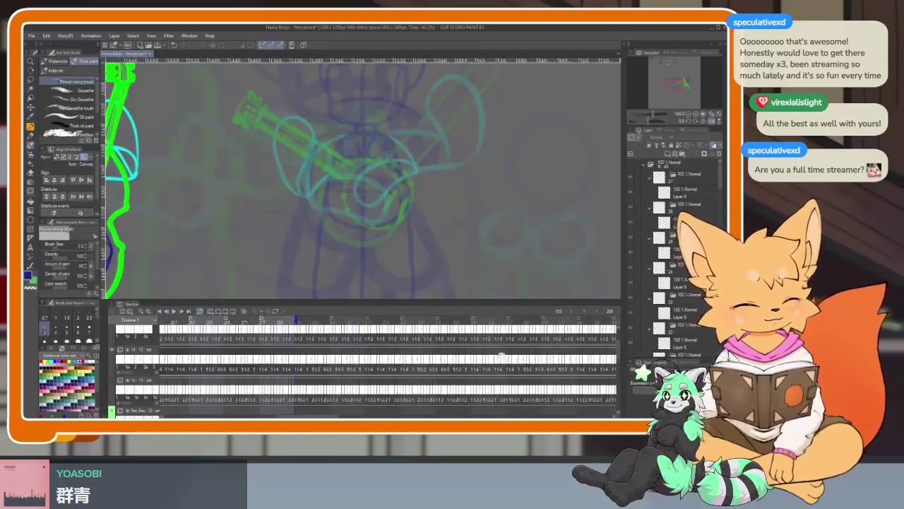
{"action": "scroll", "coordinate": [501, 356], "scroll_direction": "down", "scroll_amount": 5}
{"action": "scroll", "coordinate": [501, 355], "scroll_direction": "down", "scroll_amount": 5}
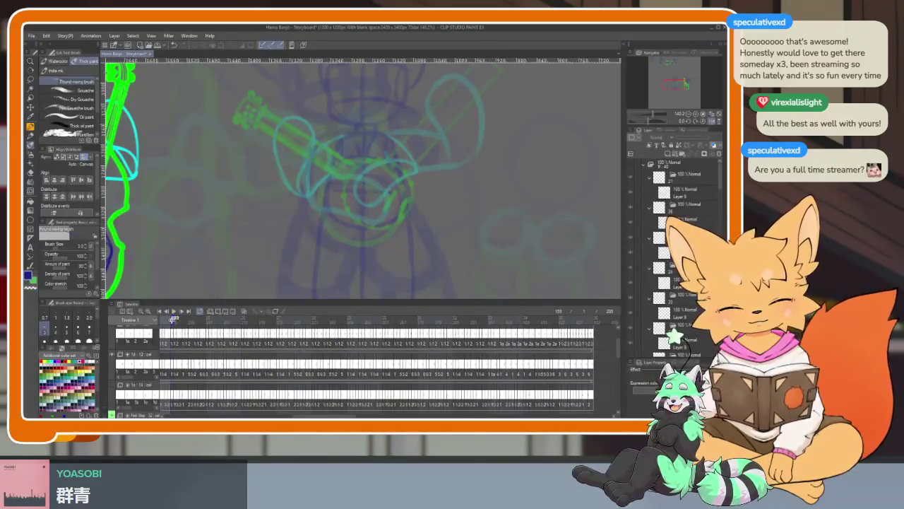
{"action": "left_click", "coordinate": [592, 319]}
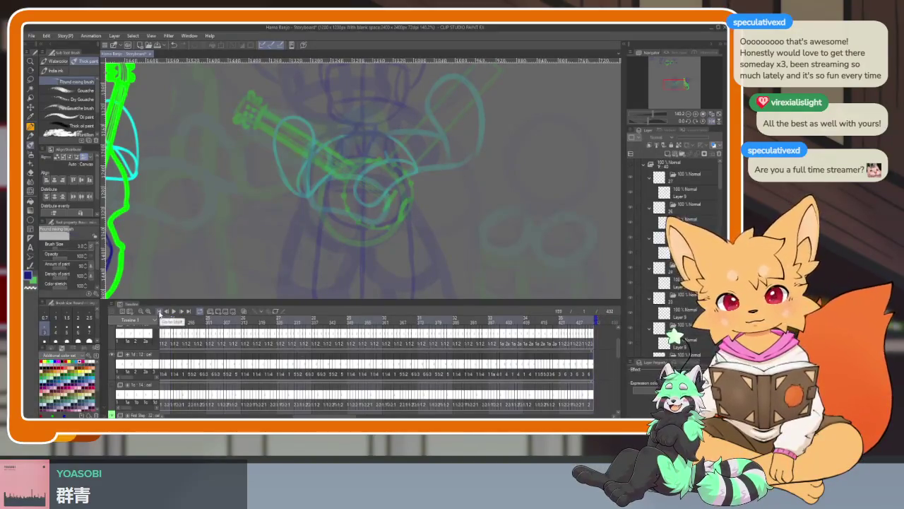
{"action": "key", "text": "Tab"}
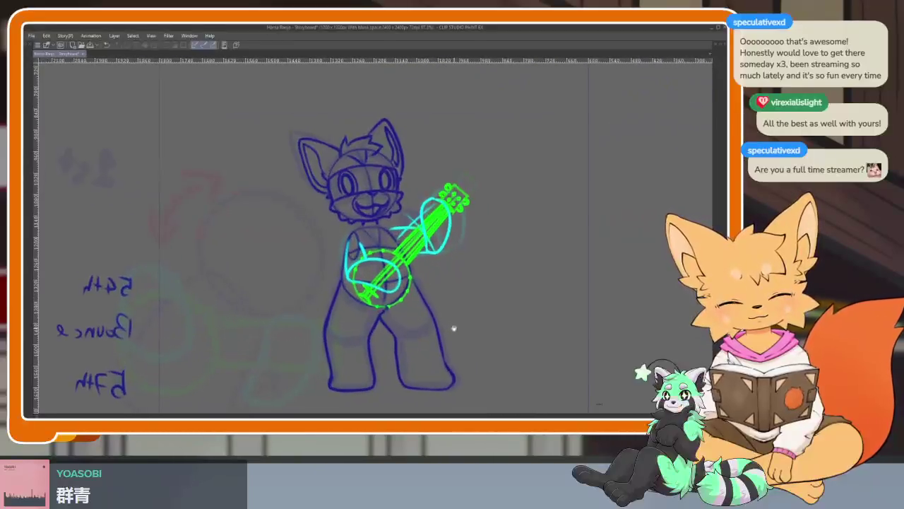
Flip the canvas back to normal and render a playback of the animation.
{"action": "scroll", "coordinate": [453, 325], "scroll_direction": "up", "scroll_amount": 2}
{"action": "key", "text": "h"}
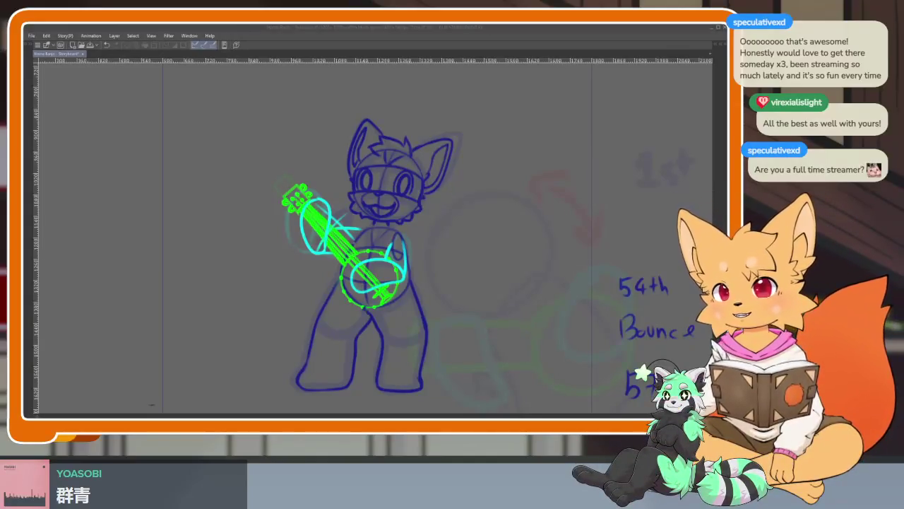
{"action": "left_click", "coordinate": [395, 45]}
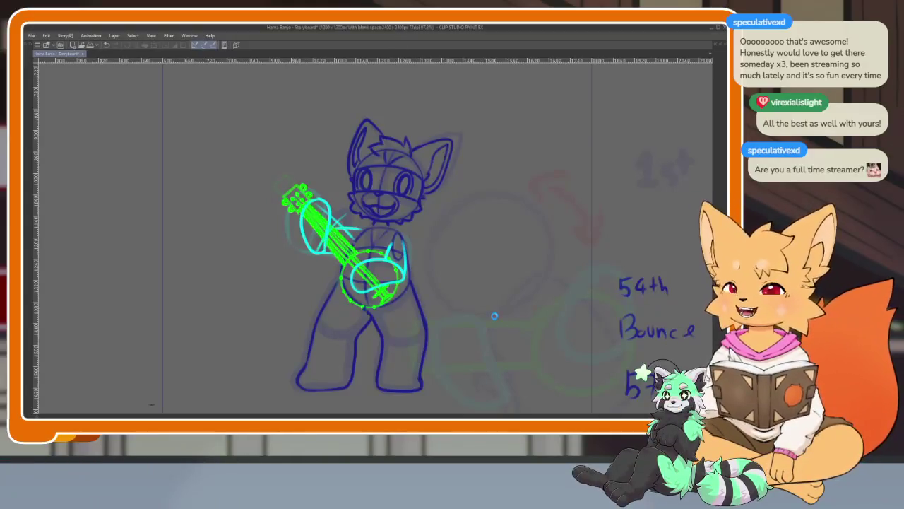
{"action": "key", "text": "space"}
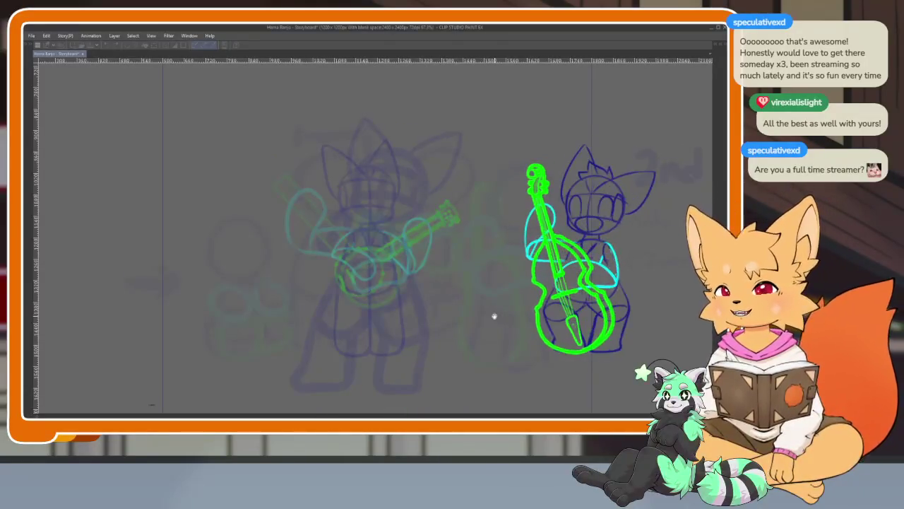
Check the layer list, return to the banjo-player frame and play the animation again.
{"action": "key", "text": "Tab"}
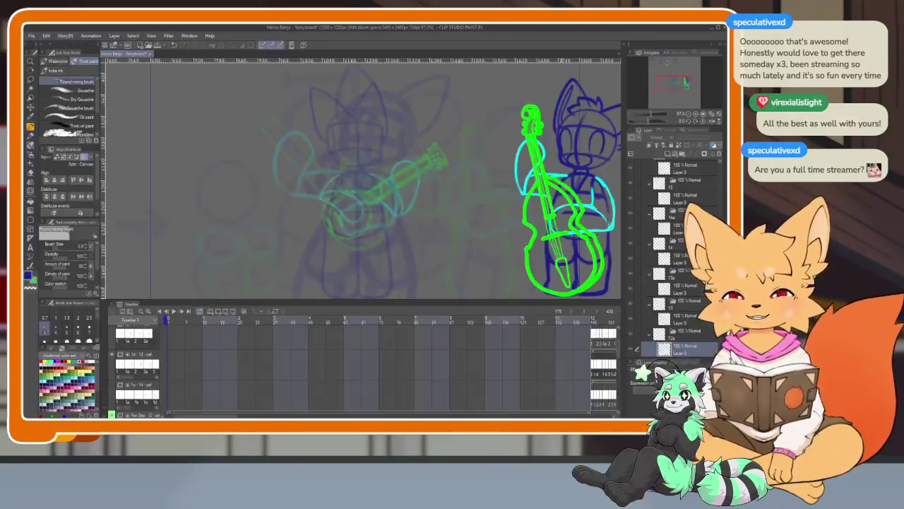
{"action": "scroll", "coordinate": [675, 255], "scroll_direction": "down", "scroll_amount": 3}
{"action": "scroll", "coordinate": [675, 254], "scroll_direction": "down", "scroll_amount": 3}
{"action": "scroll", "coordinate": [675, 254], "scroll_direction": "down", "scroll_amount": 3}
{"action": "scroll", "coordinate": [674, 255], "scroll_direction": "down", "scroll_amount": 3}
{"action": "scroll", "coordinate": [633, 251], "scroll_direction": "down", "scroll_amount": 2}
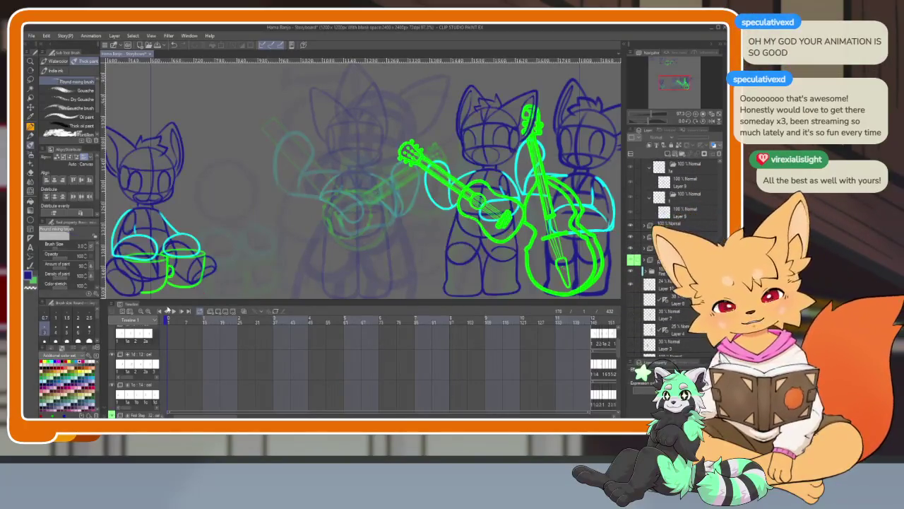
{"action": "key", "text": "Tab"}
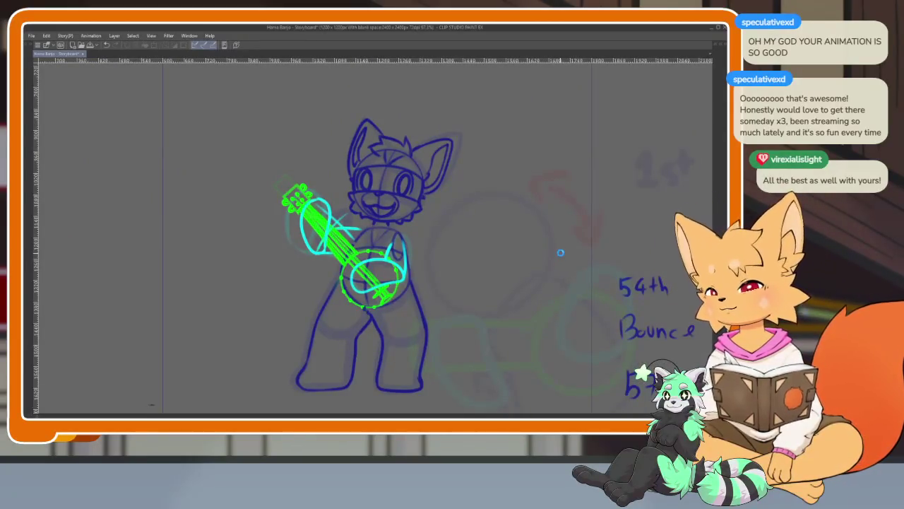
{"action": "key", "text": "Return"}
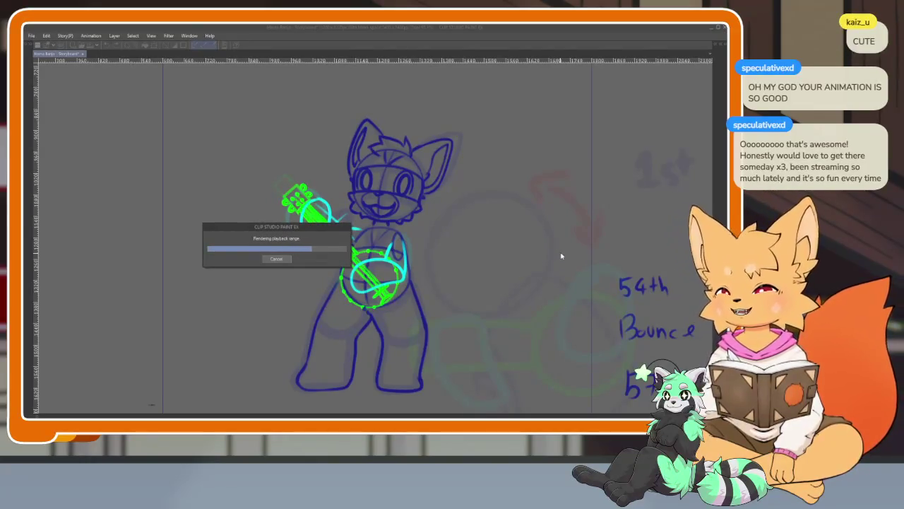
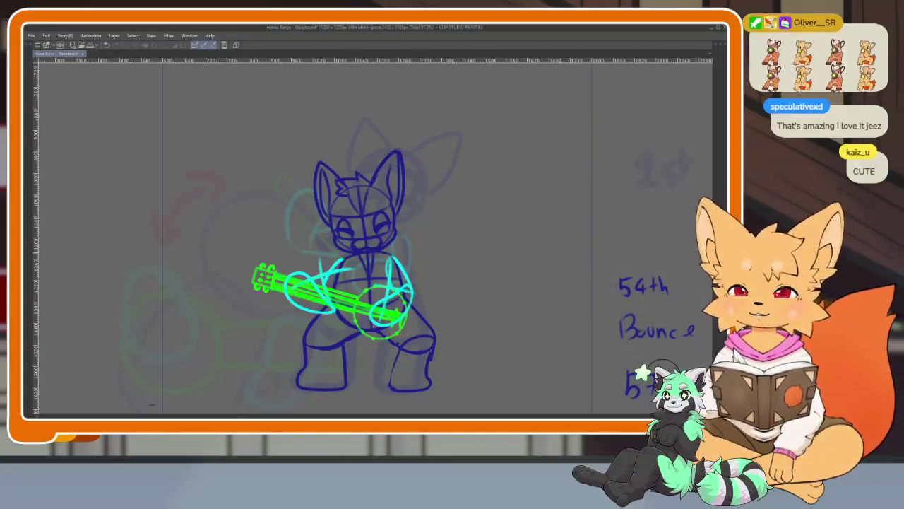
Restore the panels and move from frame 1 to frame 145 with the band sketch.
{"action": "key", "text": "Tab"}
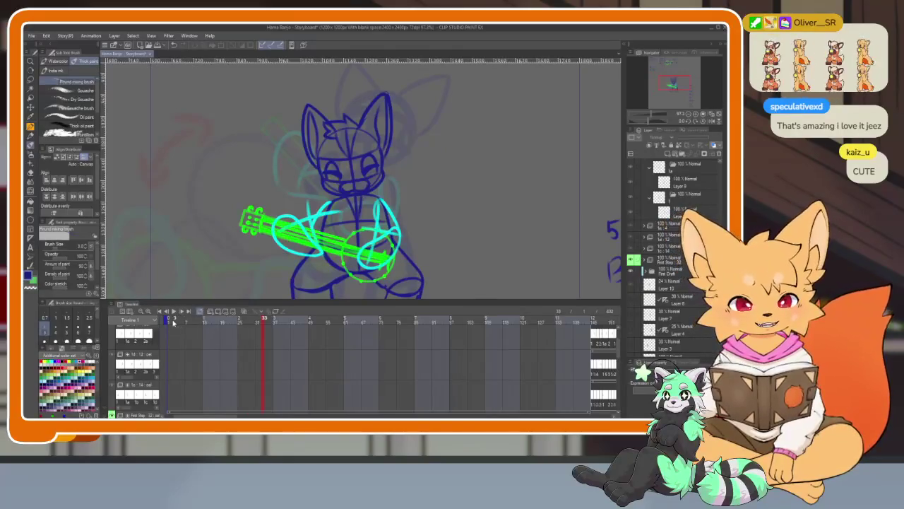
{"action": "left_click", "coordinate": [169, 322]}
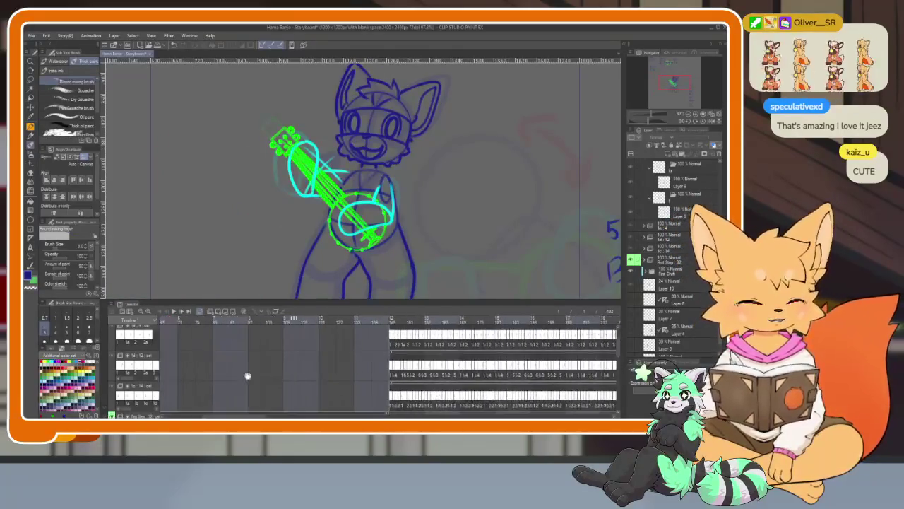
{"action": "left_click_drag", "start_coordinate": [535, 364], "coordinate": [219, 382]}
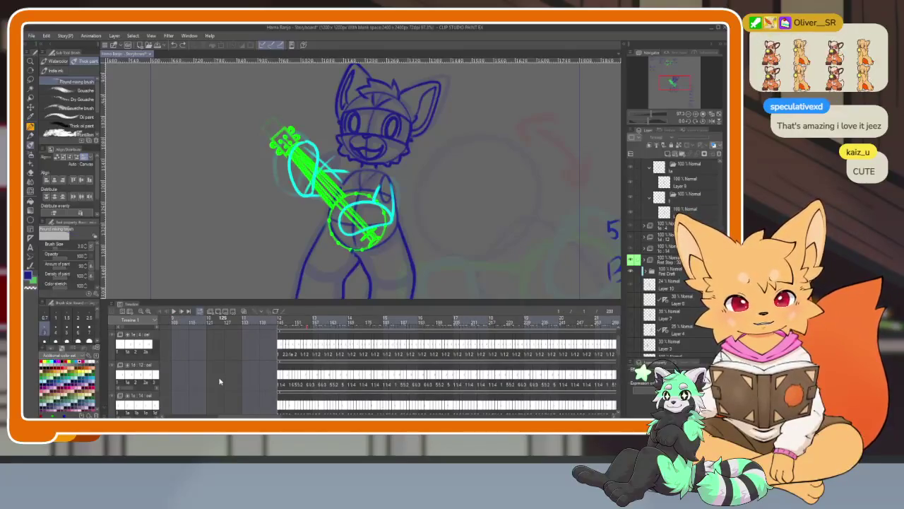
{"action": "key", "text": "Right"}
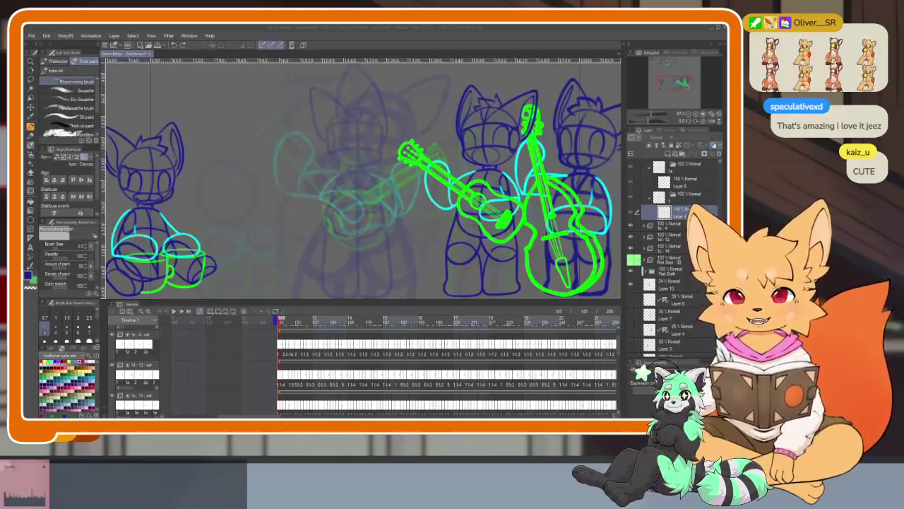
{"action": "left_click", "coordinate": [364, 318]}
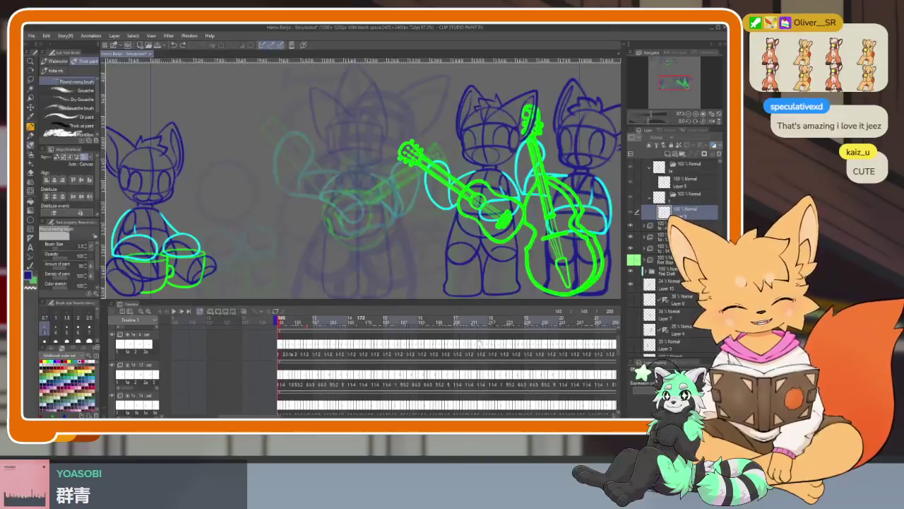
{"action": "scroll", "coordinate": [268, 361], "scroll_direction": "right", "scroll_amount": 5}
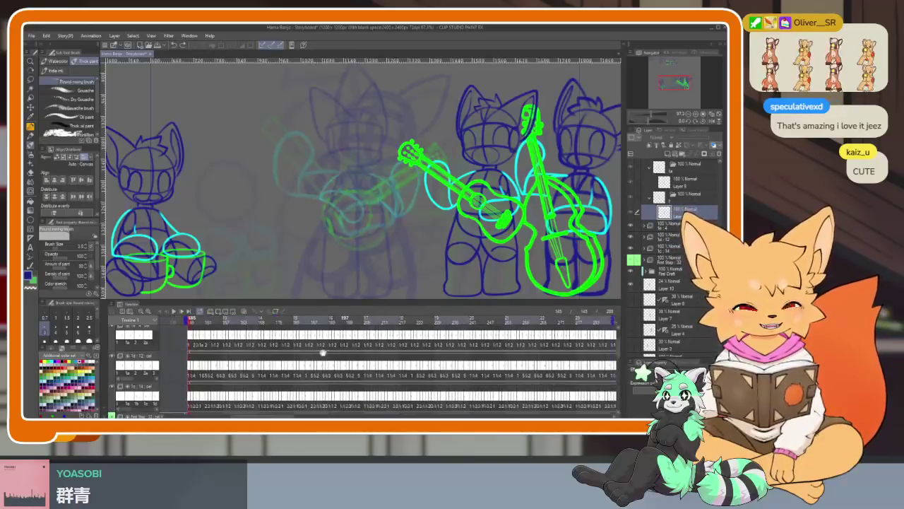
{"action": "scroll", "coordinate": [268, 361], "scroll_direction": "left", "scroll_amount": 5}
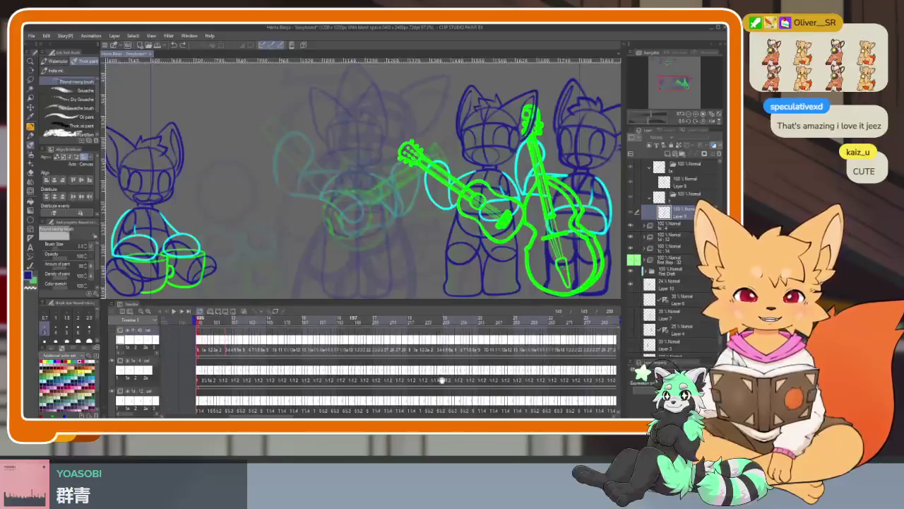
{"action": "left_click", "coordinate": [244, 323]}
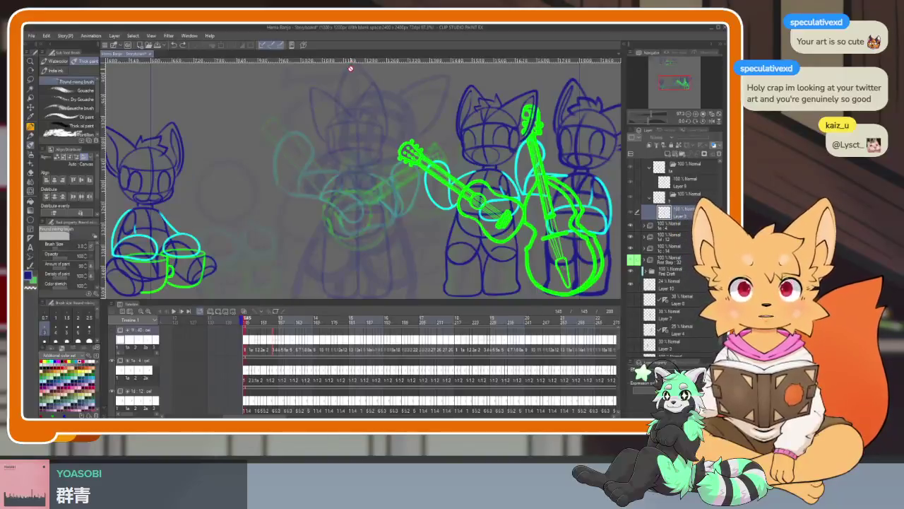
Zoom in and briefly mirror the canvas with H to check proportions.
{"action": "key", "text": "Tab"}
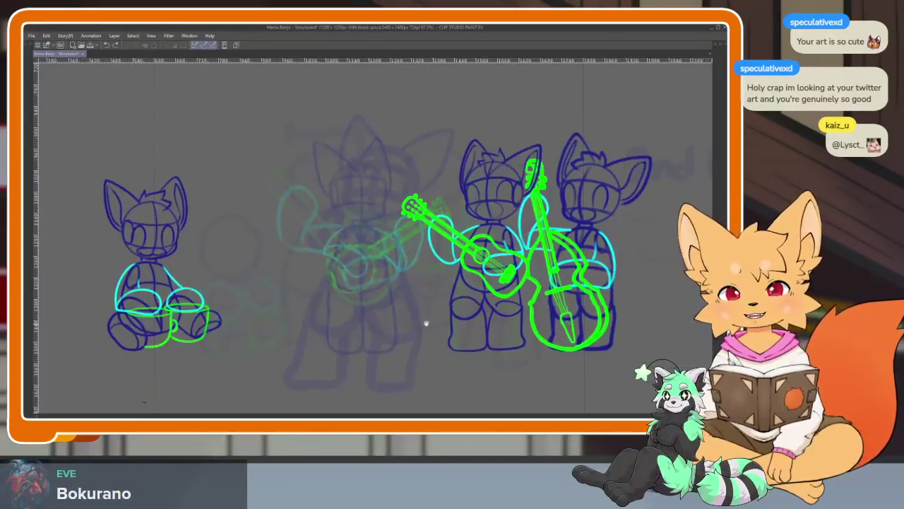
{"action": "scroll", "coordinate": [426, 323], "scroll_direction": "up", "scroll_amount": 2}
{"action": "key", "text": "h"}
{"action": "key", "text": "h"}
{"action": "key", "text": "h"}
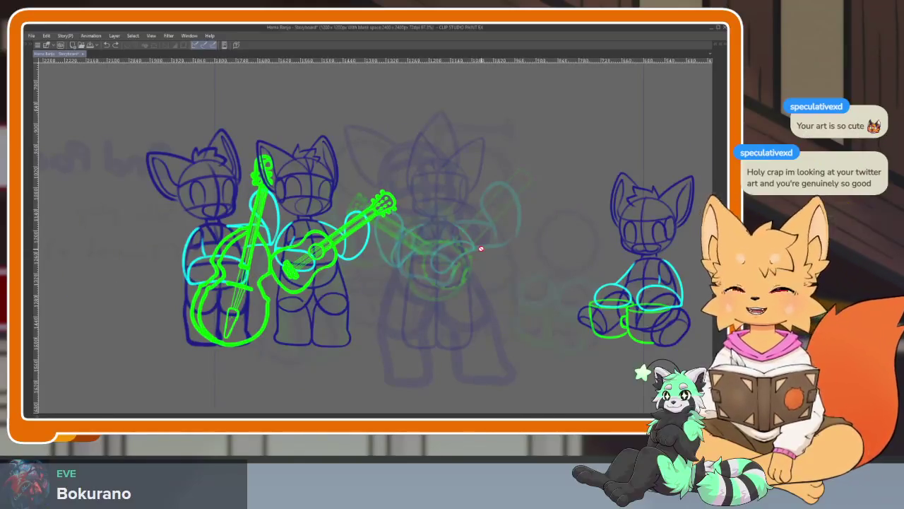
{"action": "key", "text": "Tab"}
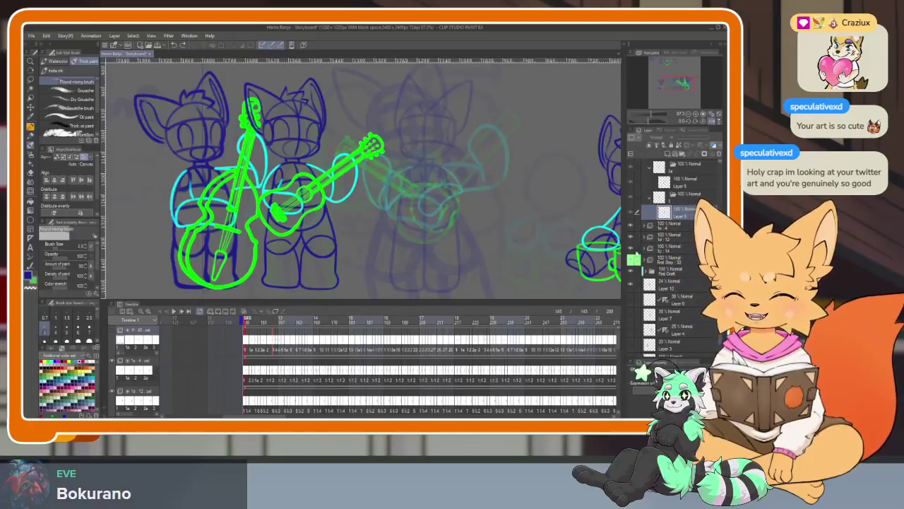
Hide the guitar fox and right-hand fox layers.
{"action": "left_click", "coordinate": [630, 232]}
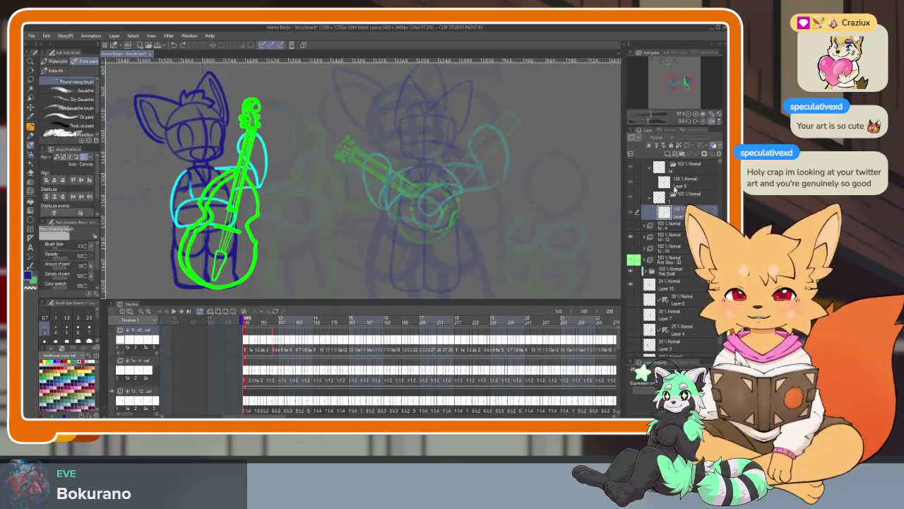
{"action": "scroll", "coordinate": [679, 202], "scroll_direction": "up", "scroll_amount": 3}
{"action": "scroll", "coordinate": [682, 209], "scroll_direction": "up", "scroll_amount": 3}
{"action": "scroll", "coordinate": [684, 215], "scroll_direction": "up", "scroll_amount": 3}
{"action": "scroll", "coordinate": [688, 224], "scroll_direction": "up", "scroll_amount": 2}
{"action": "scroll", "coordinate": [688, 226], "scroll_direction": "up", "scroll_amount": 3}
{"action": "scroll", "coordinate": [684, 238], "scroll_direction": "up", "scroll_amount": 3}
{"action": "scroll", "coordinate": [680, 248], "scroll_direction": "up", "scroll_amount": 3}
{"action": "scroll", "coordinate": [675, 260], "scroll_direction": "up", "scroll_amount": 3}
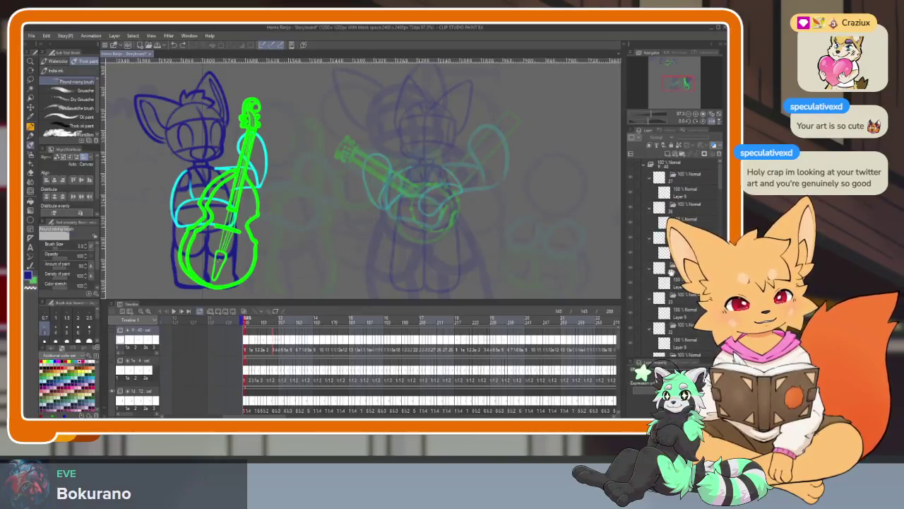
Turn on the middle fox's dark-blue construction sketch layer.
{"action": "left_click", "coordinate": [632, 167]}
{"action": "scroll", "coordinate": [660, 201], "scroll_direction": "down", "scroll_amount": 3}
{"action": "scroll", "coordinate": [671, 222], "scroll_direction": "down", "scroll_amount": 3}
{"action": "scroll", "coordinate": [682, 240], "scroll_direction": "down", "scroll_amount": 3}
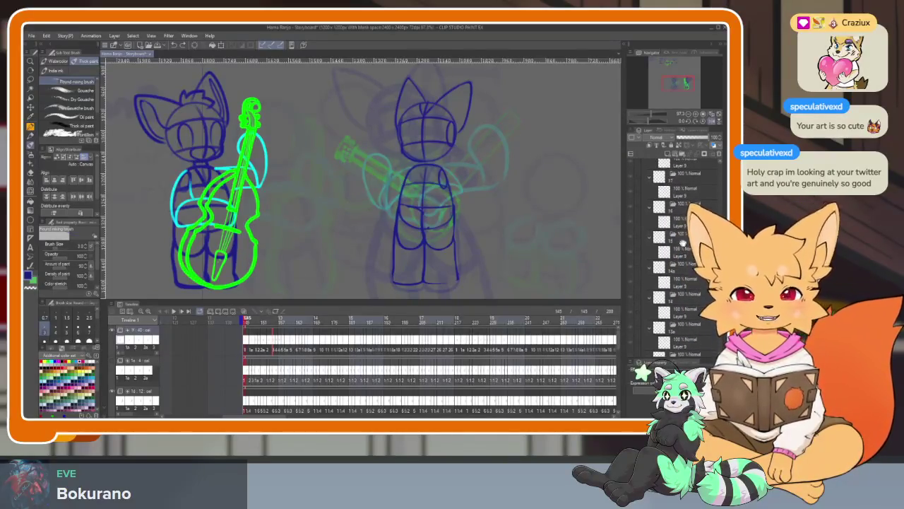
{"action": "scroll", "coordinate": [682, 242], "scroll_direction": "down", "scroll_amount": 2}
{"action": "scroll", "coordinate": [682, 243], "scroll_direction": "down", "scroll_amount": 2}
{"action": "scroll", "coordinate": [682, 243], "scroll_direction": "down", "scroll_amount": 2}
{"action": "scroll", "coordinate": [683, 242], "scroll_direction": "down", "scroll_amount": 2}
{"action": "scroll", "coordinate": [669, 247], "scroll_direction": "down", "scroll_amount": 2}
{"action": "scroll", "coordinate": [669, 246], "scroll_direction": "down", "scroll_amount": 2}
{"action": "scroll", "coordinate": [669, 247], "scroll_direction": "down", "scroll_amount": 2}
{"action": "scroll", "coordinate": [669, 246], "scroll_direction": "down", "scroll_amount": 2}
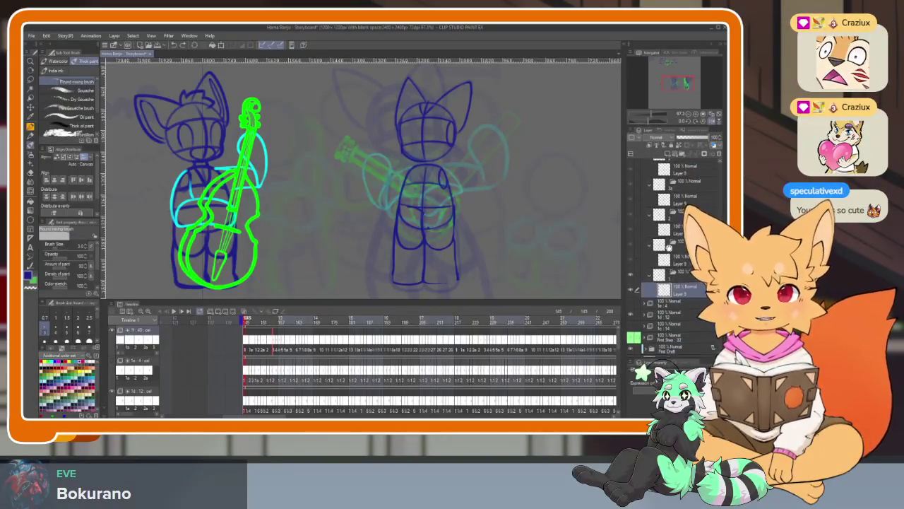
{"action": "scroll", "coordinate": [668, 247], "scroll_direction": "down", "scroll_amount": 2}
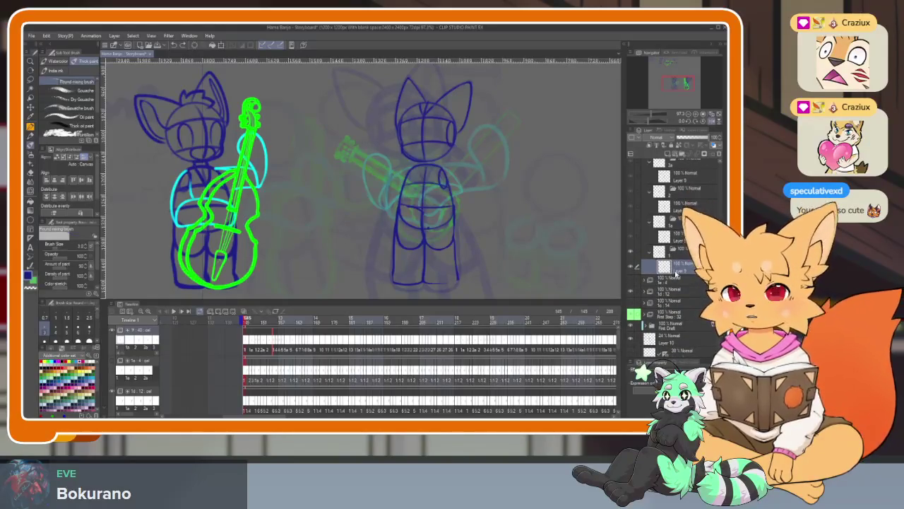
Play back the animation, then zoom in on the middle fox.
{"action": "key", "text": "space"}
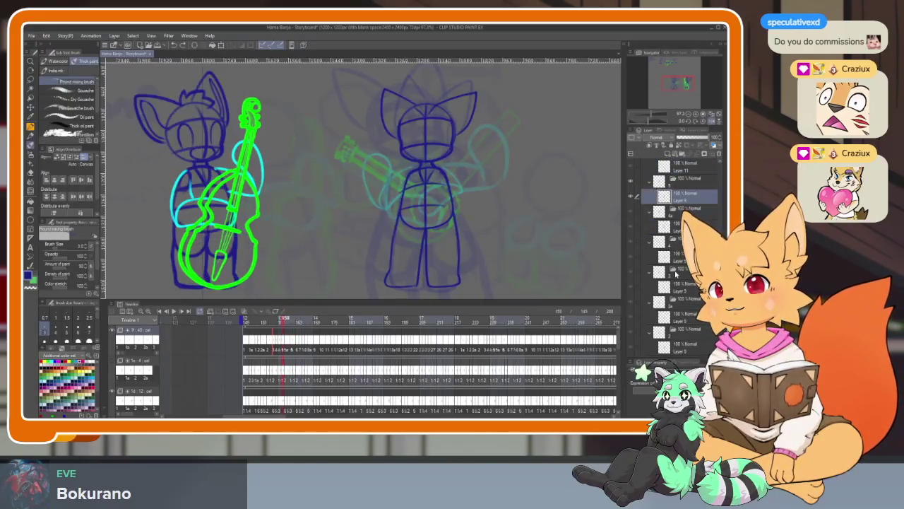
{"action": "key", "text": "Tab"}
{"action": "scroll", "coordinate": [447, 252], "scroll_direction": "up", "scroll_amount": 2}
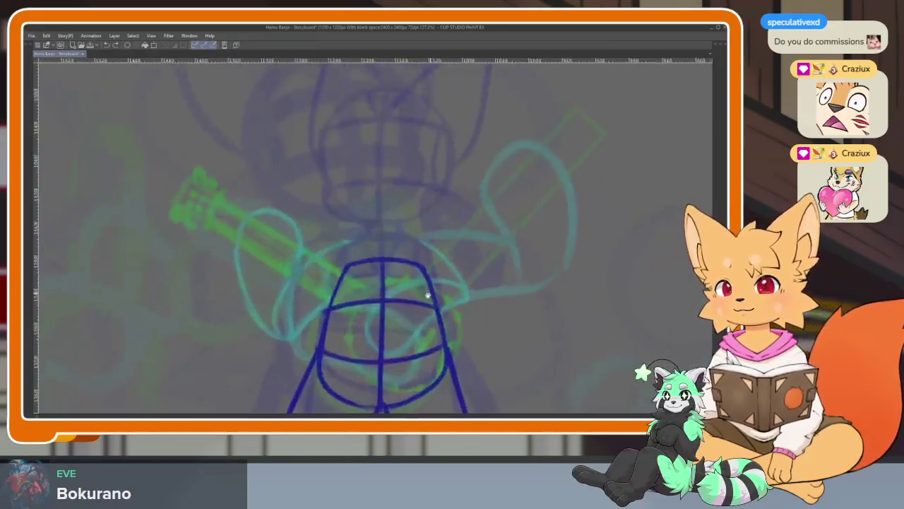
{"action": "scroll", "coordinate": [428, 297], "scroll_direction": "up", "scroll_amount": 2}
{"action": "scroll", "coordinate": [402, 347], "scroll_direction": "up", "scroll_amount": 1}
{"action": "scroll", "coordinate": [396, 322], "scroll_direction": "up", "scroll_amount": 1}
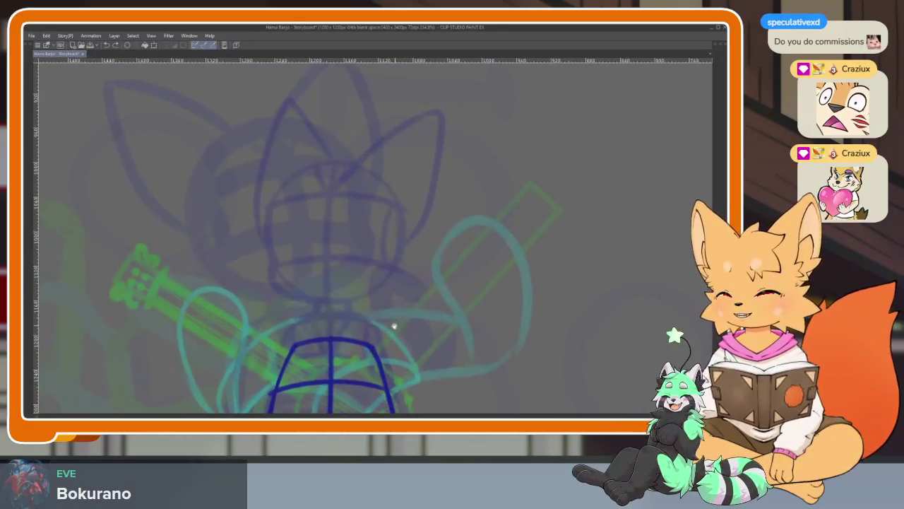
{"action": "key", "text": "Tab"}
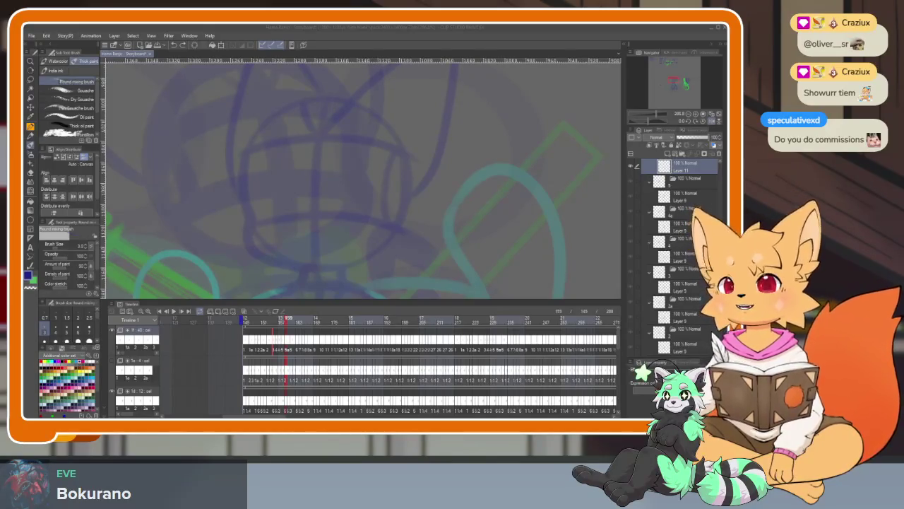
Draw a large circle for the middle fox's head, discarding a trial stroke.
{"action": "left_click_drag", "start_coordinate": [363, 148], "coordinate": [416, 204]}
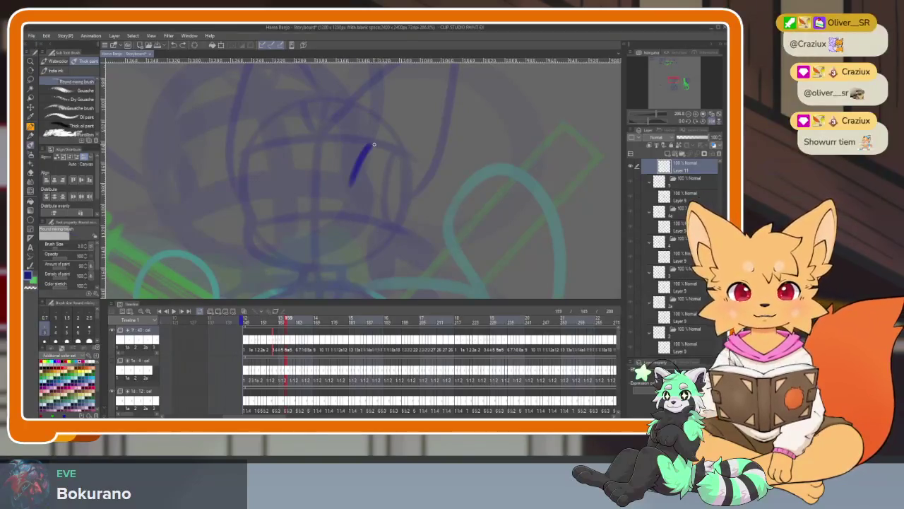
{"action": "key", "text": "ctrl+z"}
{"action": "scroll", "coordinate": [442, 283], "scroll_direction": "up", "scroll_amount": 2}
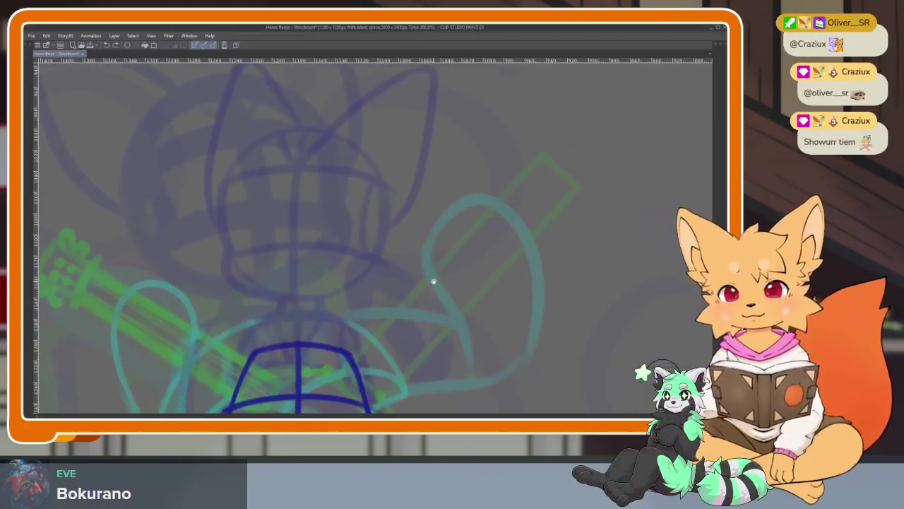
{"action": "scroll", "coordinate": [367, 326], "scroll_direction": "up", "scroll_amount": 1}
{"action": "scroll", "coordinate": [361, 327], "scroll_direction": "up", "scroll_amount": 1}
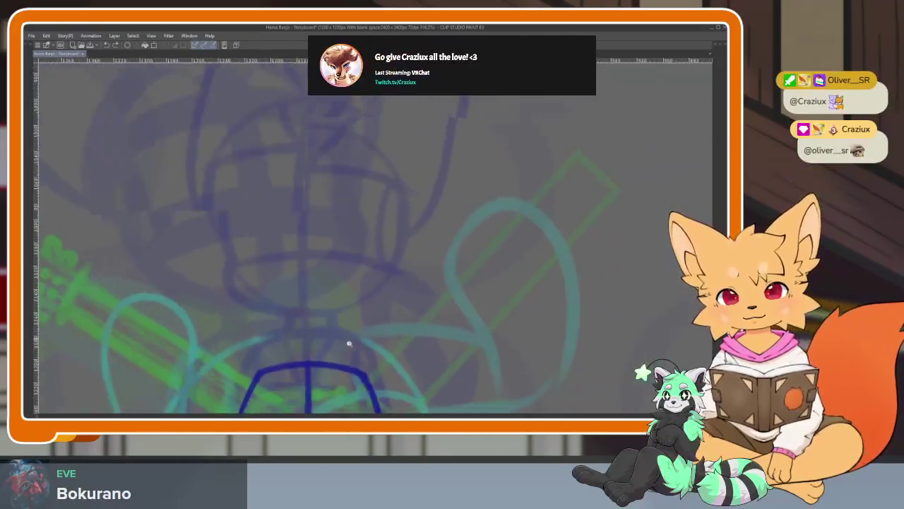
{"action": "scroll", "coordinate": [361, 328], "scroll_direction": "up", "scroll_amount": 1}
{"action": "scroll", "coordinate": [361, 328], "scroll_direction": "up", "scroll_amount": 1}
{"action": "key", "text": "Tab"}
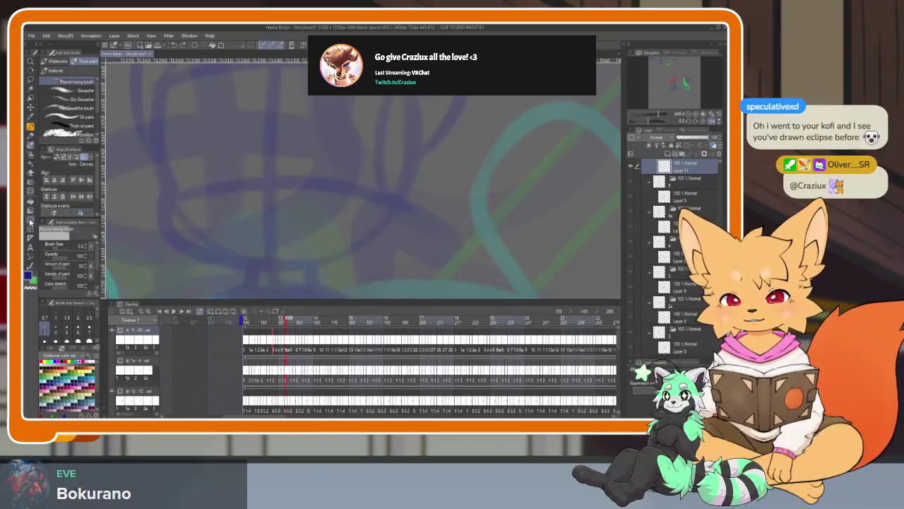
{"action": "key", "text": "Tab"}
{"action": "scroll", "coordinate": [353, 330], "scroll_direction": "up", "scroll_amount": 1}
{"action": "scroll", "coordinate": [353, 329], "scroll_direction": "down", "scroll_amount": 1}
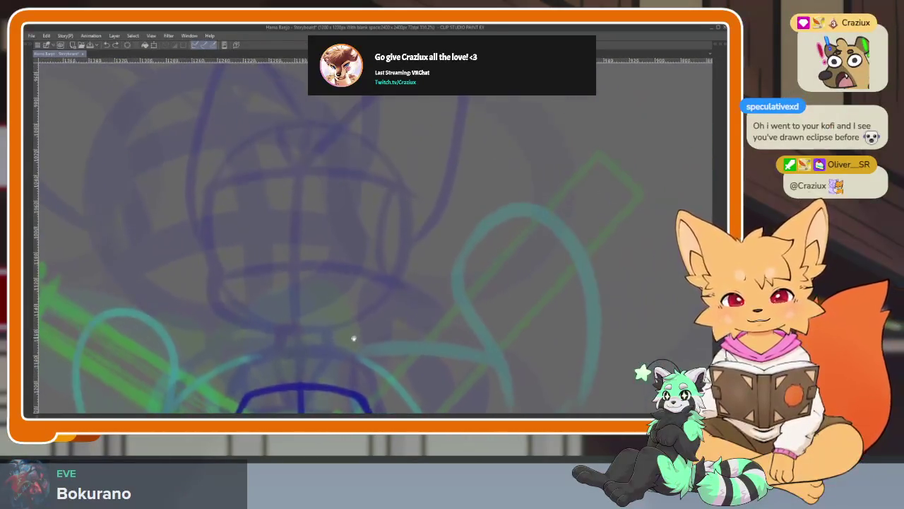
{"action": "scroll", "coordinate": [233, 253], "scroll_direction": "down", "scroll_amount": 1}
{"action": "scroll", "coordinate": [232, 253], "scroll_direction": "down", "scroll_amount": 1}
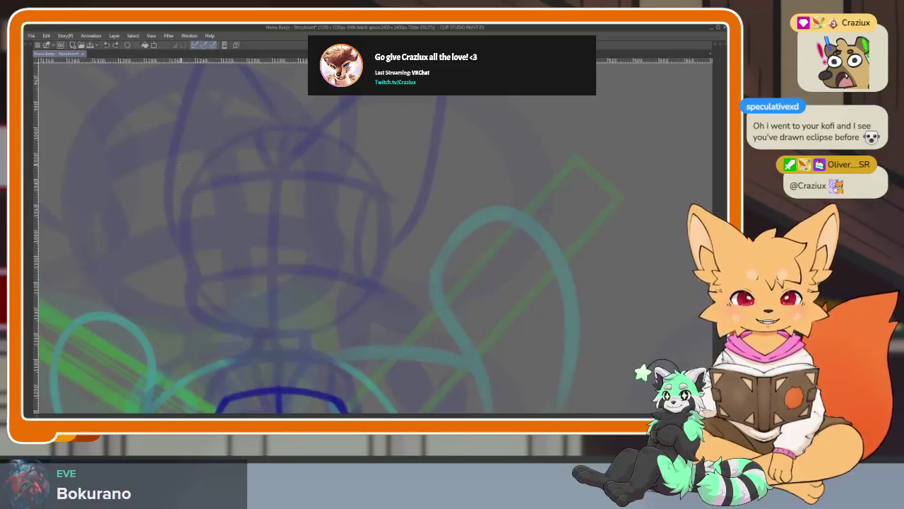
{"action": "left_click_drag", "start_coordinate": [177, 161], "coordinate": [382, 366]}
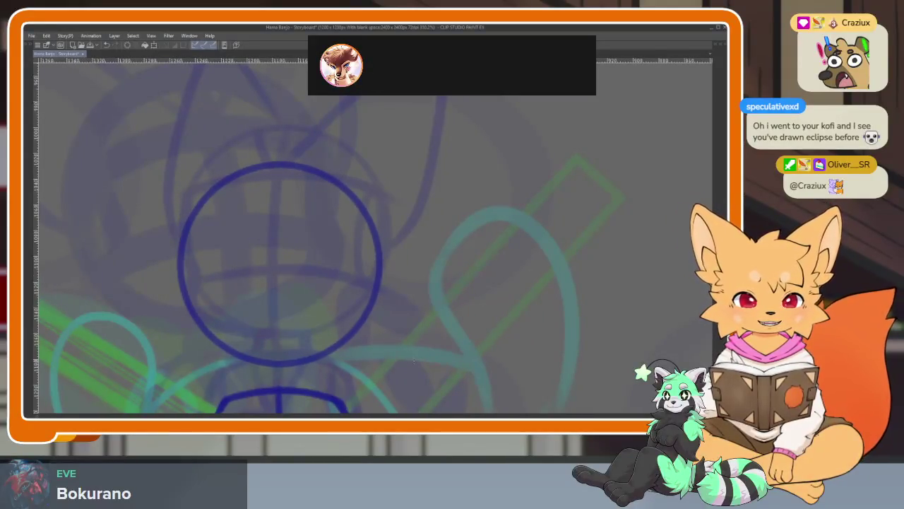
{"action": "scroll", "coordinate": [414, 360], "scroll_direction": "down", "scroll_amount": 3}
{"action": "scroll", "coordinate": [395, 335], "scroll_direction": "up", "scroll_amount": 1}
{"action": "scroll", "coordinate": [353, 325], "scroll_direction": "up", "scroll_amount": 2}
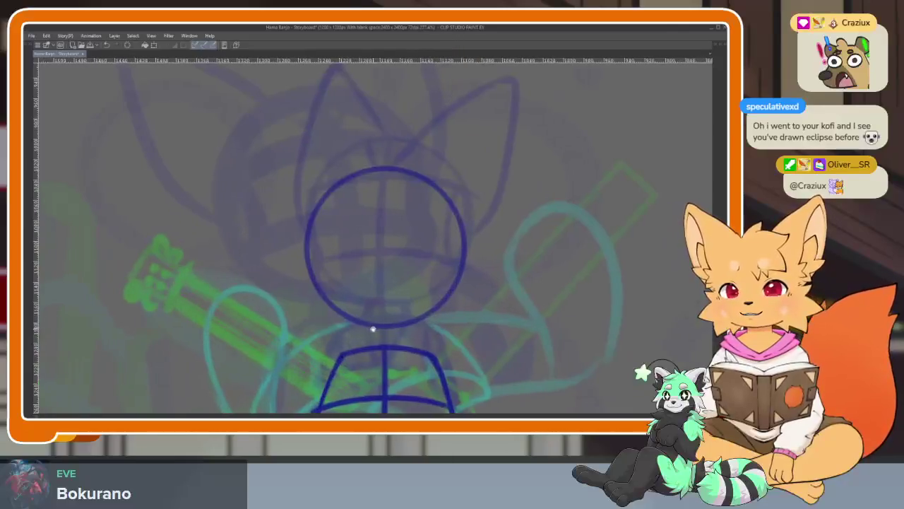
{"action": "scroll", "coordinate": [346, 323], "scroll_direction": "up", "scroll_amount": 1}
{"action": "scroll", "coordinate": [339, 327], "scroll_direction": "up", "scroll_amount": 1}
Add a vertical centre line and two horizontal guidelines, then retrace the head outline.
{"action": "left_click_drag", "start_coordinate": [322, 196], "coordinate": [330, 349]}
{"action": "key", "text": "ctrl+z"}
{"action": "left_click_drag", "start_coordinate": [338, 117], "coordinate": [332, 349]}
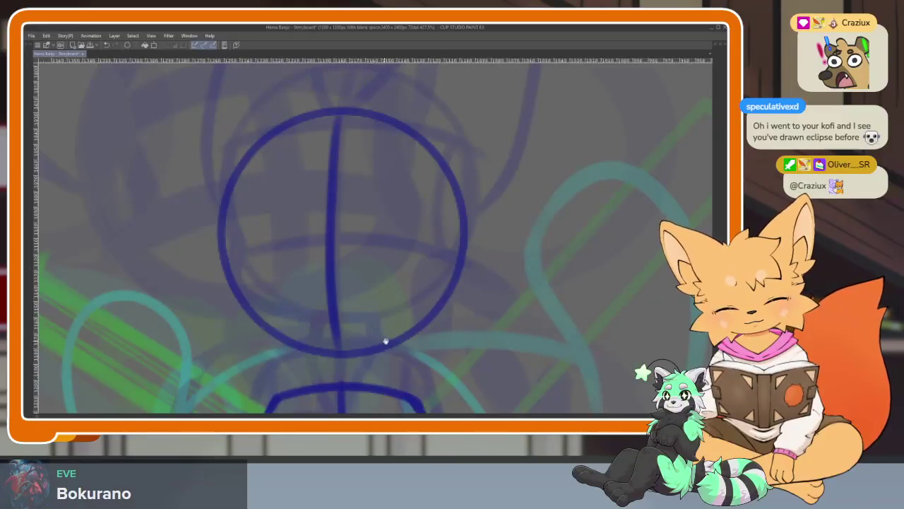
{"action": "left_click_drag", "start_coordinate": [236, 299], "coordinate": [467, 277]}
{"action": "mouse_move", "coordinate": [237, 193]}
{"action": "left_mouse_down"}
{"action": "mouse_move", "coordinate": [294, 175]}
{"action": "mouse_move", "coordinate": [463, 184]}
{"action": "left_mouse_up"}
{"action": "mouse_move", "coordinate": [243, 176]}
{"action": "left_mouse_down"}
{"action": "mouse_move", "coordinate": [245, 326]}
{"action": "mouse_move", "coordinate": [297, 357]}
{"action": "mouse_move", "coordinate": [349, 359]}
{"action": "left_mouse_up"}
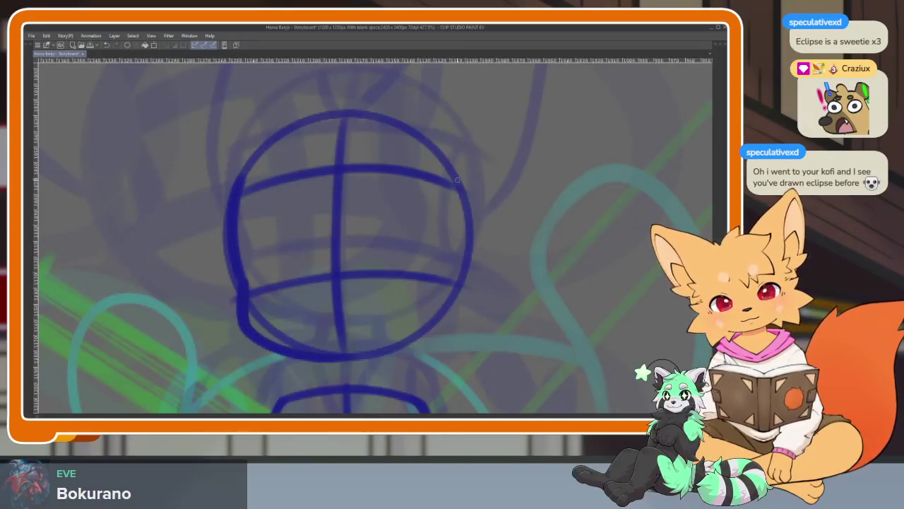
{"action": "left_click_drag", "start_coordinate": [463, 228], "coordinate": [459, 269]}
{"action": "left_click_drag", "start_coordinate": [457, 317], "coordinate": [347, 358]}
Draw the neck lines connecting the head down to the torso centre.
{"action": "scroll", "coordinate": [426, 210], "scroll_direction": "down", "scroll_amount": 3}
{"action": "mouse_move", "coordinate": [329, 246]}
{"action": "left_mouse_down"}
{"action": "mouse_move", "coordinate": [319, 311]}
{"action": "mouse_move", "coordinate": [338, 345]}
{"action": "left_mouse_up"}
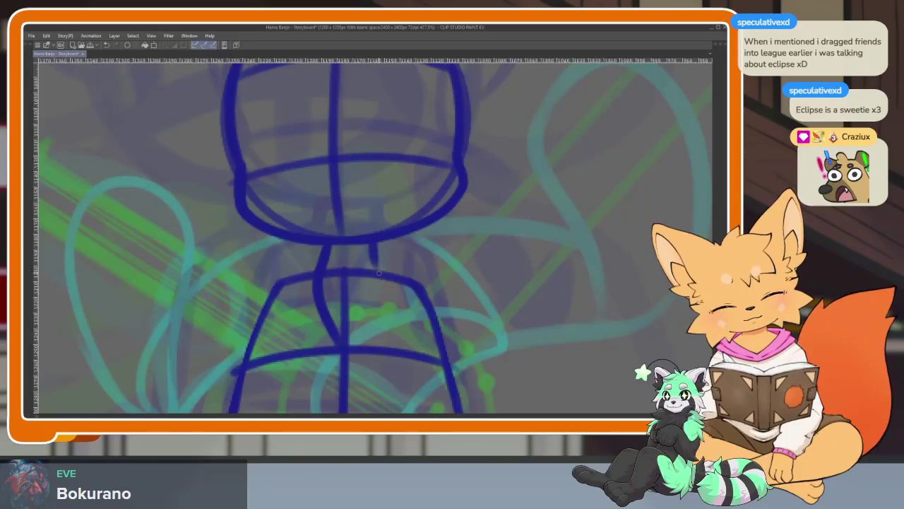
{"action": "left_click_drag", "start_coordinate": [379, 275], "coordinate": [351, 344]}
{"action": "scroll", "coordinate": [351, 344], "scroll_direction": "down", "scroll_amount": 5}
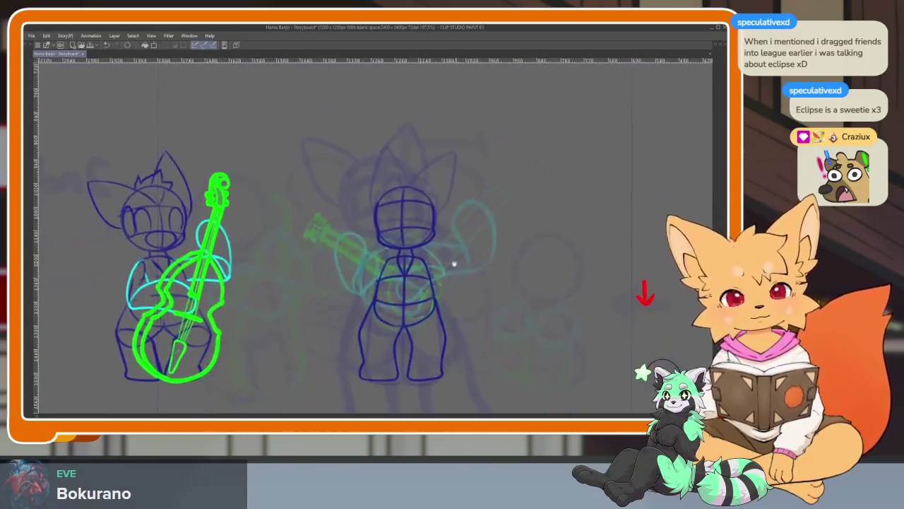
{"action": "scroll", "coordinate": [445, 276], "scroll_direction": "up", "scroll_amount": 3}
{"action": "scroll", "coordinate": [394, 246], "scroll_direction": "up", "scroll_amount": 1}
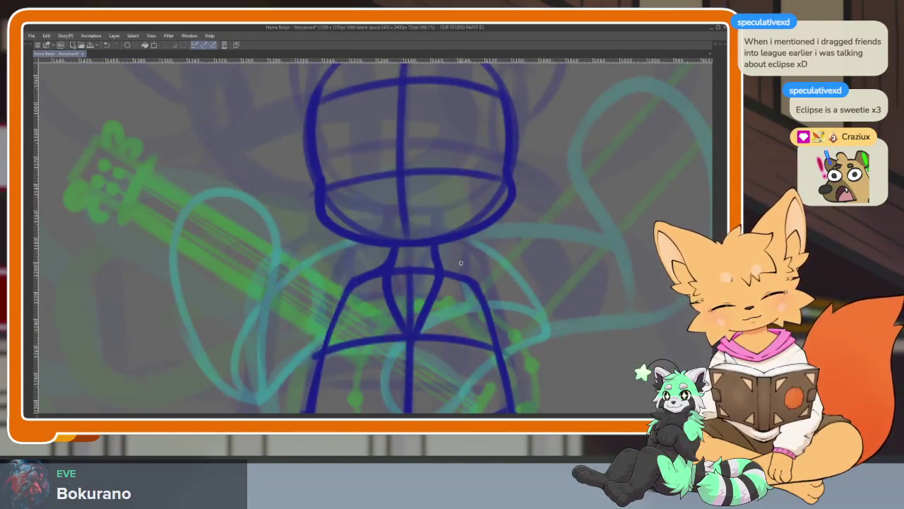
{"action": "scroll", "coordinate": [501, 310], "scroll_direction": "down", "scroll_amount": 5}
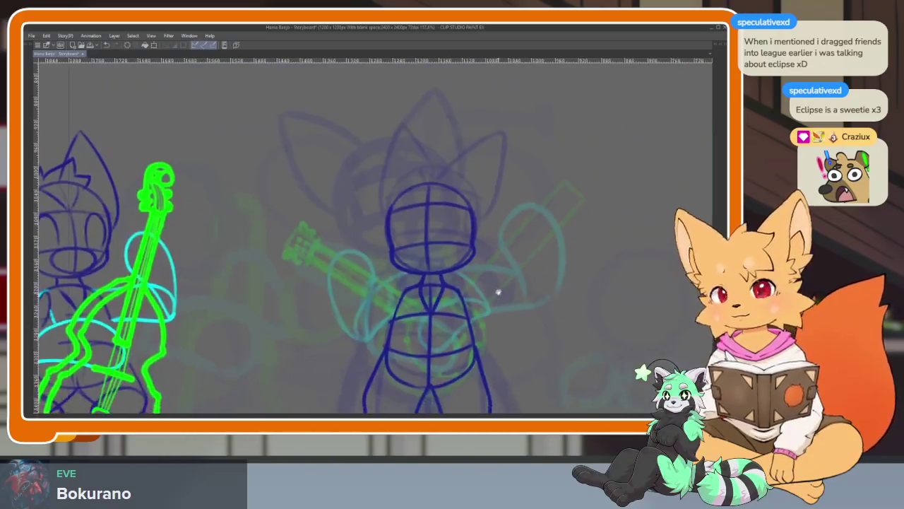
{"action": "scroll", "coordinate": [448, 298], "scroll_direction": "up", "scroll_amount": 4}
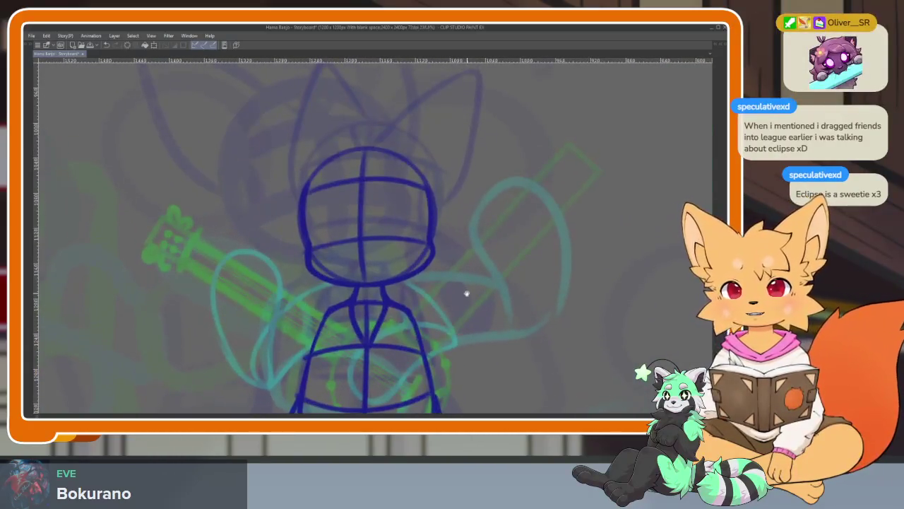
{"action": "scroll", "coordinate": [466, 293], "scroll_direction": "down", "scroll_amount": 1}
{"action": "scroll", "coordinate": [458, 300], "scroll_direction": "up", "scroll_amount": 1}
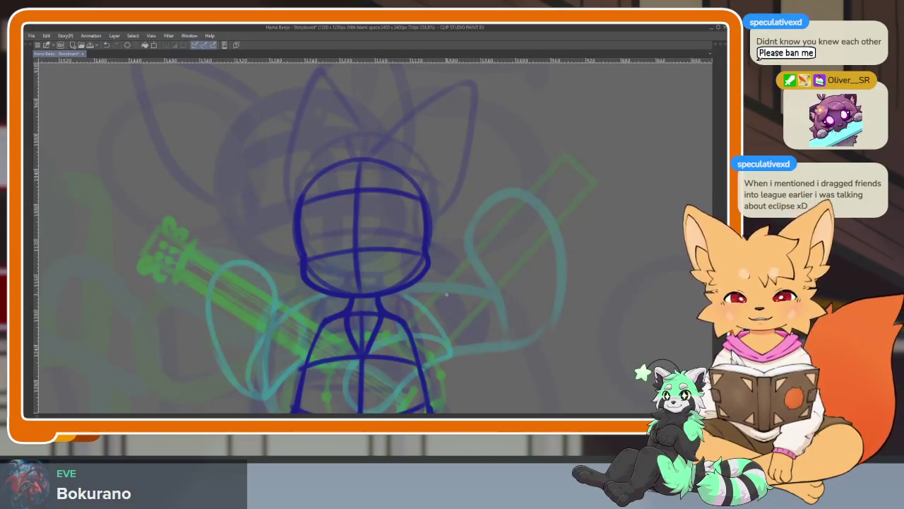
Draw matching diagonal guidelines on the upper left and right of the head.
{"action": "scroll", "coordinate": [424, 249], "scroll_direction": "up", "scroll_amount": 3}
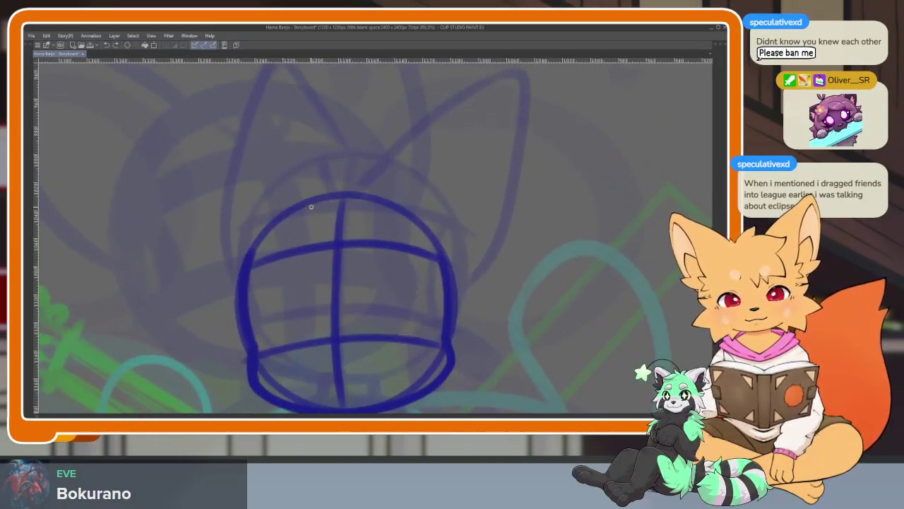
{"action": "left_click_drag", "start_coordinate": [305, 205], "coordinate": [332, 241]}
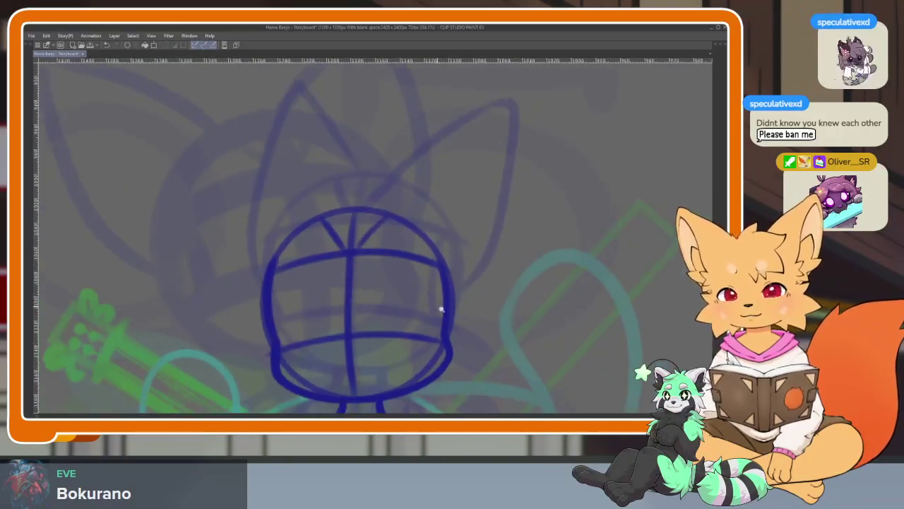
{"action": "left_click_drag", "start_coordinate": [369, 209], "coordinate": [332, 245]}
{"action": "scroll", "coordinate": [461, 300], "scroll_direction": "down", "scroll_amount": 2}
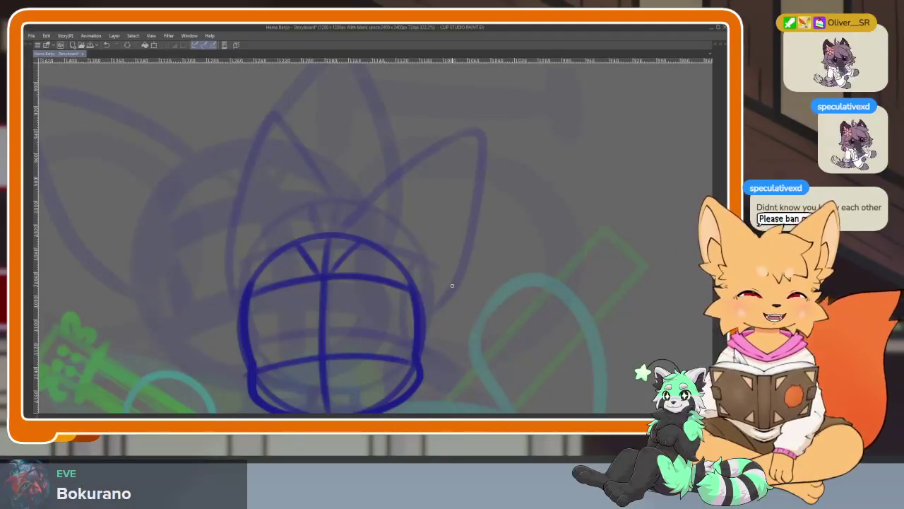
{"action": "left_click_drag", "start_coordinate": [467, 275], "coordinate": [493, 259]}
{"action": "key", "text": "ctrl+z"}
{"action": "scroll", "coordinate": [440, 307], "scroll_direction": "down", "scroll_amount": 1}
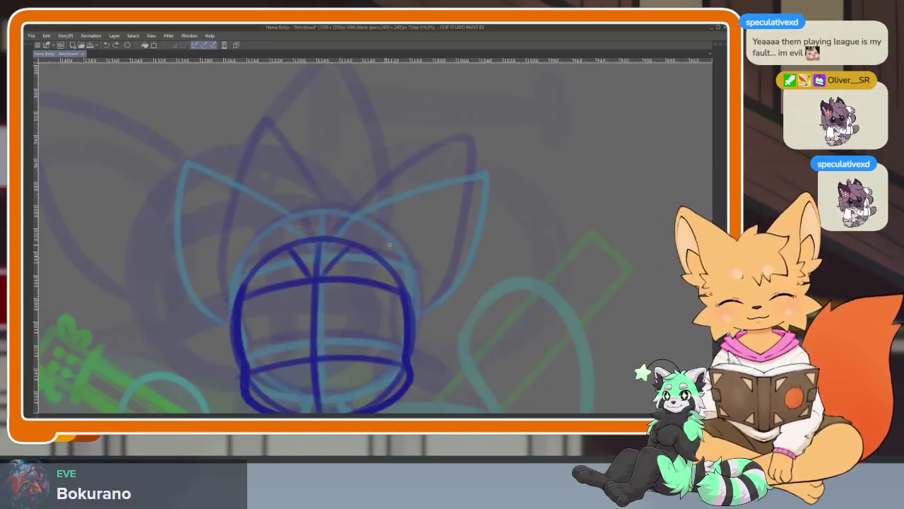
Sketch the fox's pointed ears, redrawing the left ear until it looks right.
{"action": "mouse_move", "coordinate": [346, 247]}
{"action": "left_mouse_down"}
{"action": "mouse_move", "coordinate": [438, 161]}
{"action": "mouse_move", "coordinate": [416, 327]}
{"action": "left_mouse_up"}
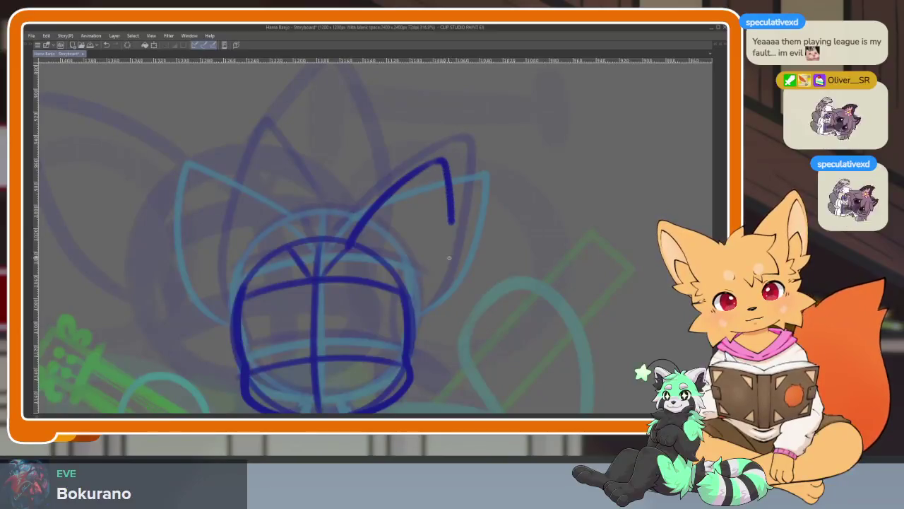
{"action": "mouse_move", "coordinate": [298, 242]}
{"action": "left_mouse_down"}
{"action": "mouse_move", "coordinate": [247, 157]}
{"action": "mouse_move", "coordinate": [208, 248]}
{"action": "mouse_move", "coordinate": [230, 339]}
{"action": "left_mouse_up"}
{"action": "key", "text": "ctrl+z"}
{"action": "key", "text": "ctrl+z"}
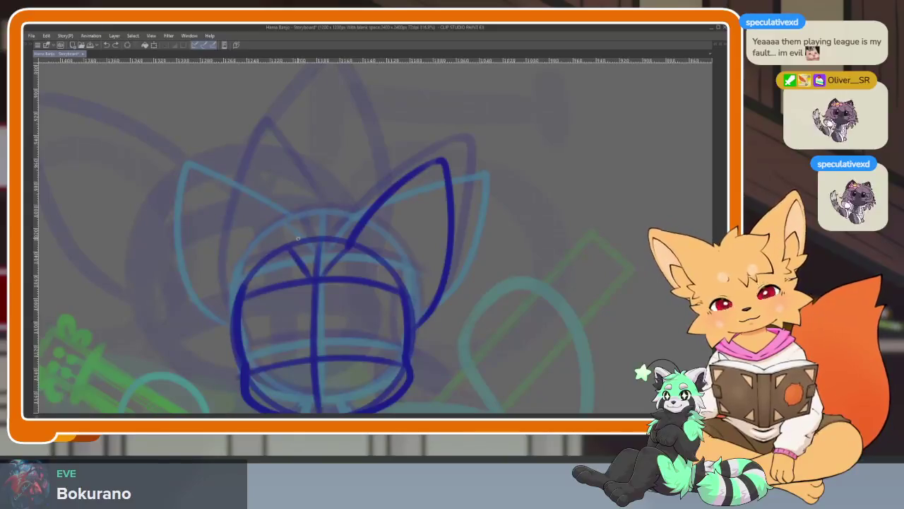
{"action": "left_click_drag", "start_coordinate": [290, 225], "coordinate": [247, 166]}
{"action": "key", "text": "ctrl+z"}
{"action": "mouse_move", "coordinate": [289, 242]}
{"action": "left_mouse_down"}
{"action": "mouse_move", "coordinate": [222, 158]}
{"action": "mouse_move", "coordinate": [192, 216]}
{"action": "mouse_move", "coordinate": [190, 318]}
{"action": "left_mouse_up"}
{"action": "scroll", "coordinate": [501, 305], "scroll_direction": "down", "scroll_amount": 3}
{"action": "scroll", "coordinate": [501, 305], "scroll_direction": "up", "scroll_amount": 3}
{"action": "key", "text": "ctrl+z"}
{"action": "key", "text": "ctrl+z"}
{"action": "key", "text": "ctrl+z"}
{"action": "mouse_move", "coordinate": [375, 293]}
{"action": "left_mouse_down"}
{"action": "mouse_move", "coordinate": [258, 148]}
{"action": "mouse_move", "coordinate": [247, 396]}
{"action": "left_mouse_up"}
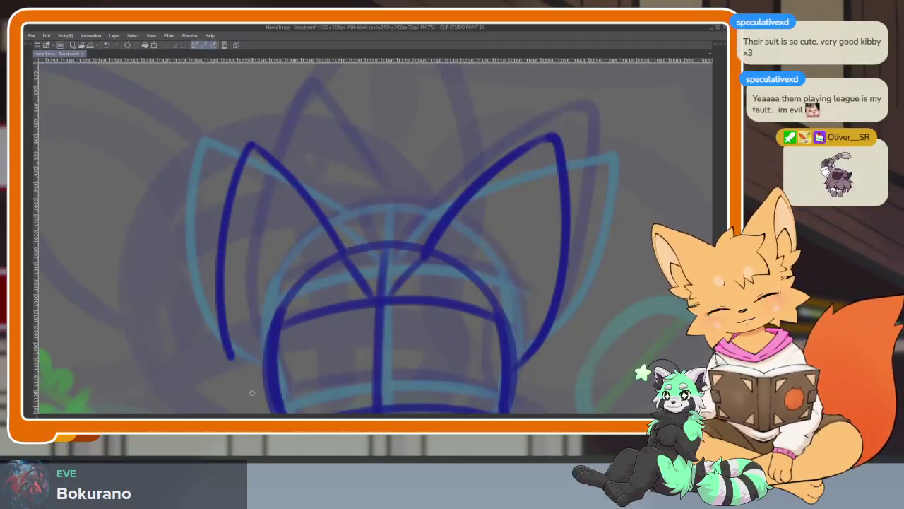
{"action": "scroll", "coordinate": [438, 299], "scroll_direction": "down", "scroll_amount": 5}
{"action": "scroll", "coordinate": [499, 289], "scroll_direction": "up", "scroll_amount": 5}
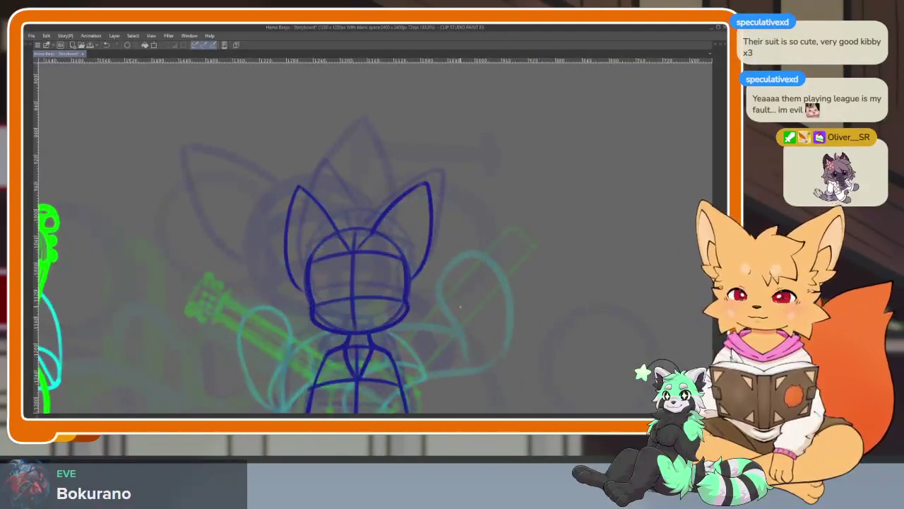
{"action": "scroll", "coordinate": [460, 310], "scroll_direction": "up", "scroll_amount": 1}
Flip between neighbouring frames to compare poses, then move to the next frame.
{"action": "key", "text": "ctrl+Right"}
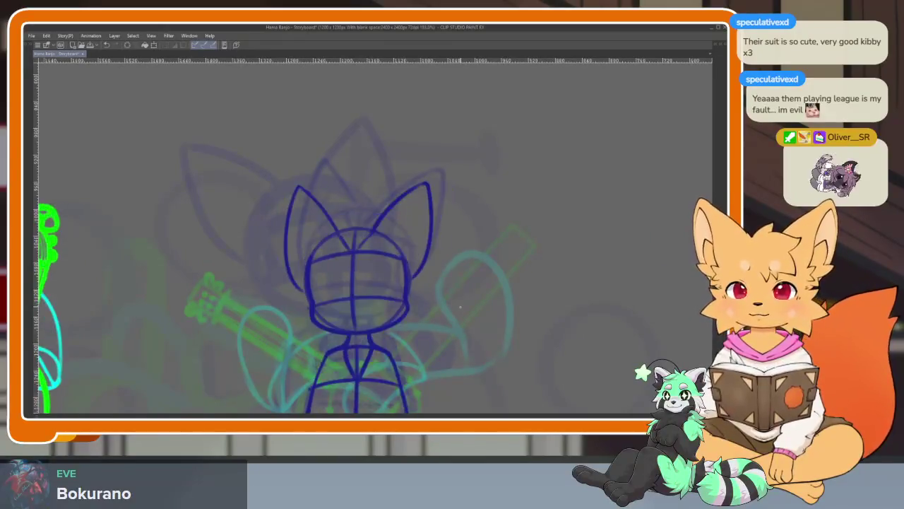
{"action": "key", "text": "ctrl+Left"}
{"action": "key", "text": "ctrl+Right"}
{"action": "key", "text": "ctrl+Left"}
{"action": "key", "text": "ctrl+Right"}
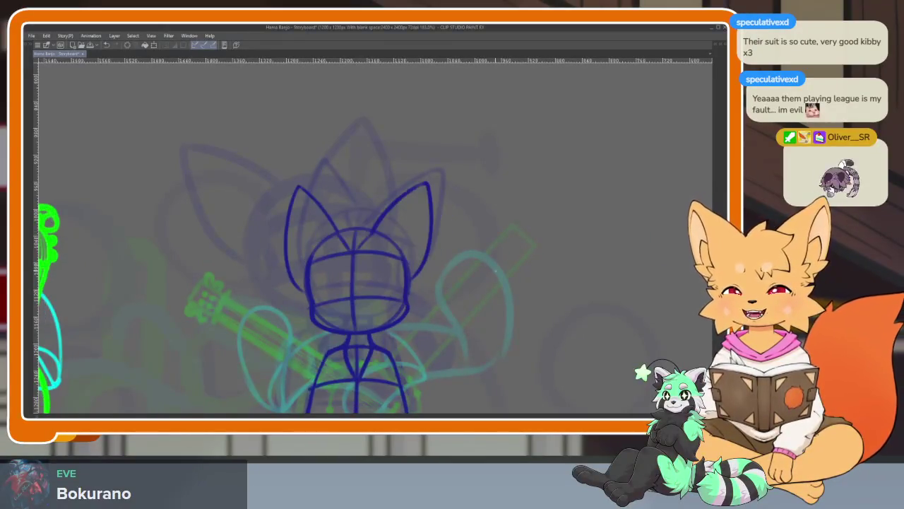
{"action": "key", "text": "ctrl+Left"}
{"action": "key", "text": "ctrl+Right"}
{"action": "scroll", "coordinate": [447, 355], "scroll_direction": "down", "scroll_amount": 2}
{"action": "scroll", "coordinate": [407, 283], "scroll_direction": "down", "scroll_amount": 1}
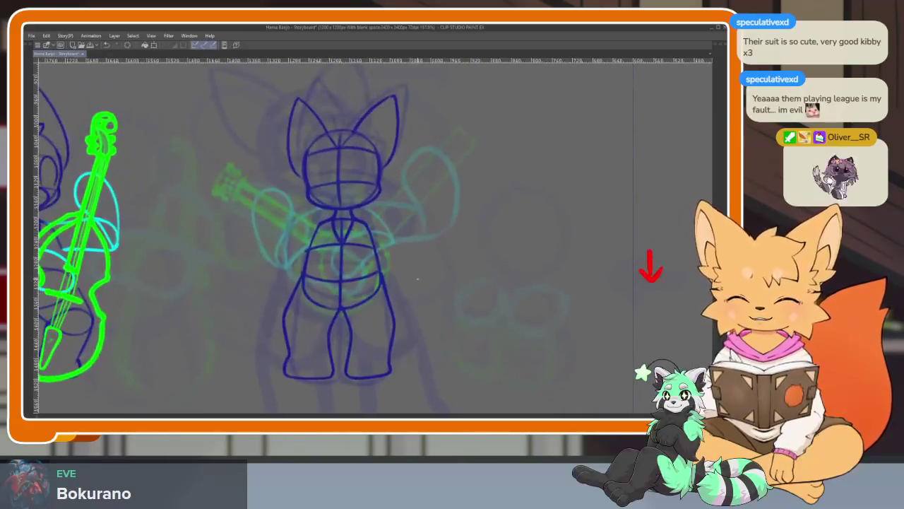
{"action": "key", "text": "ctrl+Left"}
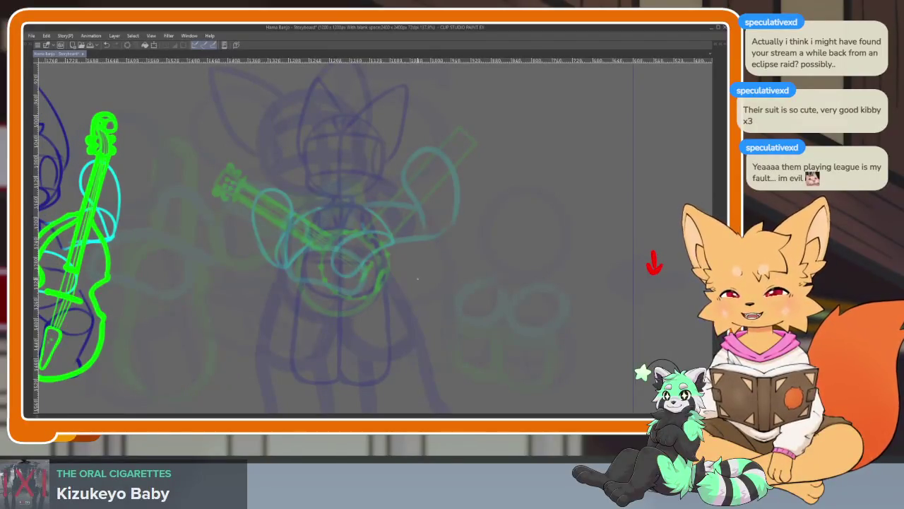
Scrub the timeline to the banjo fox's frames to review its poses.
{"action": "key", "text": "Tab"}
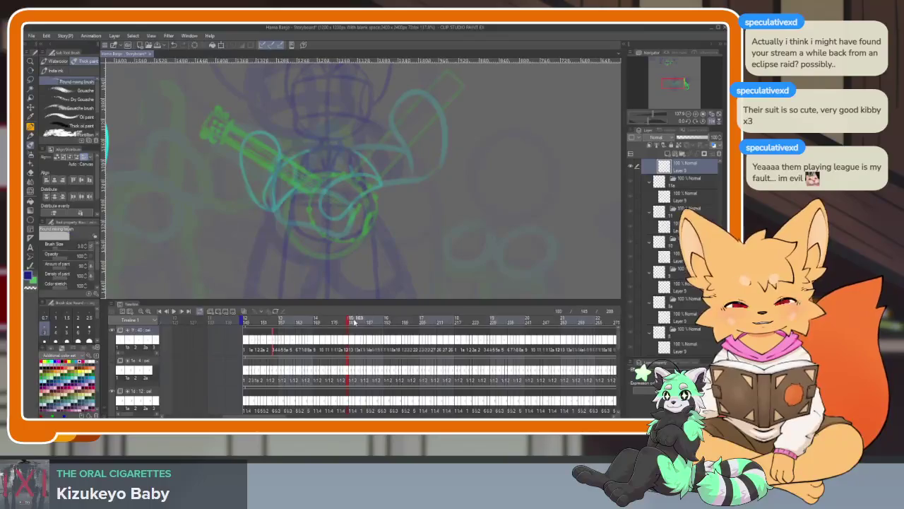
{"action": "left_click", "coordinate": [280, 321]}
{"action": "left_click_drag", "start_coordinate": [279, 321], "coordinate": [278, 323]}
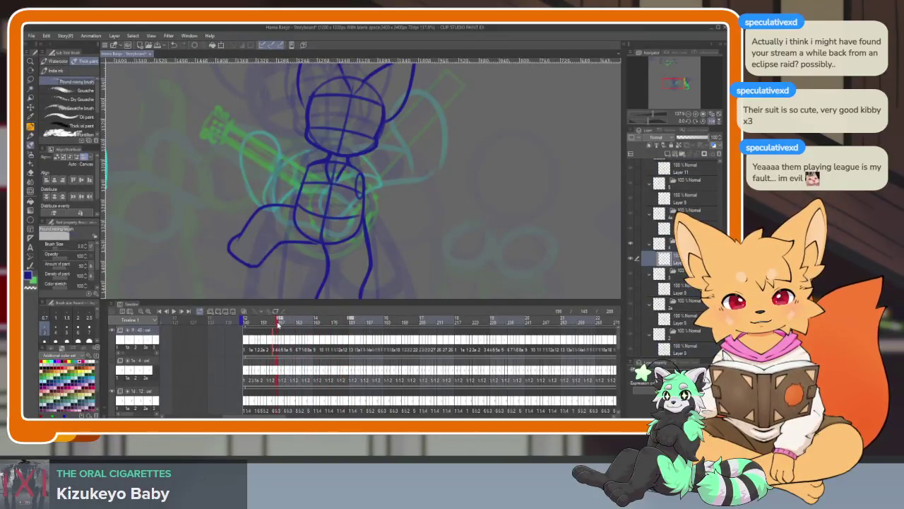
{"action": "key", "text": "Tab"}
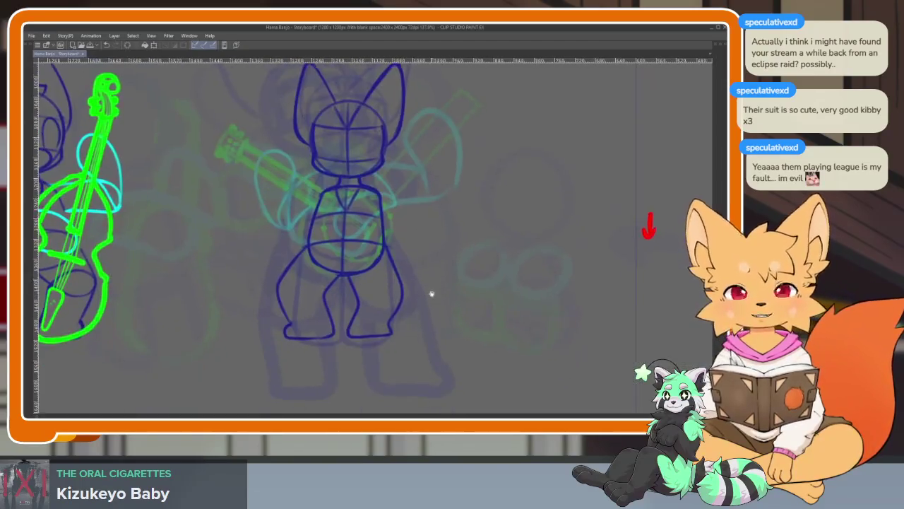
{"action": "scroll", "coordinate": [385, 299], "scroll_direction": "up", "scroll_amount": 3}
{"action": "scroll", "coordinate": [385, 299], "scroll_direction": "up", "scroll_amount": 2}
Step to the frame where the fox raises a leg and centre the legs.
{"action": "key", "text": "Tab"}
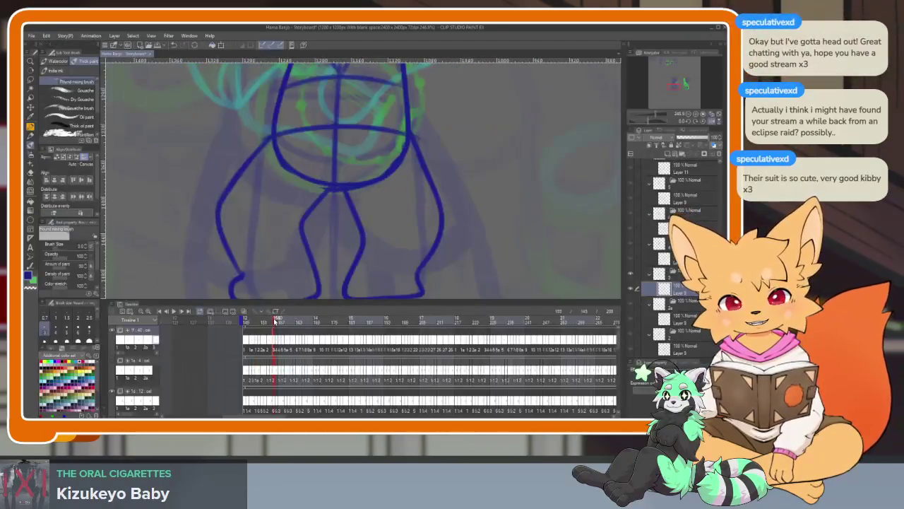
{"action": "left_click_drag", "start_coordinate": [275, 321], "coordinate": [282, 321]}
{"action": "key", "text": "Tab"}
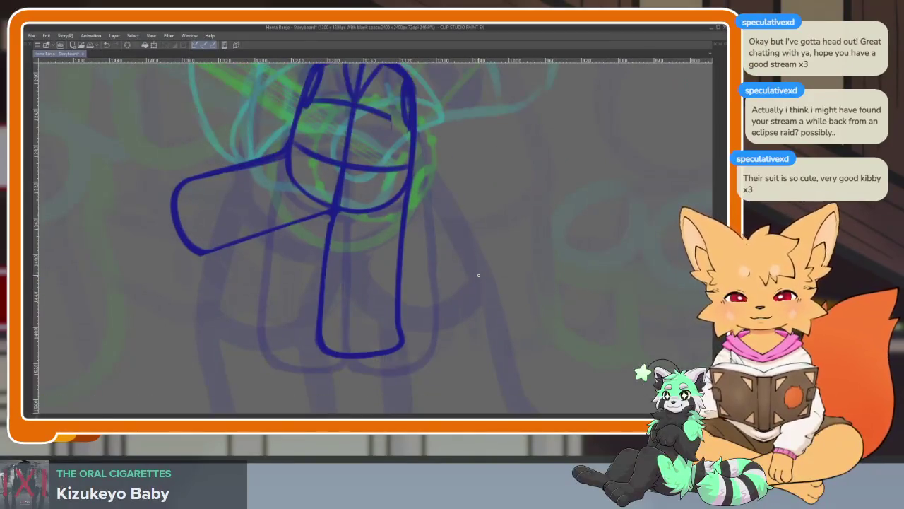
{"action": "key", "text": "Right"}
{"action": "left_click_drag", "start_coordinate": [353, 297], "coordinate": [375, 320]}
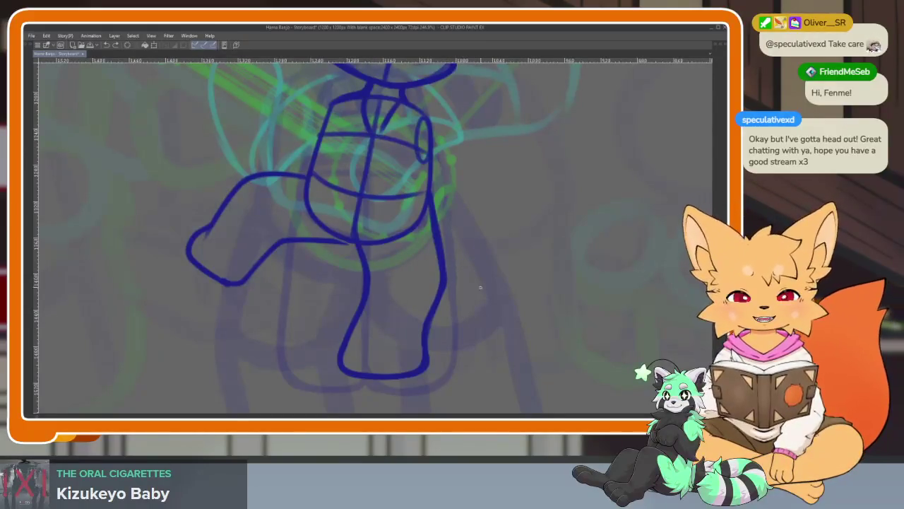
{"action": "scroll", "coordinate": [480, 287], "scroll_direction": "down", "scroll_amount": 4}
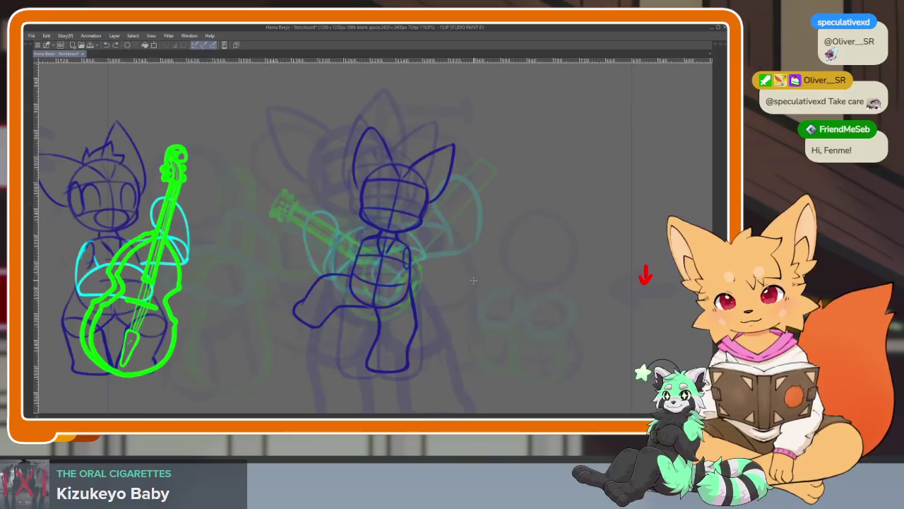
{"action": "scroll", "coordinate": [353, 345], "scroll_direction": "up", "scroll_amount": 2}
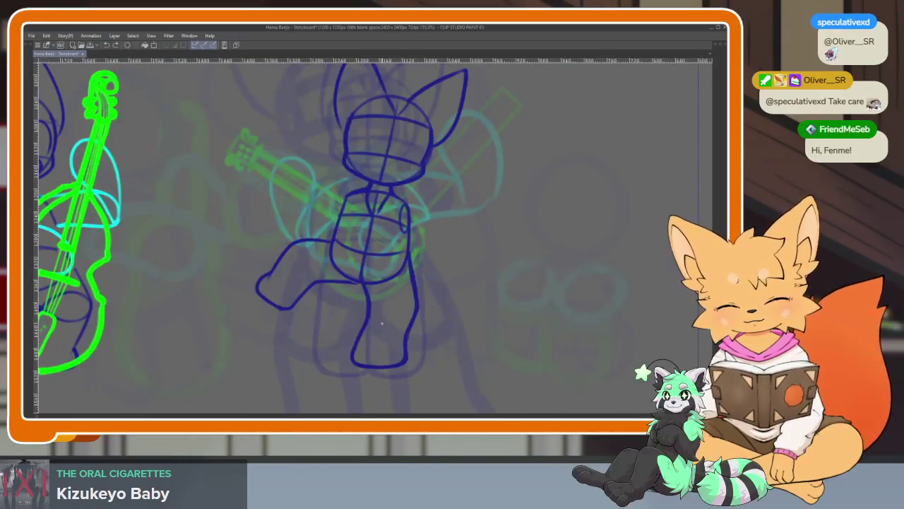
Trace the outer line of the fox's left leg over the onion skin.
{"action": "key", "text": "Tab"}
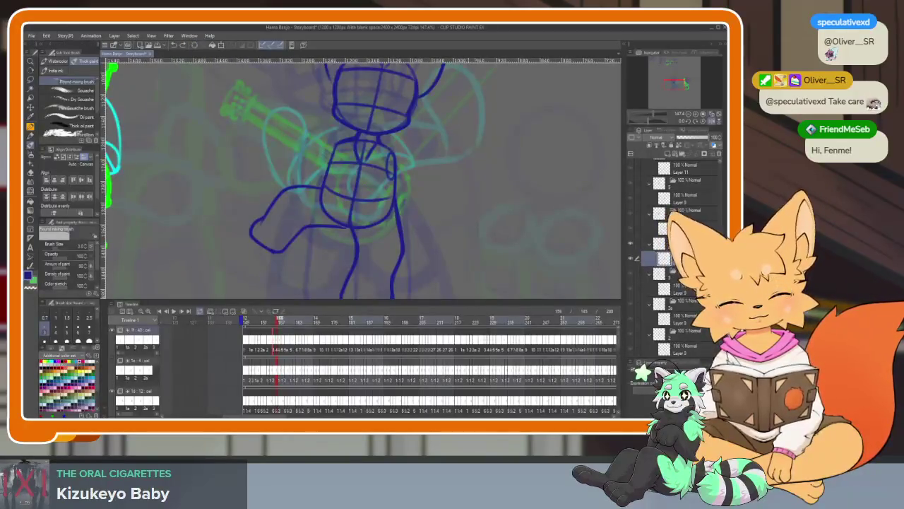
{"action": "key", "text": "Tab"}
{"action": "scroll", "coordinate": [330, 320], "scroll_direction": "up", "scroll_amount": 2}
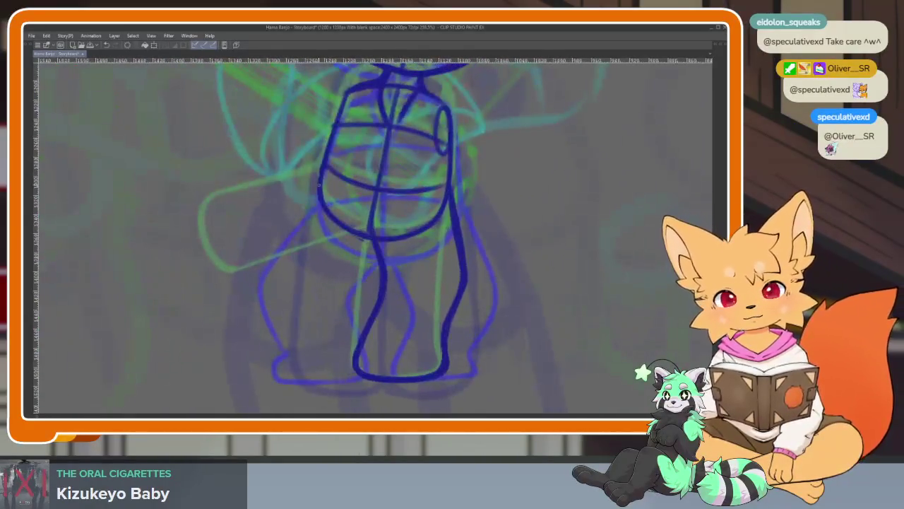
{"action": "mouse_move", "coordinate": [322, 170]}
{"action": "left_mouse_down"}
{"action": "mouse_move", "coordinate": [291, 254]}
{"action": "mouse_move", "coordinate": [287, 351]}
{"action": "left_mouse_up"}
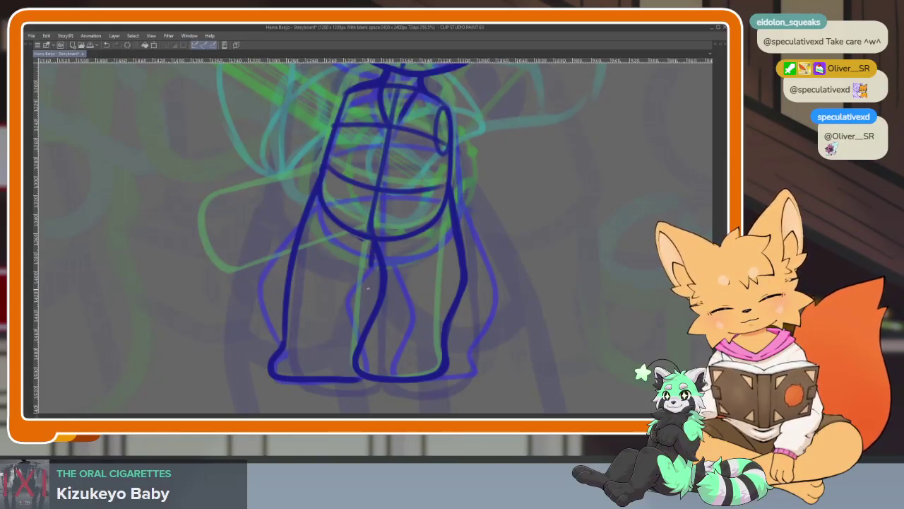
Zoom out with Ctrl+0 to check both characters in the scene.
{"action": "key", "text": "ctrl+0"}
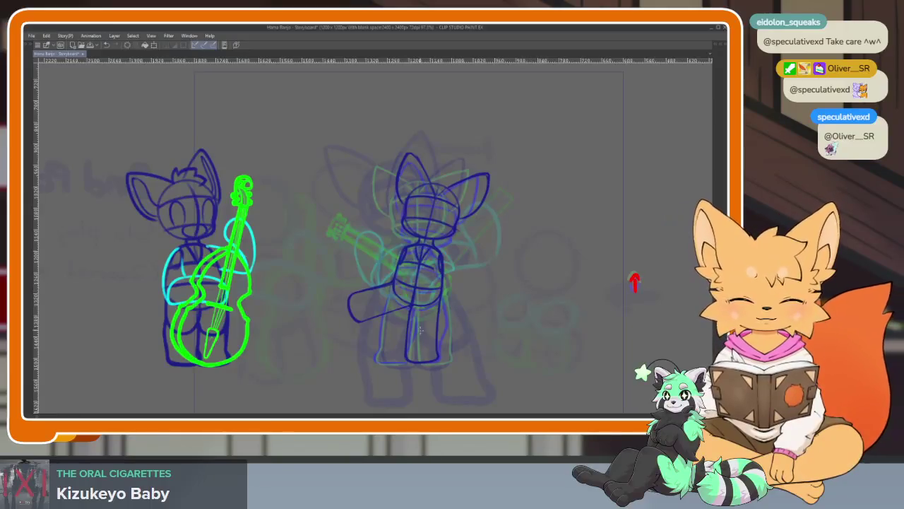
{"action": "scroll", "coordinate": [420, 329], "scroll_direction": "up", "scroll_amount": 5}
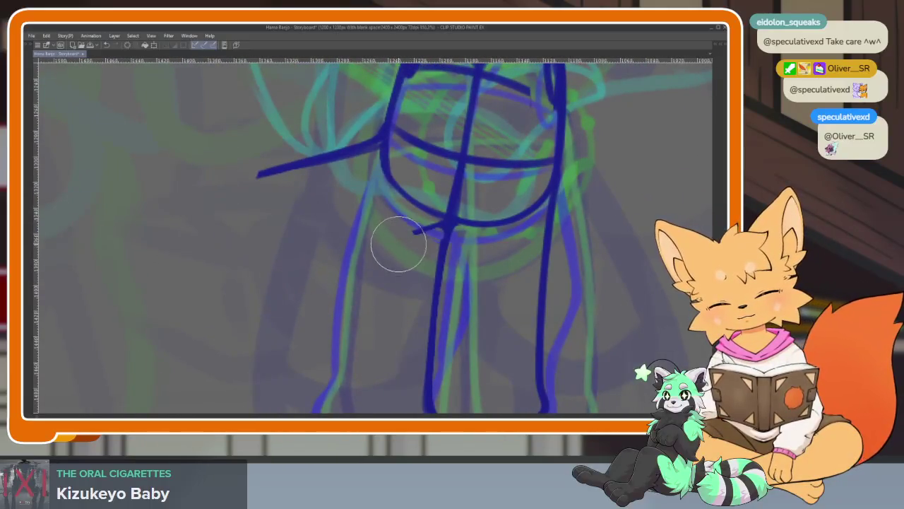
{"action": "scroll", "coordinate": [418, 192], "scroll_direction": "down", "scroll_amount": 5}
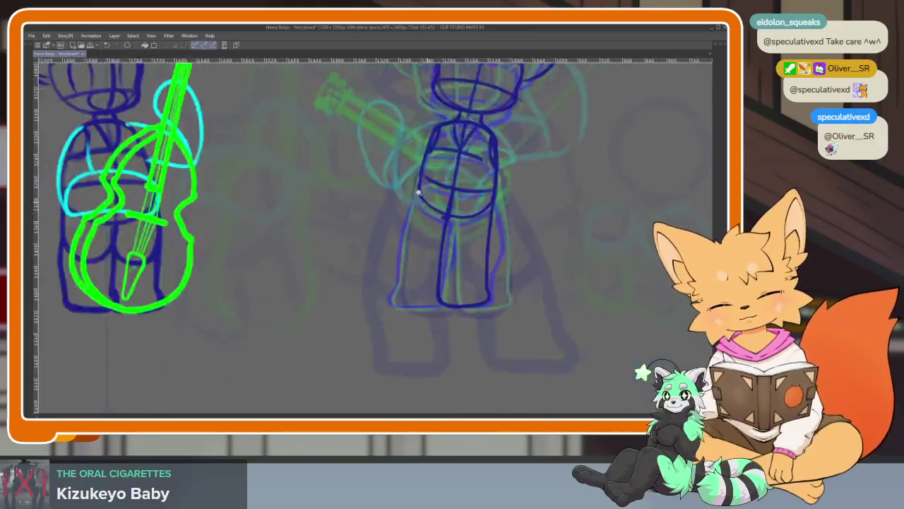
{"action": "scroll", "coordinate": [431, 212], "scroll_direction": "down", "scroll_amount": 2}
{"action": "scroll", "coordinate": [452, 262], "scroll_direction": "up", "scroll_amount": 2}
{"action": "scroll", "coordinate": [456, 262], "scroll_direction": "up", "scroll_amount": 1}
{"action": "scroll", "coordinate": [456, 276], "scroll_direction": "up", "scroll_amount": 1}
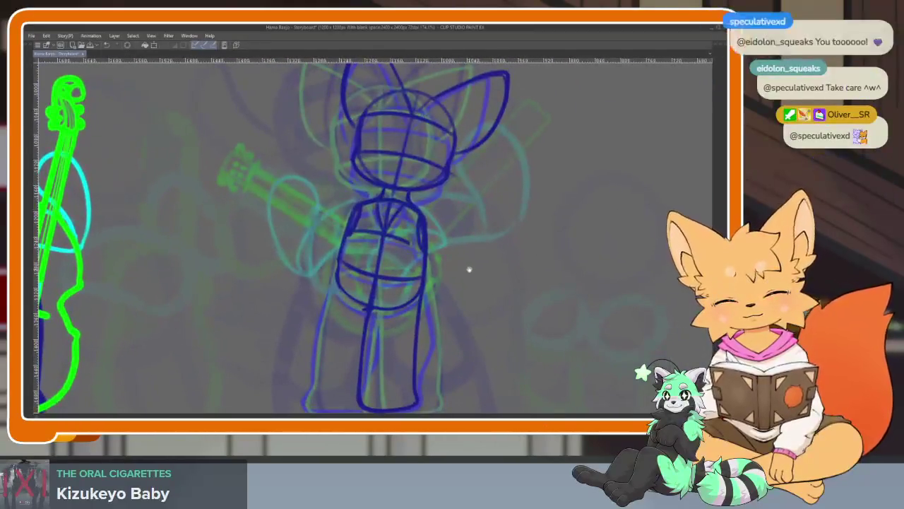
{"action": "key", "text": "Tab"}
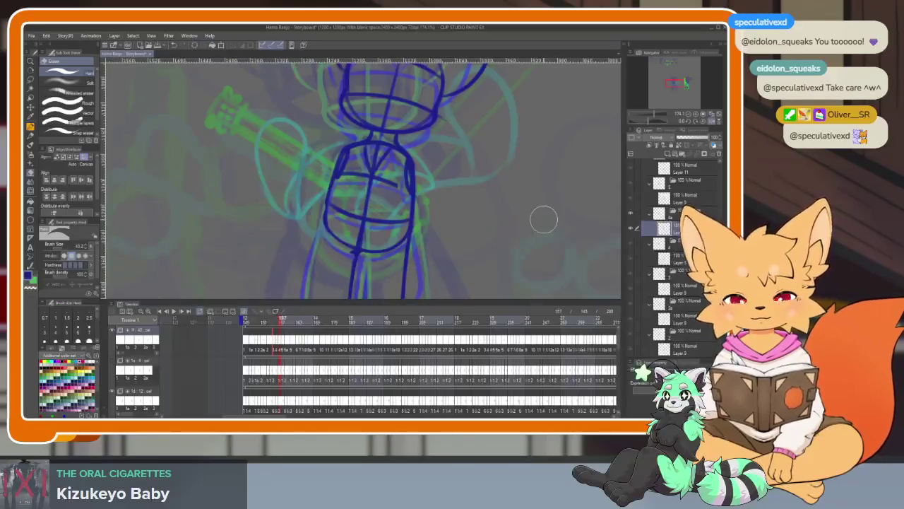
Toggle the panels and zoom out to see both fox figures.
{"action": "key", "text": "Tab"}
{"action": "scroll", "coordinate": [518, 255], "scroll_direction": "down", "scroll_amount": 2}
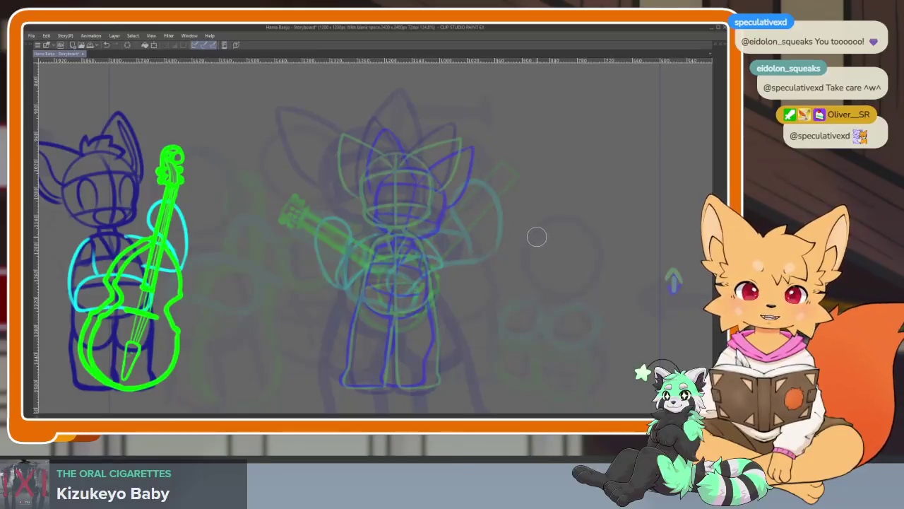
{"action": "key", "text": "Tab"}
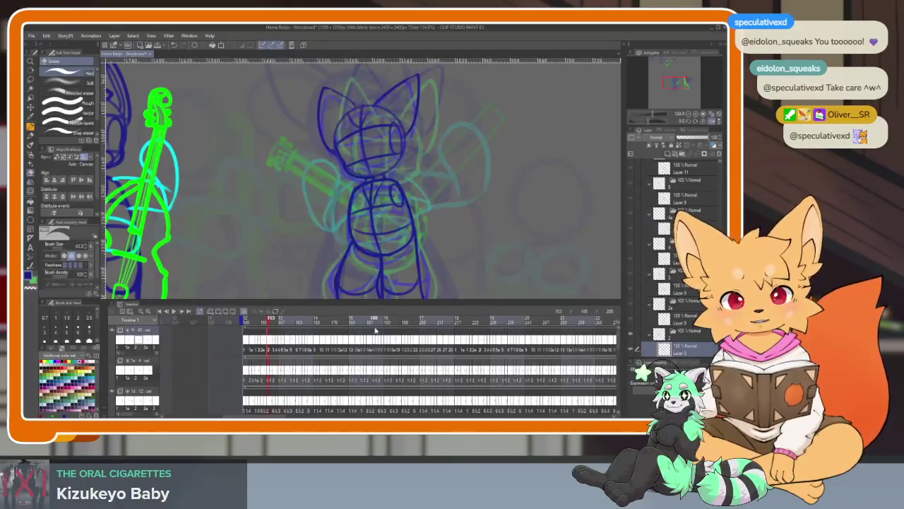
{"action": "key", "text": "Tab"}
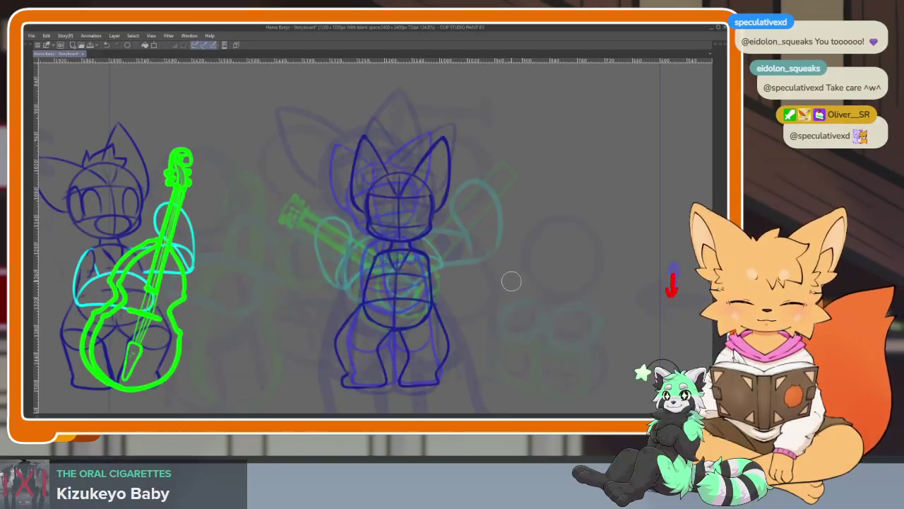
{"action": "key", "text": "Tab"}
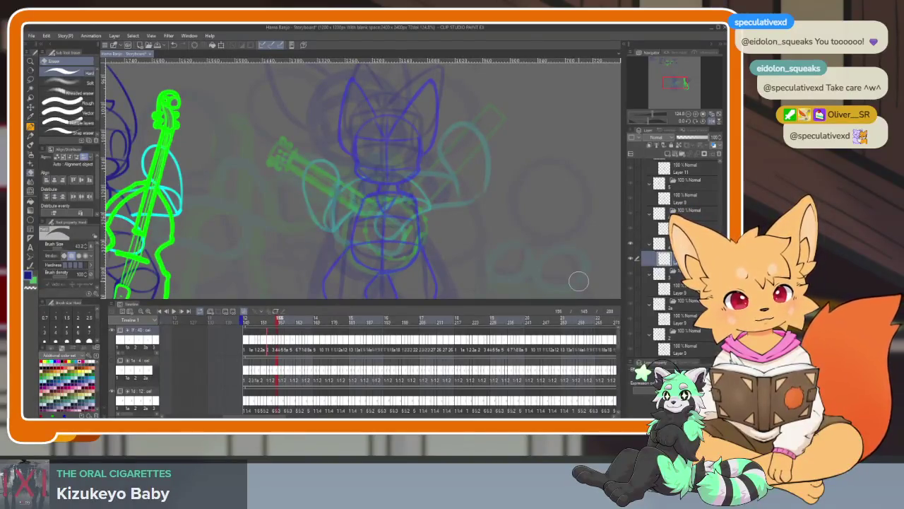
{"action": "left_click_drag", "start_coordinate": [579, 282], "coordinate": [511, 252]}
{"action": "scroll", "coordinate": [517, 214], "scroll_direction": "down", "scroll_amount": 3}
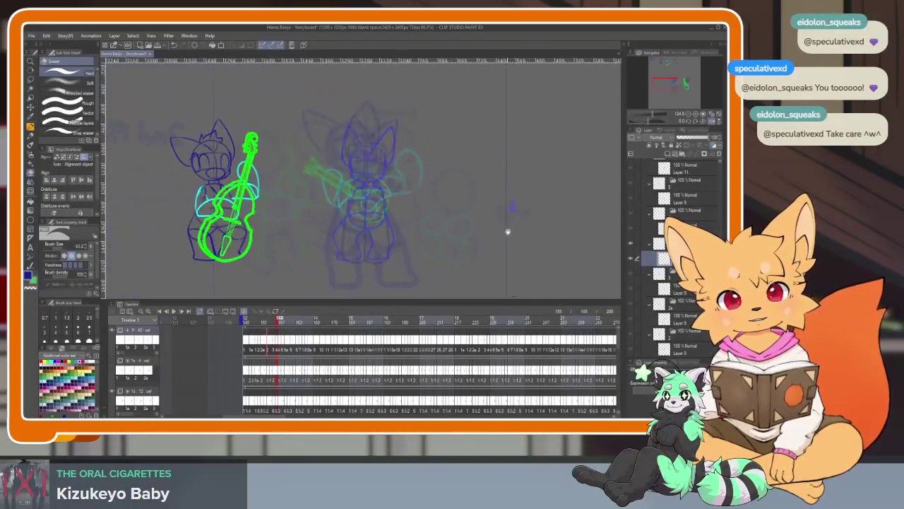
{"action": "scroll", "coordinate": [507, 232], "scroll_direction": "up", "scroll_amount": 2}
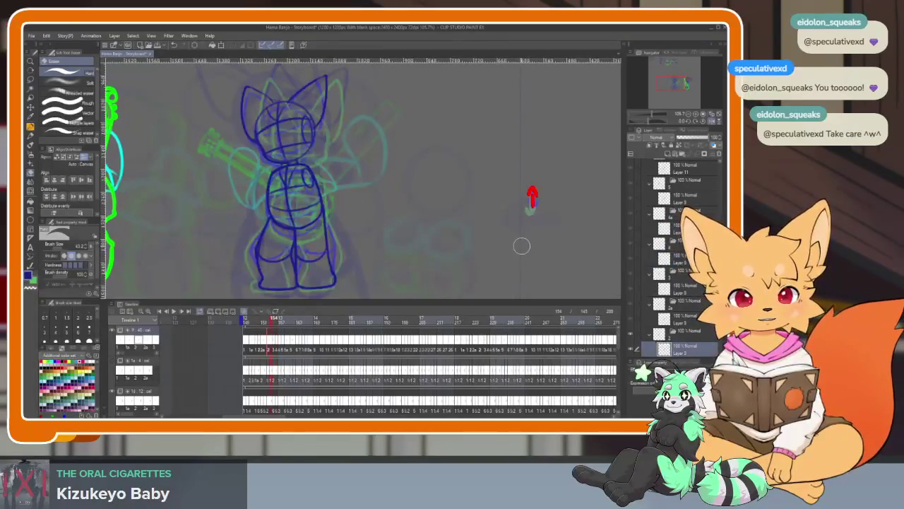
Go to frame 156 and switch to the G-Pen with P for drawing.
{"action": "key", "text": "Right"}
{"action": "key", "text": "Right"}
{"action": "scroll", "coordinate": [326, 348], "scroll_direction": "up", "scroll_amount": 3}
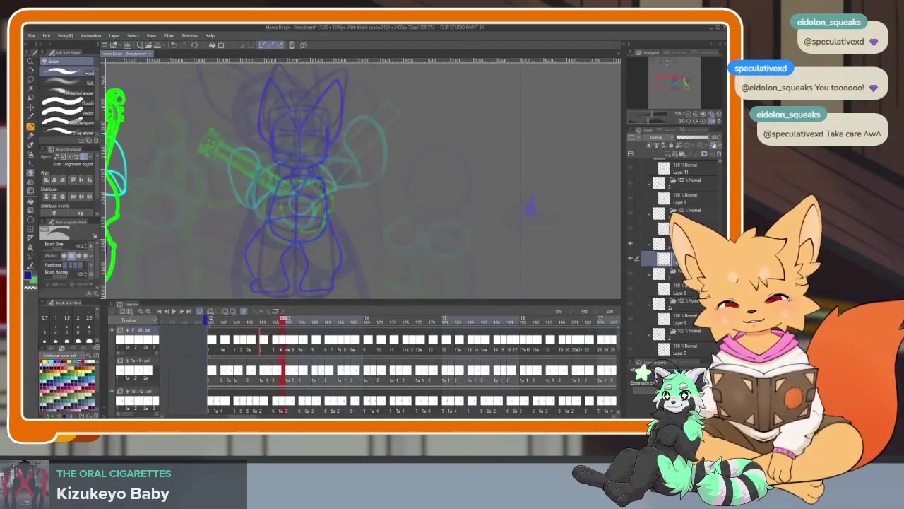
{"action": "key", "text": "p"}
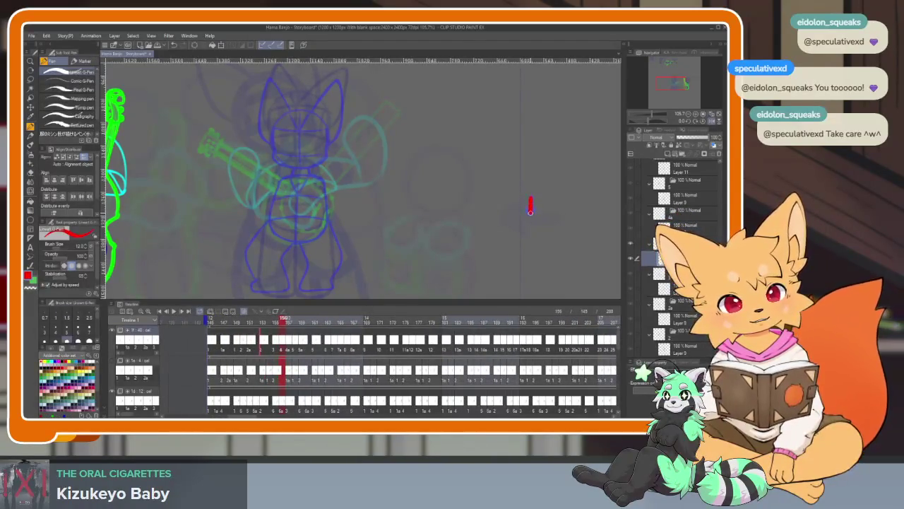
{"action": "key", "text": "Right"}
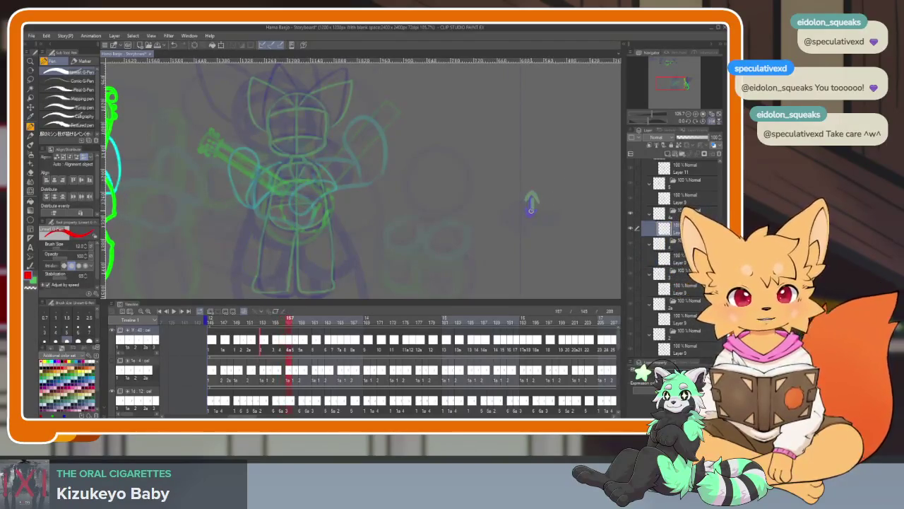
{"action": "key", "text": "Left"}
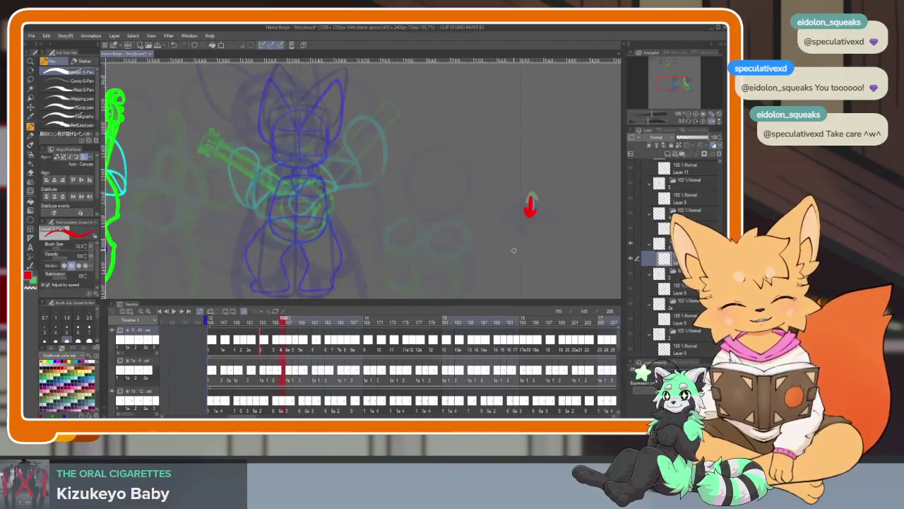
{"action": "key", "text": "Tab"}
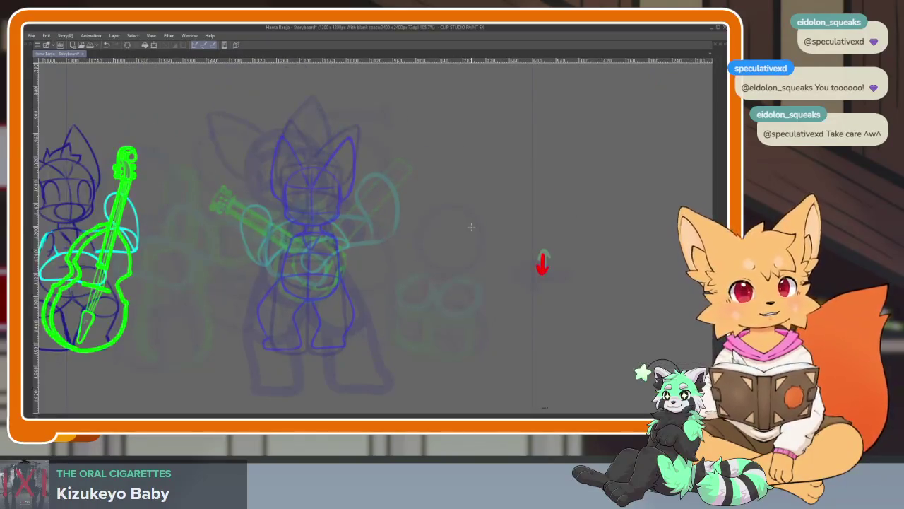
{"action": "scroll", "coordinate": [365, 317], "scroll_direction": "up", "scroll_amount": 2}
Draw the banjo fox's dark-blue torso loop with a vertical centre line and horizontal guide.
{"action": "scroll", "coordinate": [329, 318], "scroll_direction": "up", "scroll_amount": 1}
{"action": "key", "text": "Tab"}
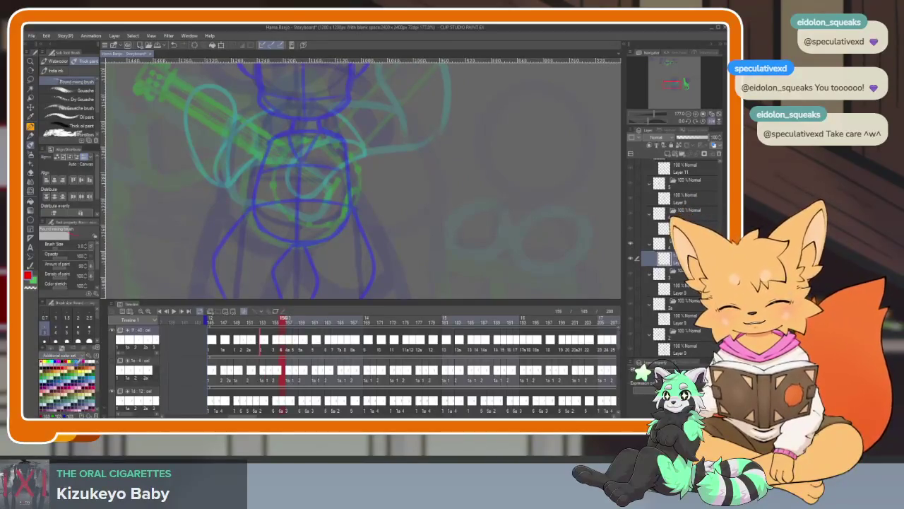
{"action": "key", "text": "Tab"}
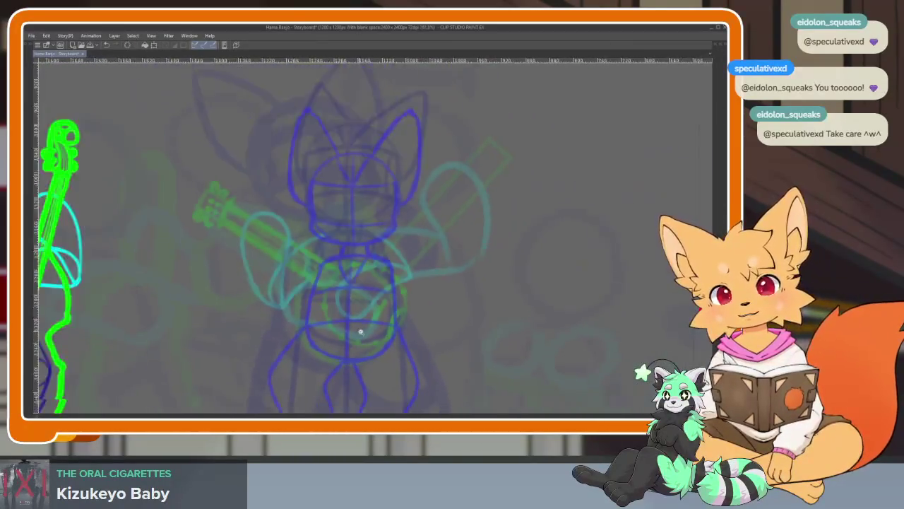
{"action": "scroll", "coordinate": [357, 322], "scroll_direction": "up", "scroll_amount": 1}
{"action": "scroll", "coordinate": [362, 325], "scroll_direction": "up", "scroll_amount": 1}
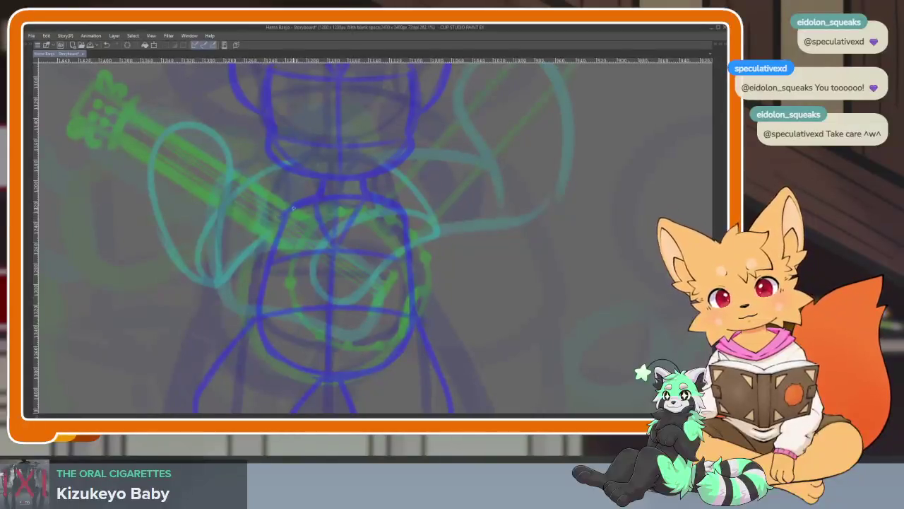
{"action": "left_click_drag", "start_coordinate": [281, 218], "coordinate": [409, 222]}
{"action": "mouse_move", "coordinate": [272, 253]}
{"action": "left_mouse_down"}
{"action": "mouse_move", "coordinate": [259, 338]}
{"action": "mouse_move", "coordinate": [399, 270]}
{"action": "left_mouse_up"}
{"action": "mouse_move", "coordinate": [400, 215]}
{"action": "left_mouse_down"}
{"action": "mouse_move", "coordinate": [410, 310]}
{"action": "mouse_move", "coordinate": [335, 371]}
{"action": "left_mouse_up"}
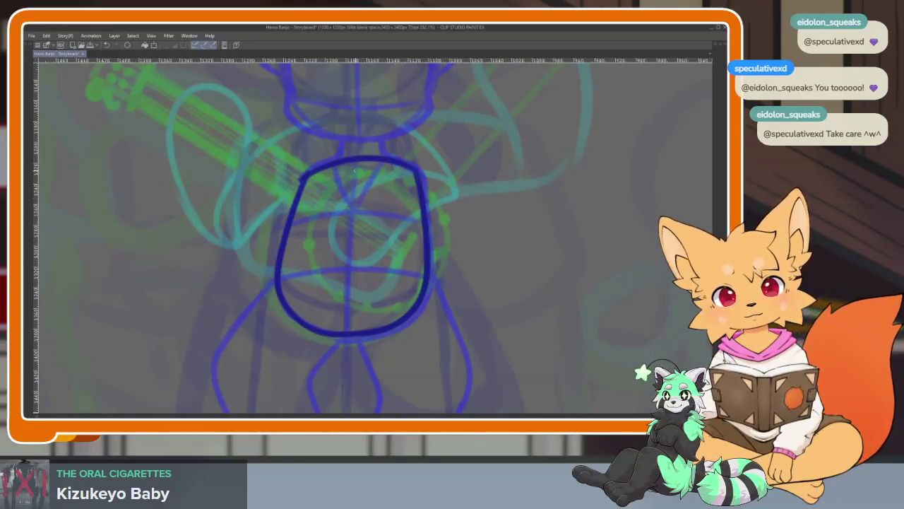
{"action": "left_click_drag", "start_coordinate": [355, 170], "coordinate": [345, 346]}
{"action": "left_click_drag", "start_coordinate": [296, 219], "coordinate": [431, 231]}
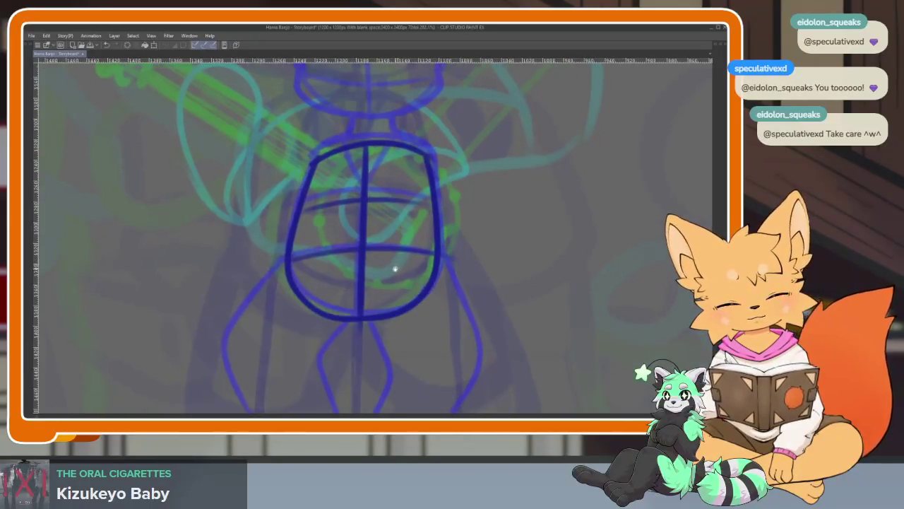
Add the right leg's outer line, undo a stray stroke, and mirror the canvas to check.
{"action": "left_click_drag", "start_coordinate": [395, 268], "coordinate": [343, 201]}
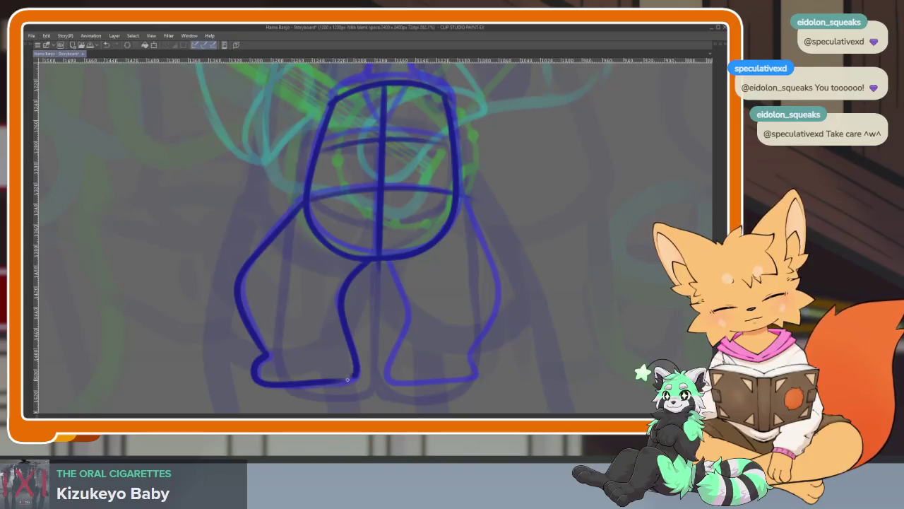
{"action": "key", "text": "ctrl+z"}
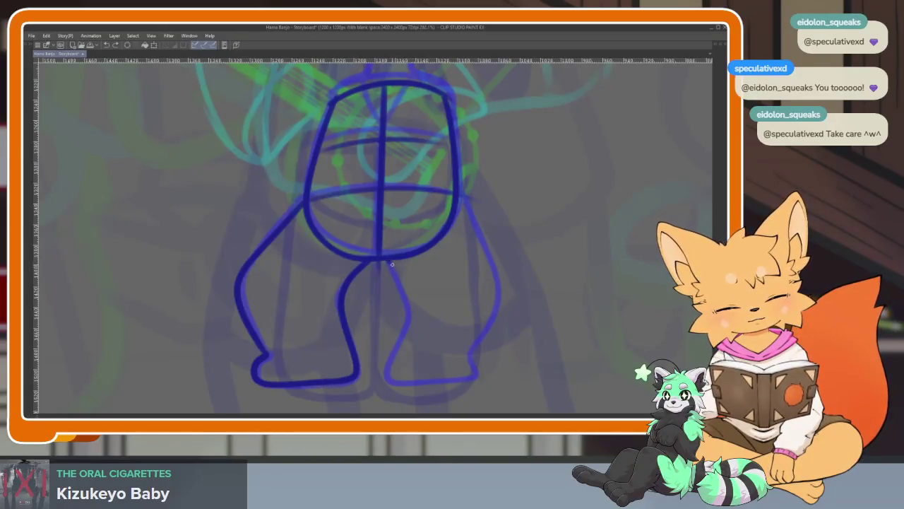
{"action": "left_click_drag", "start_coordinate": [465, 195], "coordinate": [472, 364]}
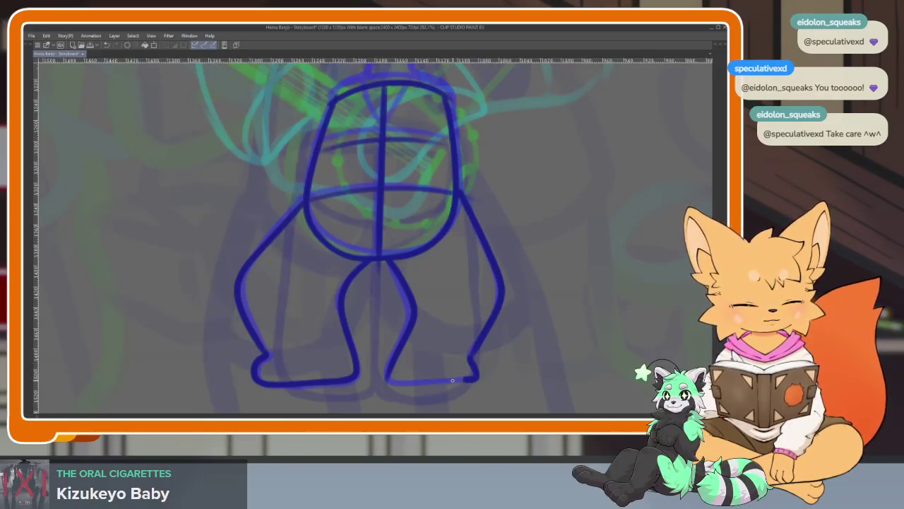
{"action": "scroll", "coordinate": [516, 311], "scroll_direction": "down", "scroll_amount": 4}
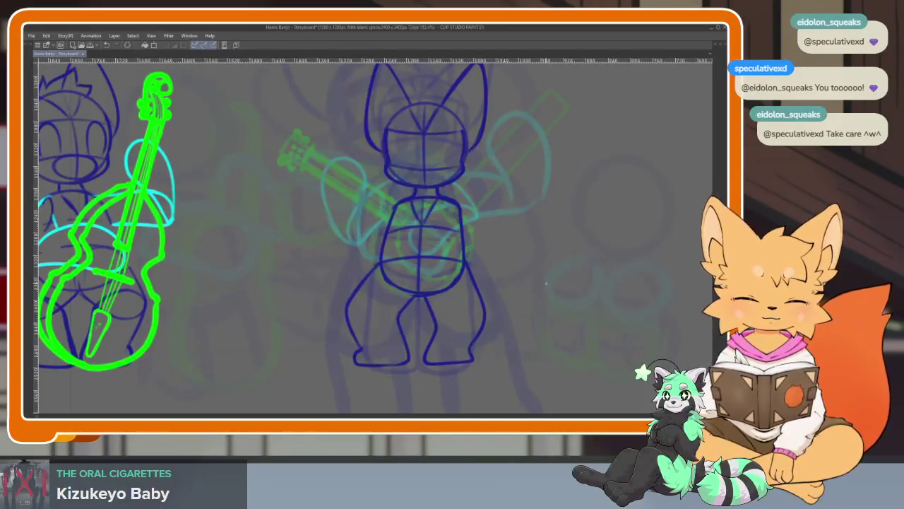
{"action": "key", "text": "ctrl+z"}
{"action": "left_click_drag", "start_coordinate": [436, 255], "coordinate": [376, 284]}
{"action": "scroll", "coordinate": [376, 285], "scroll_direction": "up", "scroll_amount": 2}
{"action": "scroll", "coordinate": [374, 288], "scroll_direction": "down", "scroll_amount": 2}
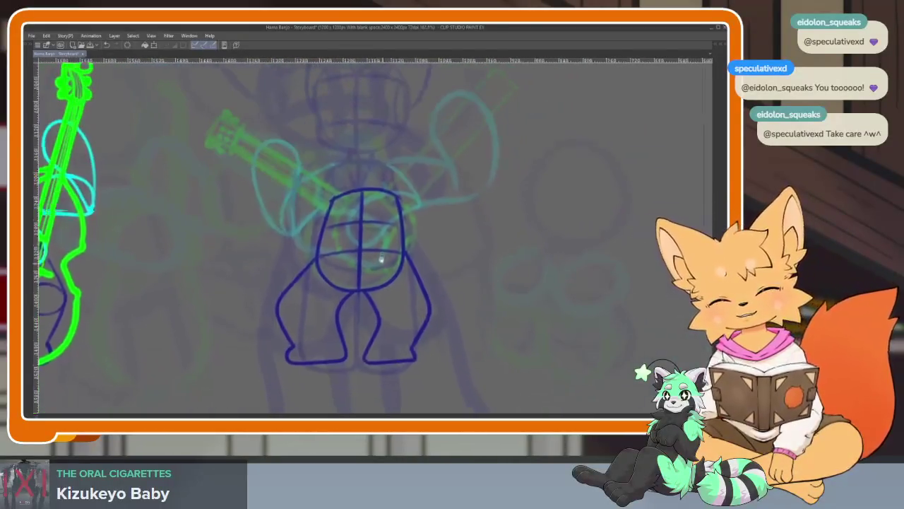
{"action": "key", "text": "h"}
{"action": "scroll", "coordinate": [460, 283], "scroll_direction": "up", "scroll_amount": 2}
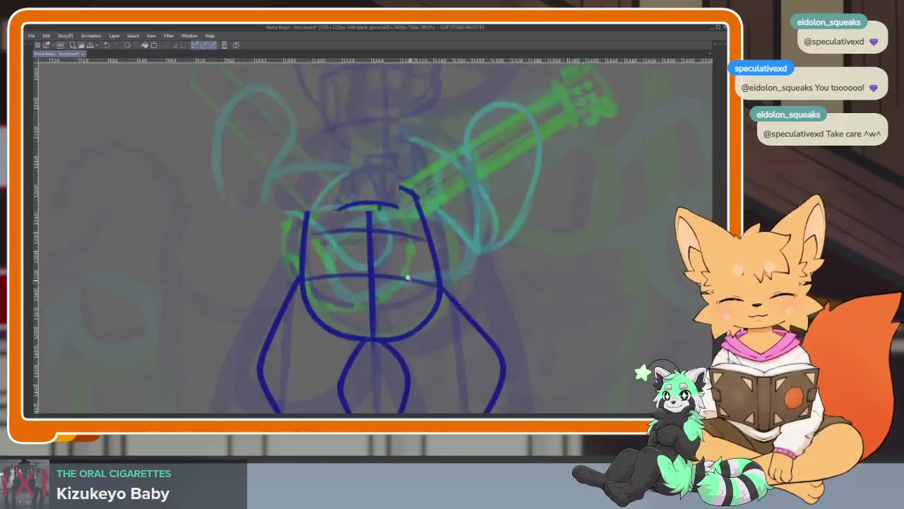
Lasso-select the newly drawn torso and legs.
{"action": "key", "text": "ctrl+t"}
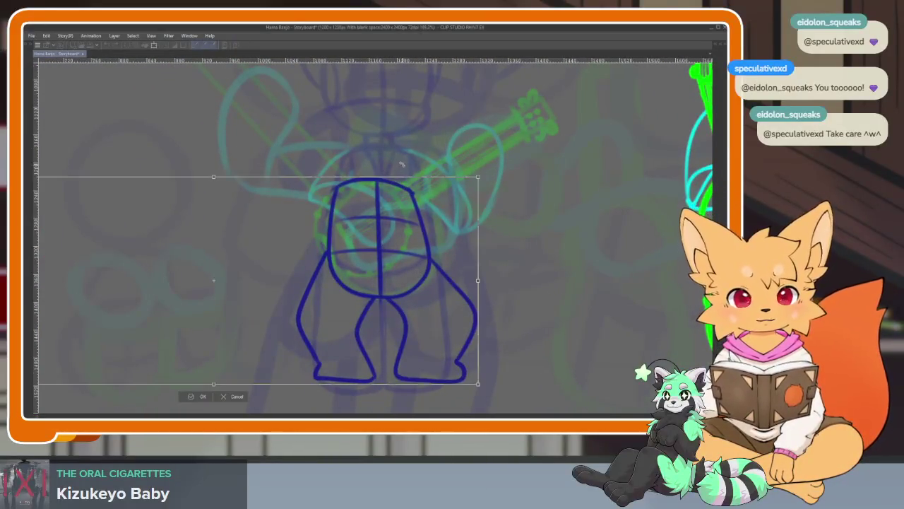
{"action": "key", "text": "Return"}
{"action": "key", "text": "Tab"}
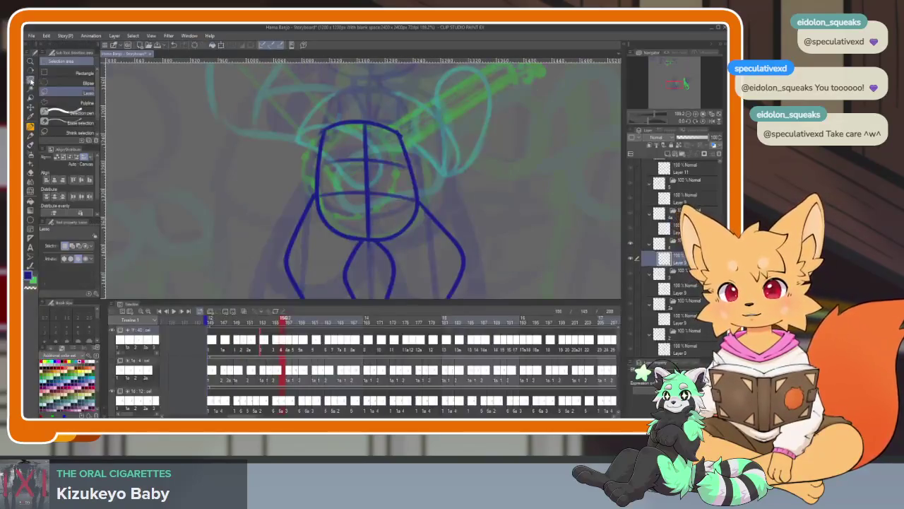
{"action": "key", "text": "Tab"}
{"action": "mouse_move", "coordinate": [341, 187]}
{"action": "left_mouse_down"}
{"action": "mouse_move", "coordinate": [378, 148]}
{"action": "mouse_move", "coordinate": [403, 151]}
{"action": "left_mouse_up"}
Skew the selected figure's top slightly sideways and apply the transform.
{"action": "key", "text": "ctrl+t"}
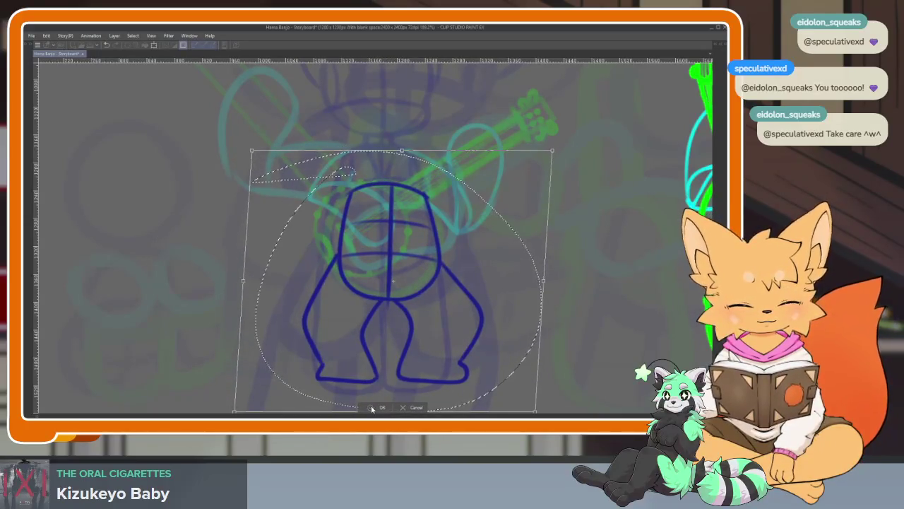
{"action": "key", "text": "Escape"}
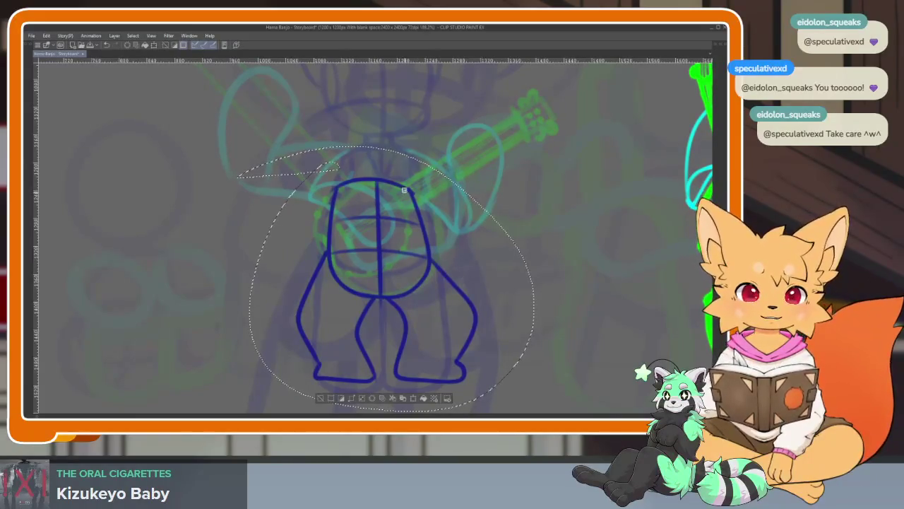
{"action": "key", "text": "ctrl+t"}
{"action": "left_click_drag", "start_coordinate": [384, 146], "coordinate": [392, 148]}
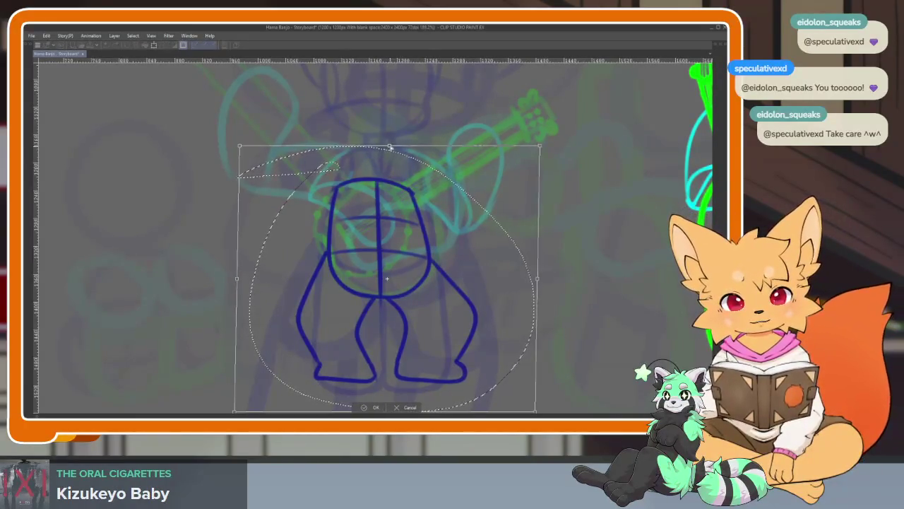
{"action": "left_click", "coordinate": [377, 409]}
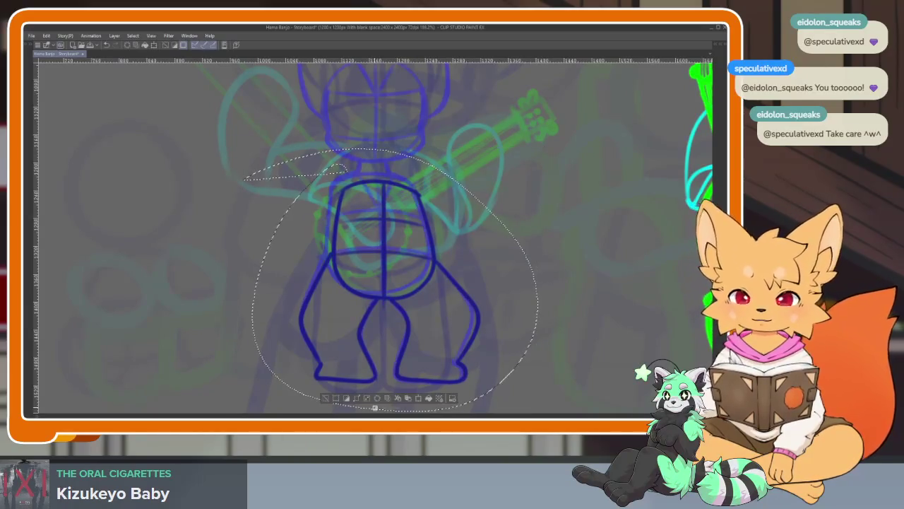
{"action": "scroll", "coordinate": [481, 275], "scroll_direction": "down", "scroll_amount": 2}
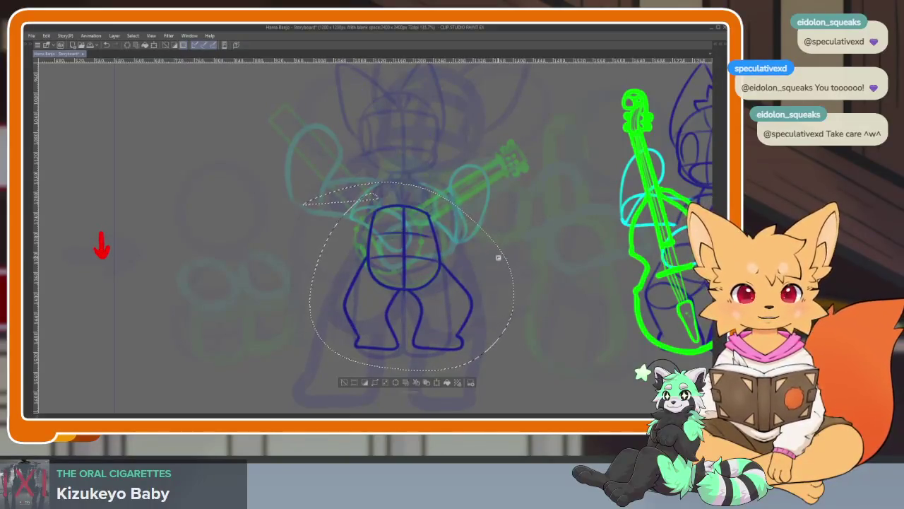
Unflip the view, clear the selection and draw the head circle over the onion skin.
{"action": "key", "text": "h"}
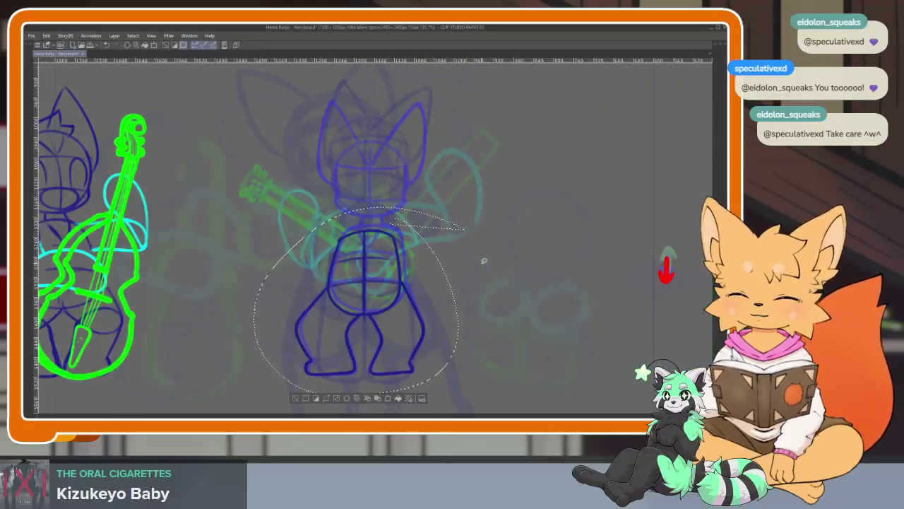
{"action": "key", "text": "ctrl+d"}
{"action": "scroll", "coordinate": [398, 240], "scroll_direction": "up", "scroll_amount": 4}
{"action": "scroll", "coordinate": [396, 311], "scroll_direction": "up", "scroll_amount": 1}
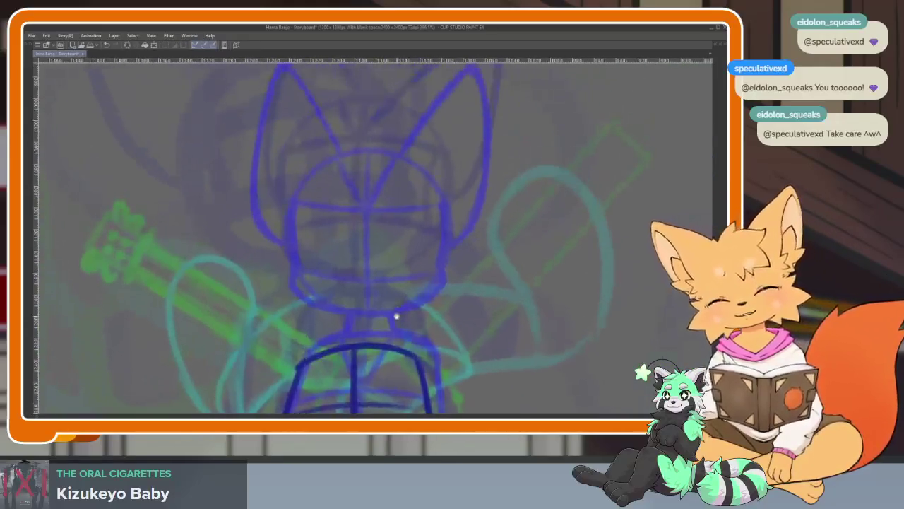
{"action": "scroll", "coordinate": [391, 307], "scroll_direction": "up", "scroll_amount": 1}
{"action": "key", "text": "Tab"}
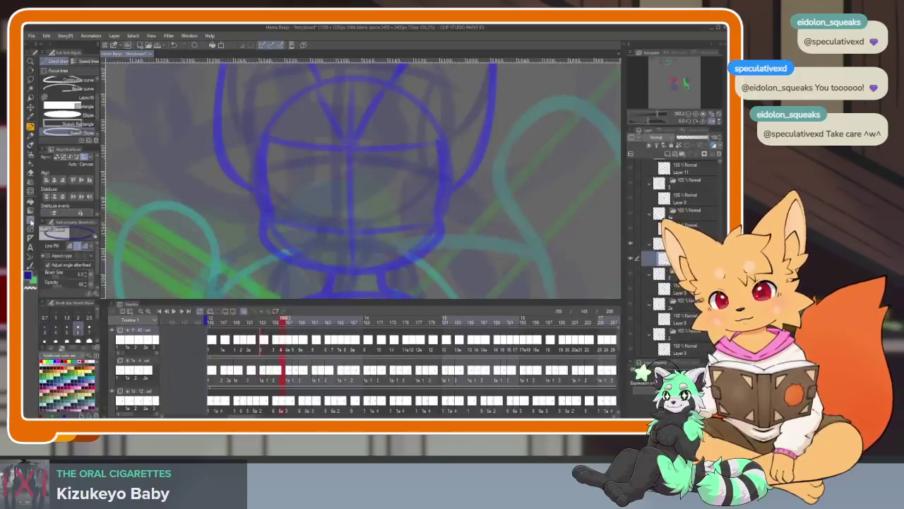
{"action": "key", "text": "Tab"}
{"action": "left_click_drag", "start_coordinate": [255, 177], "coordinate": [257, 180]}
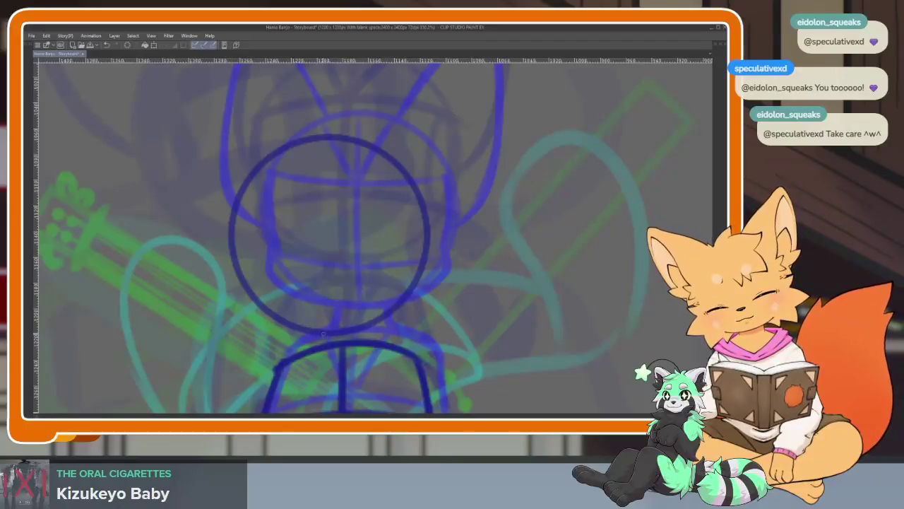
{"action": "scroll", "coordinate": [337, 290], "scroll_direction": "down", "scroll_amount": 2}
{"action": "left_click_drag", "start_coordinate": [317, 295], "coordinate": [349, 361]}
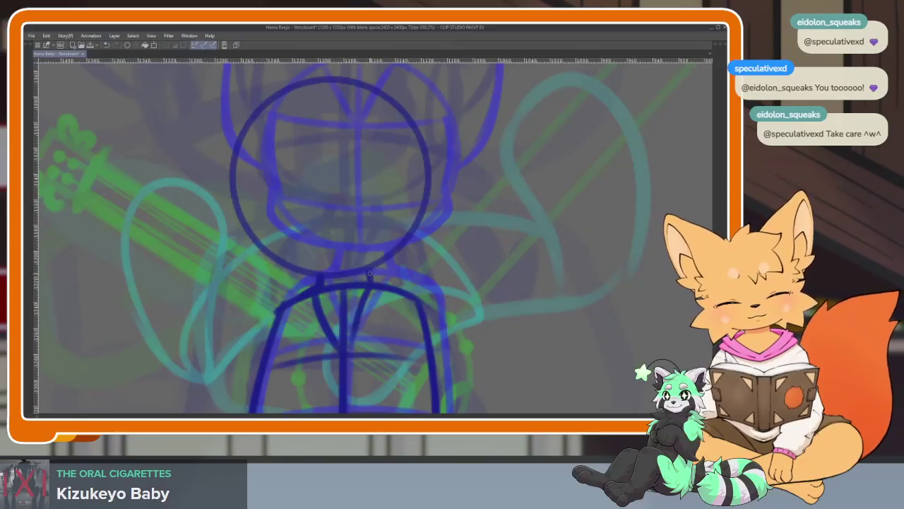
Add the head's vertical centre line and a horizontal eye line across it.
{"action": "scroll", "coordinate": [332, 161], "scroll_direction": "up", "scroll_amount": 2}
{"action": "left_click_drag", "start_coordinate": [320, 168], "coordinate": [342, 349]}
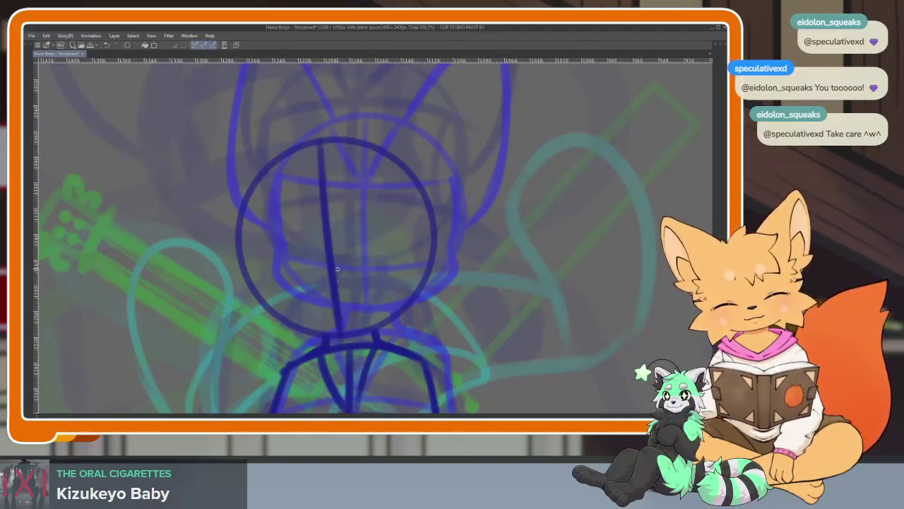
{"action": "key", "text": "ctrl+z"}
{"action": "left_click_drag", "start_coordinate": [313, 150], "coordinate": [352, 331]}
{"action": "key", "text": "ctrl+z"}
{"action": "left_click_drag", "start_coordinate": [314, 138], "coordinate": [343, 332]}
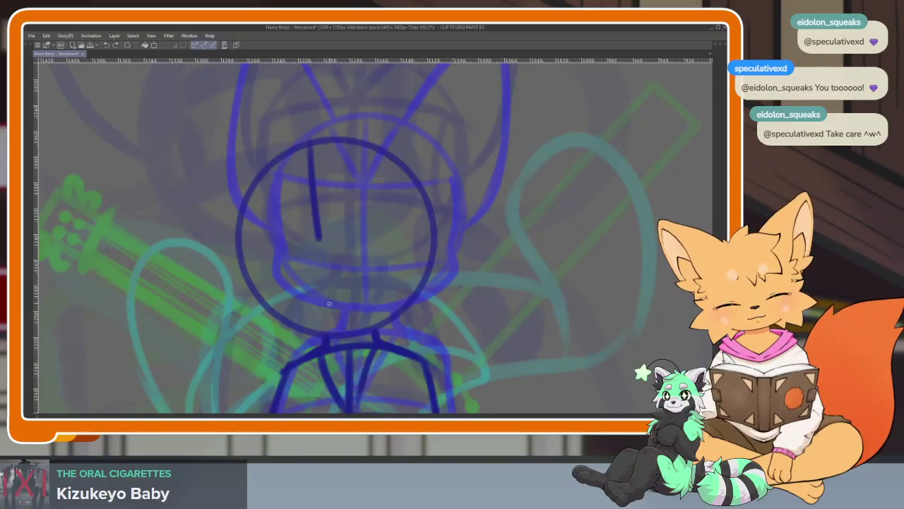
{"action": "left_click_drag", "start_coordinate": [262, 303], "coordinate": [420, 283]}
{"action": "key", "text": "ctrl+z"}
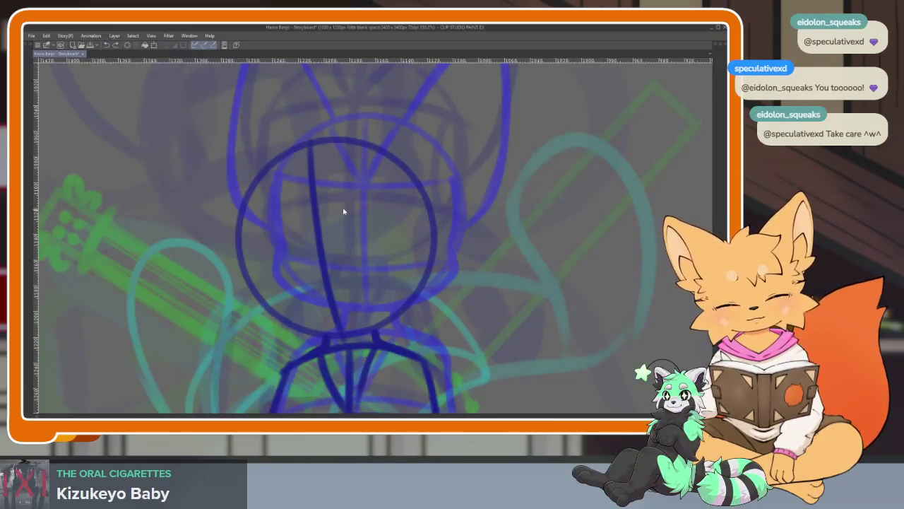
{"action": "key", "text": "ctrl+z"}
{"action": "left_click_drag", "start_coordinate": [312, 138], "coordinate": [322, 209]}
{"action": "left_click_drag", "start_coordinate": [328, 254], "coordinate": [344, 331]}
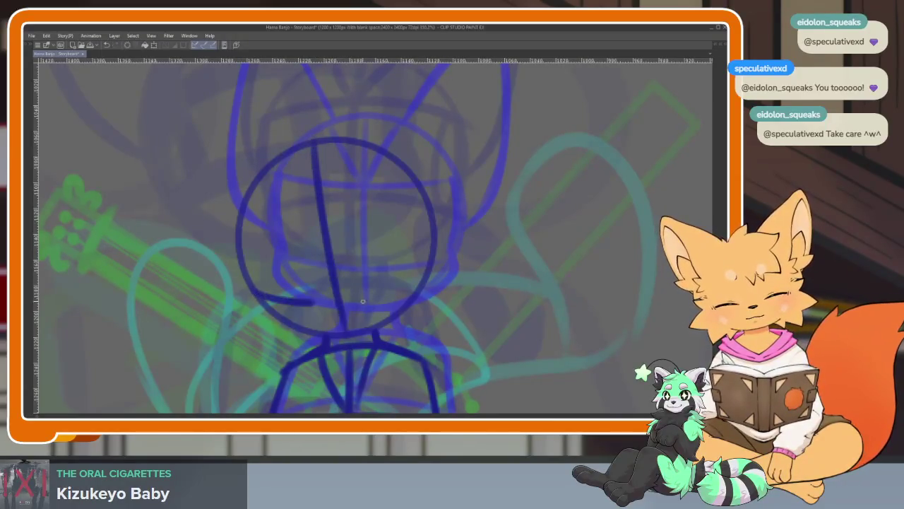
{"action": "left_click_drag", "start_coordinate": [362, 302], "coordinate": [424, 282]}
{"action": "left_click_drag", "start_coordinate": [289, 239], "coordinate": [428, 210]}
{"action": "scroll", "coordinate": [288, 239], "scroll_direction": "down", "scroll_amount": 5}
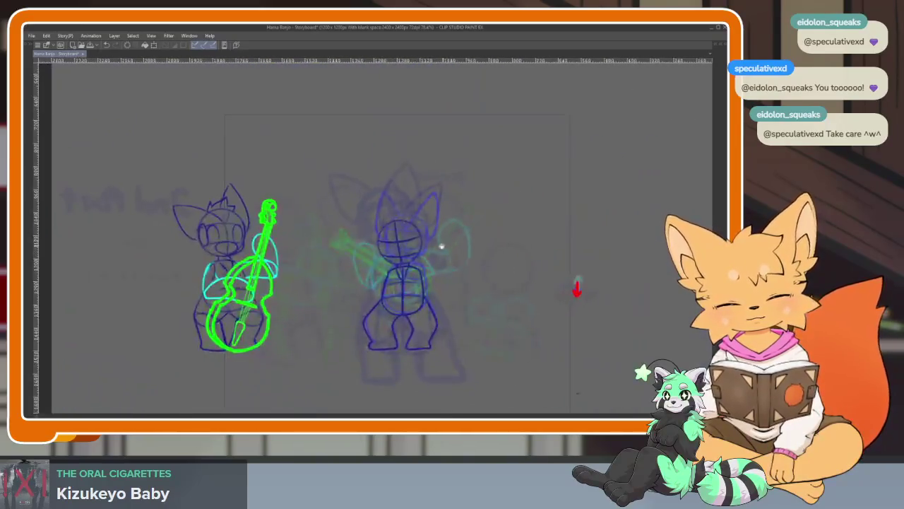
Add a chin stroke at the head's lower right and check the frame.
{"action": "scroll", "coordinate": [288, 239], "scroll_direction": "up", "scroll_amount": 5}
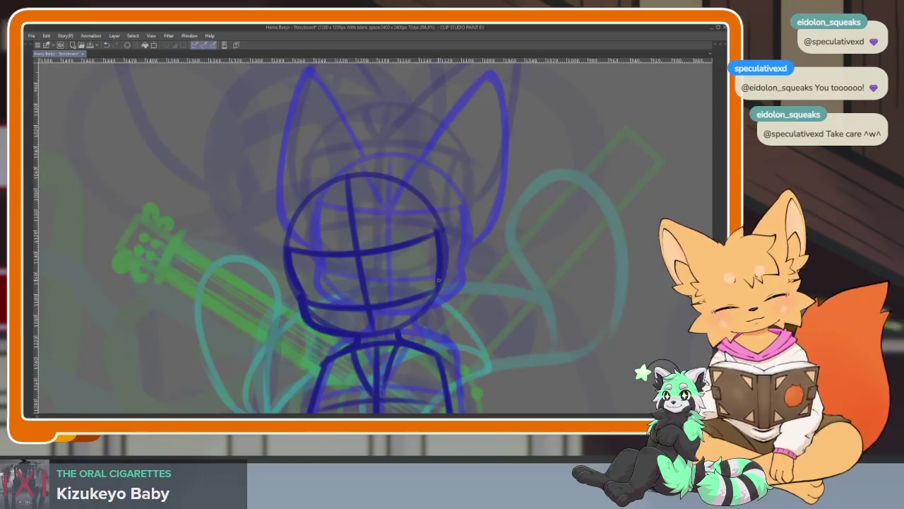
{"action": "left_click_drag", "start_coordinate": [440, 297], "coordinate": [368, 339]}
{"action": "scroll", "coordinate": [375, 280], "scroll_direction": "up", "scroll_amount": 2}
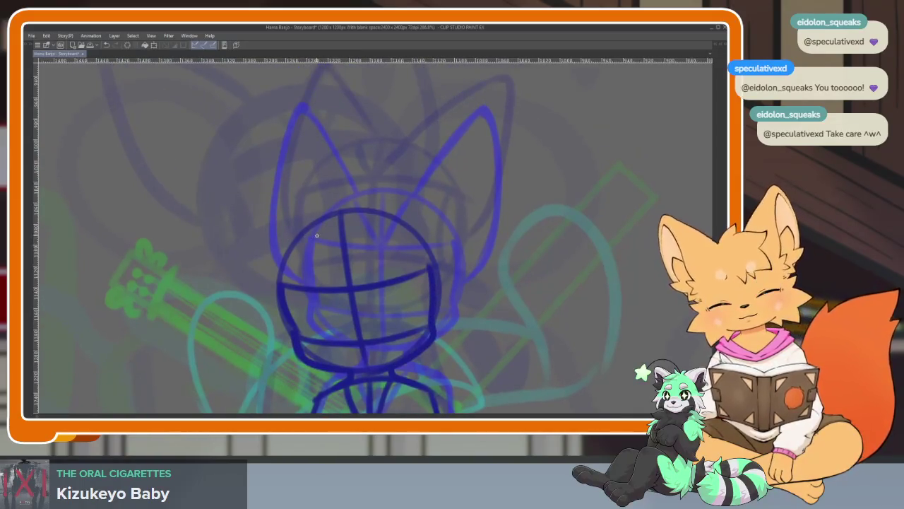
{"action": "scroll", "coordinate": [485, 205], "scroll_direction": "down", "scroll_amount": 2}
{"action": "scroll", "coordinate": [511, 283], "scroll_direction": "down", "scroll_amount": 4}
{"action": "scroll", "coordinate": [490, 297], "scroll_direction": "up", "scroll_amount": 3}
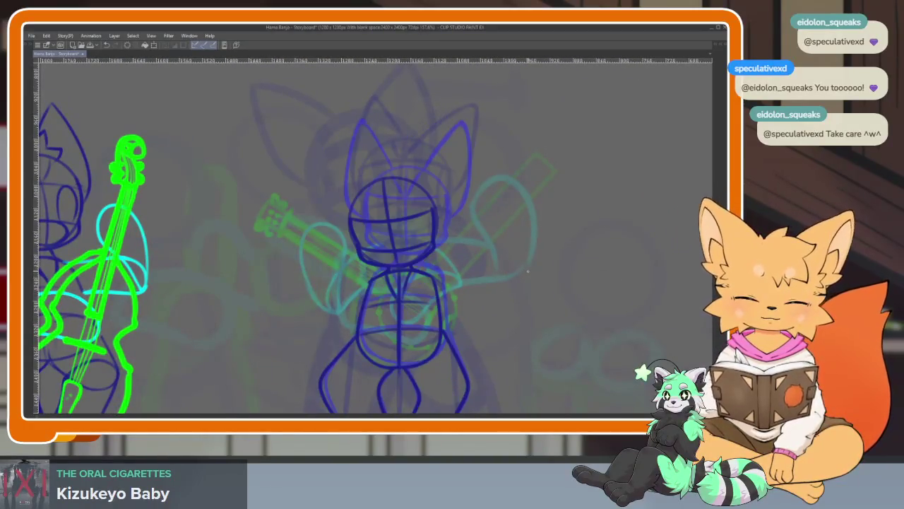
{"action": "scroll", "coordinate": [399, 262], "scroll_direction": "up", "scroll_amount": 2}
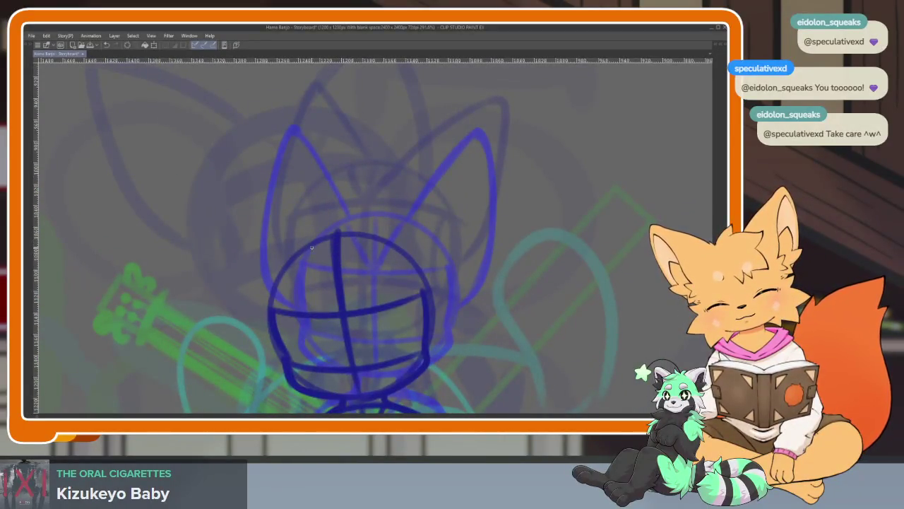
Draw the right and left pointed ear lines rising from the head.
{"action": "mouse_move", "coordinate": [382, 235]}
{"action": "left_mouse_down"}
{"action": "mouse_move", "coordinate": [478, 169]}
{"action": "mouse_move", "coordinate": [441, 307]}
{"action": "left_mouse_up"}
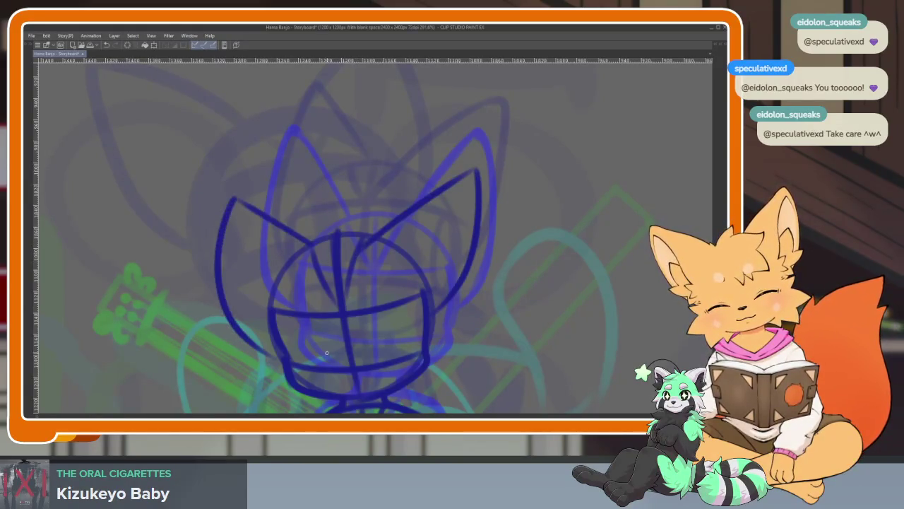
{"action": "scroll", "coordinate": [464, 288], "scroll_direction": "down", "scroll_amount": 2}
{"action": "scroll", "coordinate": [454, 299], "scroll_direction": "up", "scroll_amount": 2}
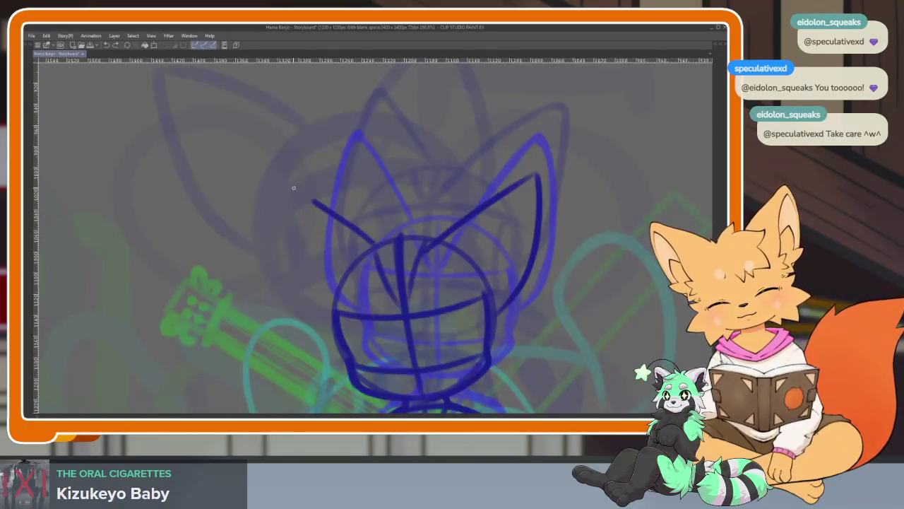
{"action": "left_click_drag", "start_coordinate": [282, 233], "coordinate": [334, 333]}
{"action": "scroll", "coordinate": [519, 323], "scroll_direction": "down", "scroll_amount": 2}
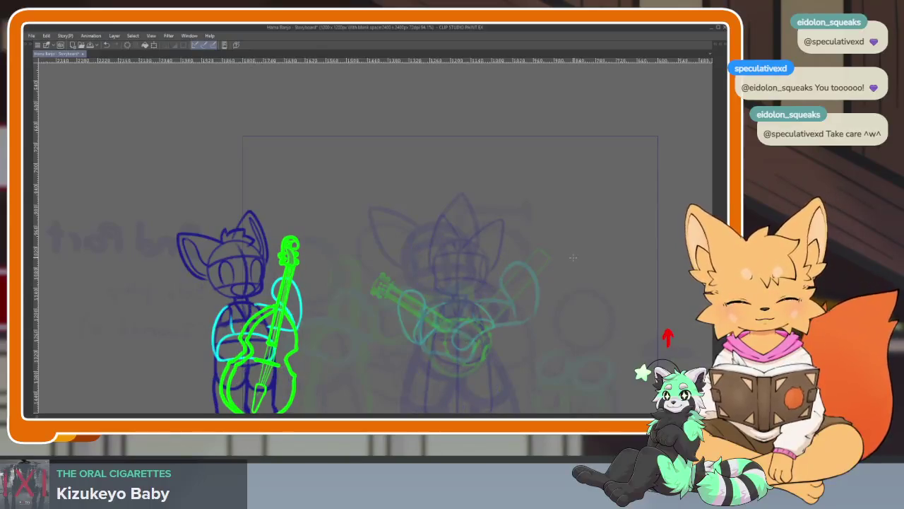
Mirror the view and draw the arc across the top of the torso.
{"action": "key", "text": "h"}
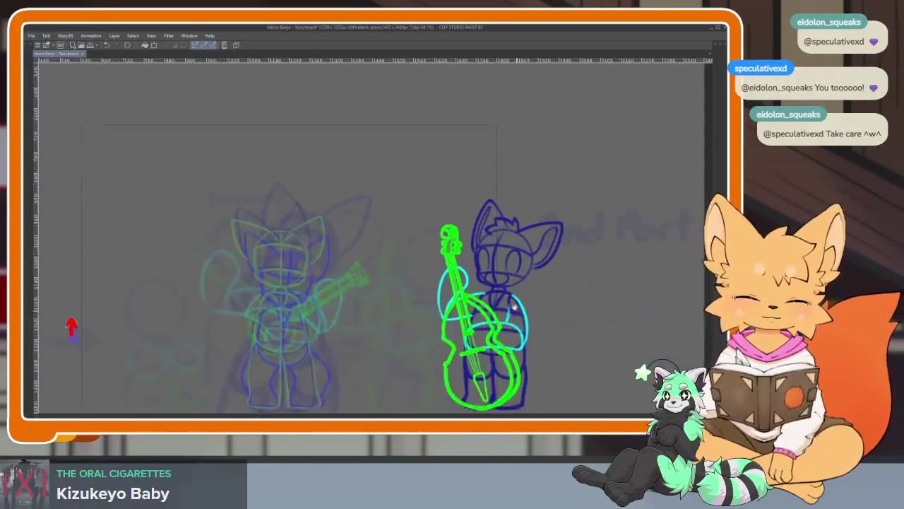
{"action": "scroll", "coordinate": [424, 304], "scroll_direction": "up", "scroll_amount": 1}
{"action": "scroll", "coordinate": [375, 303], "scroll_direction": "up", "scroll_amount": 1}
{"action": "scroll", "coordinate": [374, 303], "scroll_direction": "up", "scroll_amount": 1}
{"action": "scroll", "coordinate": [369, 311], "scroll_direction": "up", "scroll_amount": 1}
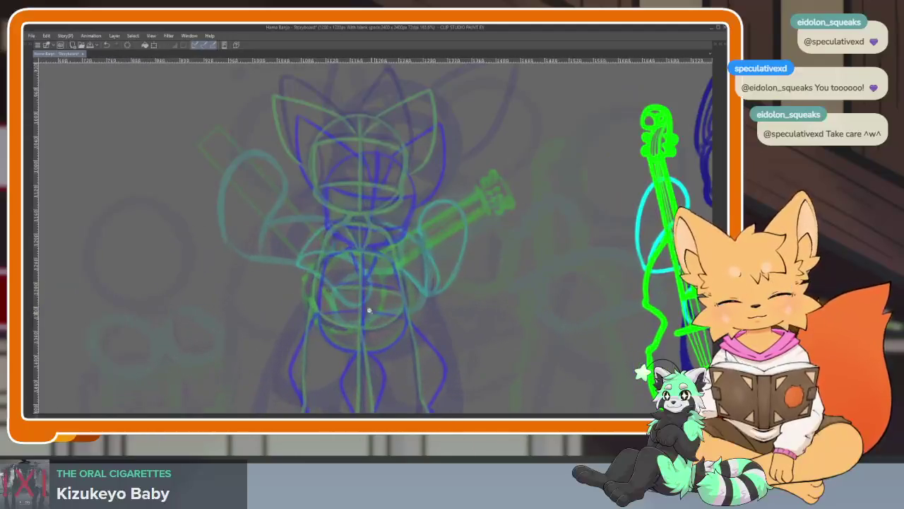
{"action": "scroll", "coordinate": [386, 325], "scroll_direction": "up", "scroll_amount": 1}
{"action": "scroll", "coordinate": [384, 323], "scroll_direction": "up", "scroll_amount": 1}
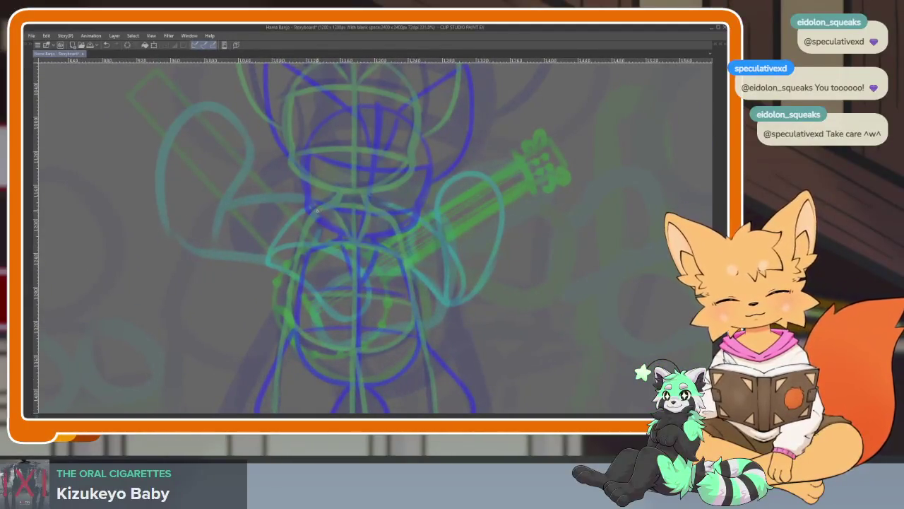
{"action": "key", "text": "ctrl+z"}
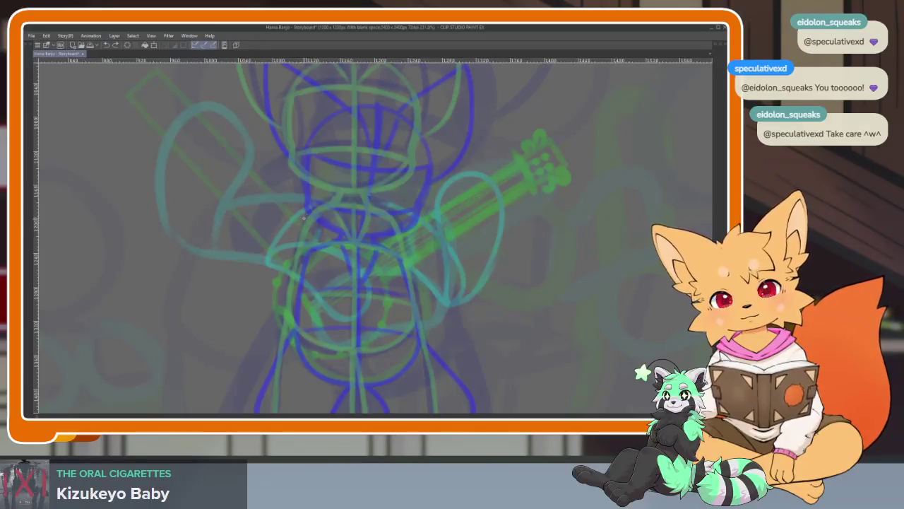
{"action": "left_click_drag", "start_coordinate": [308, 212], "coordinate": [399, 212]}
{"action": "key", "text": "ctrl+z"}
{"action": "left_click_drag", "start_coordinate": [305, 211], "coordinate": [399, 212]}
Draw the torso's left side and close the barrel oval on the right and bottom.
{"action": "scroll", "coordinate": [400, 226], "scroll_direction": "up", "scroll_amount": 1}
{"action": "scroll", "coordinate": [419, 264], "scroll_direction": "up", "scroll_amount": 1}
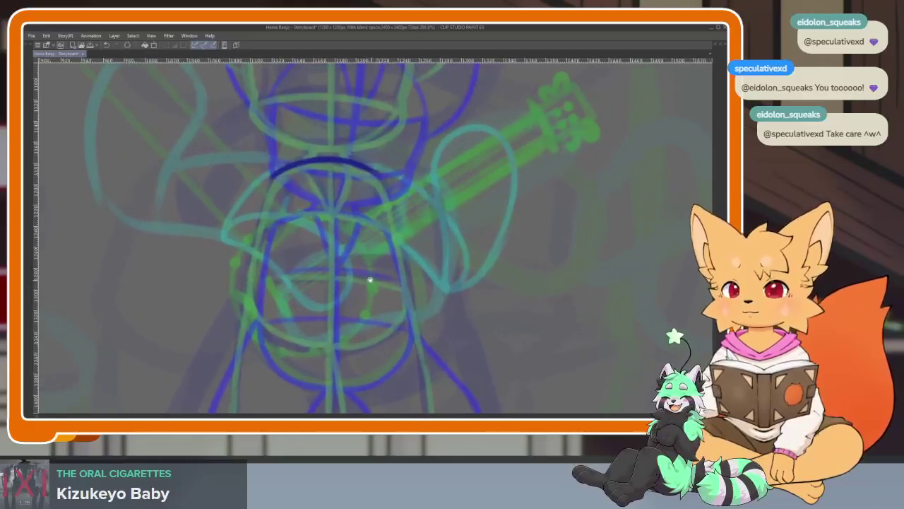
{"action": "left_click_drag", "start_coordinate": [271, 182], "coordinate": [254, 249]}
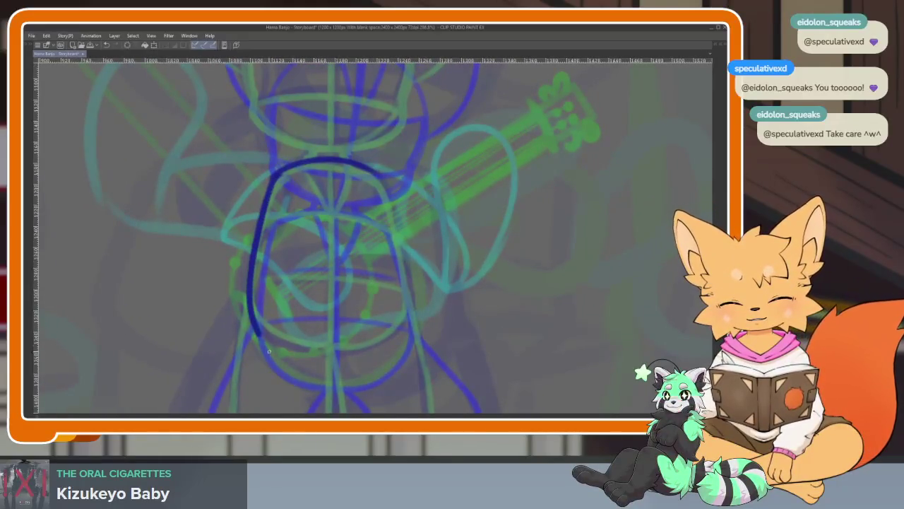
{"action": "key", "text": "ctrl+z"}
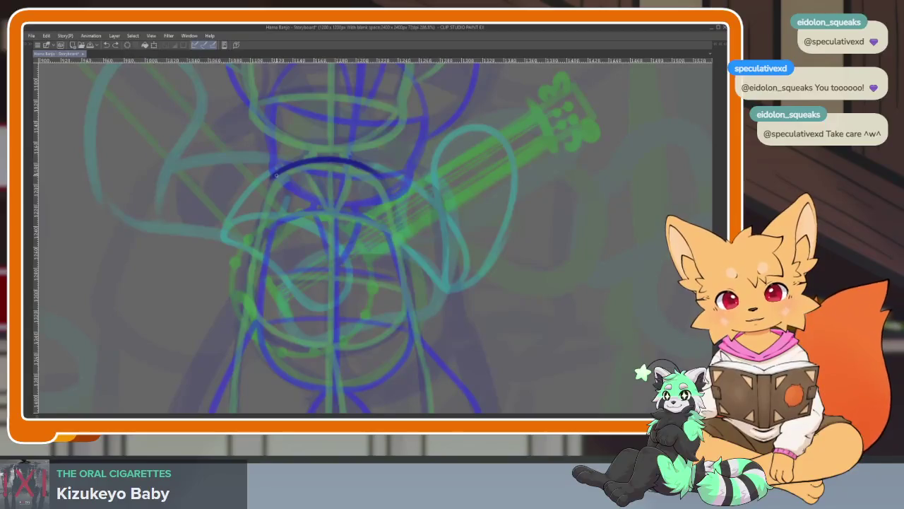
{"action": "left_click_drag", "start_coordinate": [263, 225], "coordinate": [251, 344]}
{"action": "key", "text": "ctrl+z"}
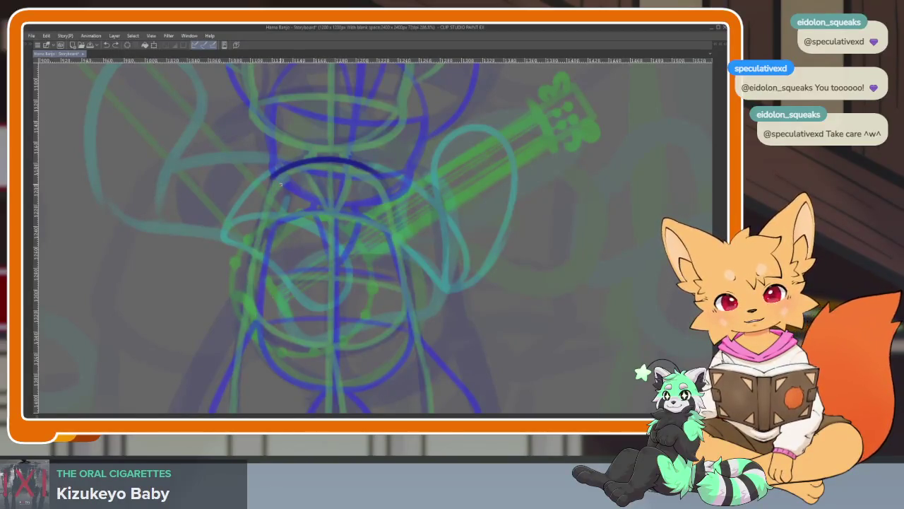
{"action": "left_click_drag", "start_coordinate": [271, 178], "coordinate": [274, 322]}
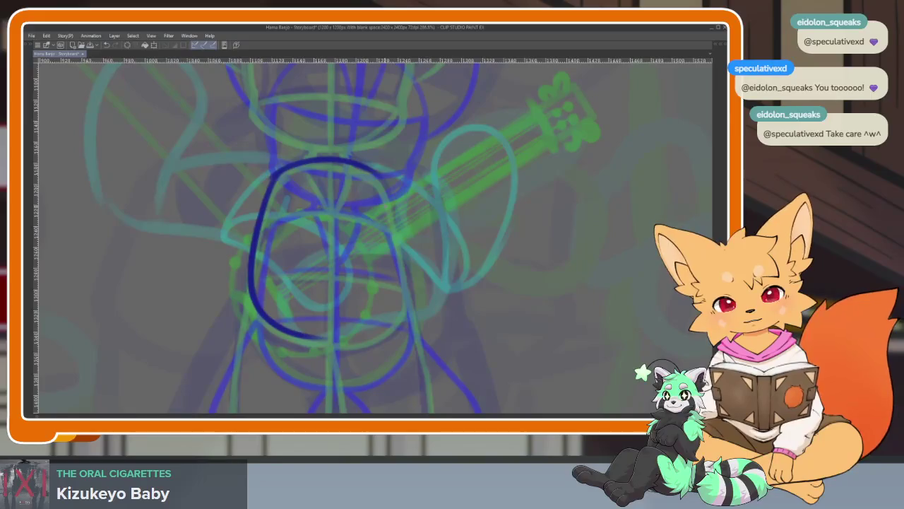
{"action": "left_click_drag", "start_coordinate": [383, 177], "coordinate": [320, 338]}
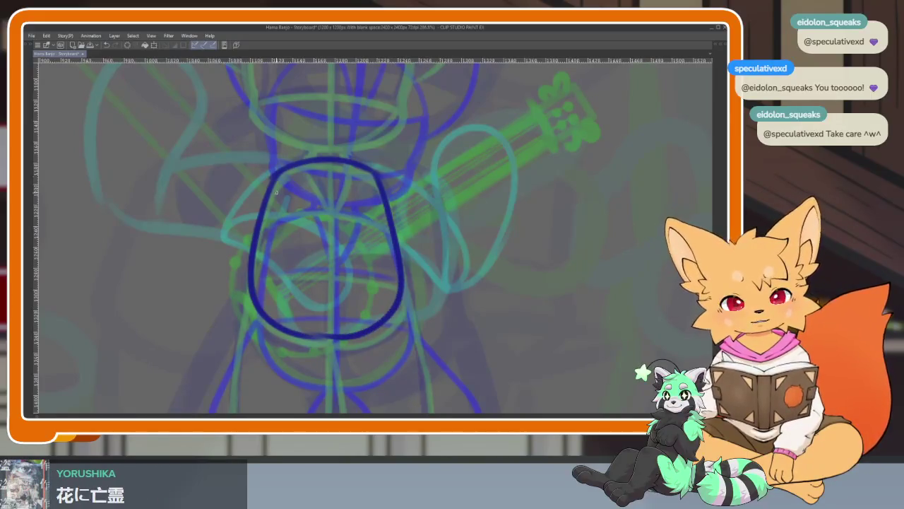
{"action": "scroll", "coordinate": [351, 328], "scroll_direction": "up", "scroll_amount": 2}
{"action": "scroll", "coordinate": [351, 327], "scroll_direction": "down", "scroll_amount": 1}
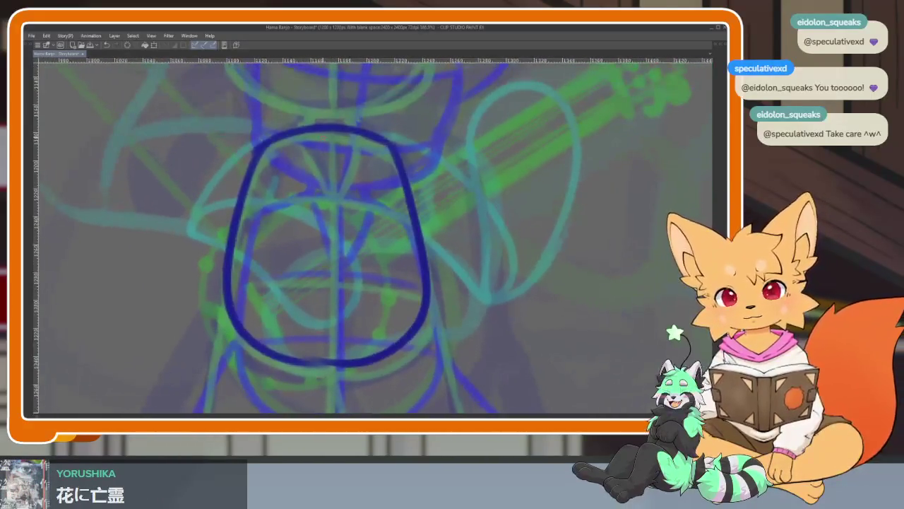
Add a vertical centre line and two horizontal guides across the torso.
{"action": "left_click_drag", "start_coordinate": [327, 137], "coordinate": [324, 371]}
{"action": "key", "text": "ctrl+z"}
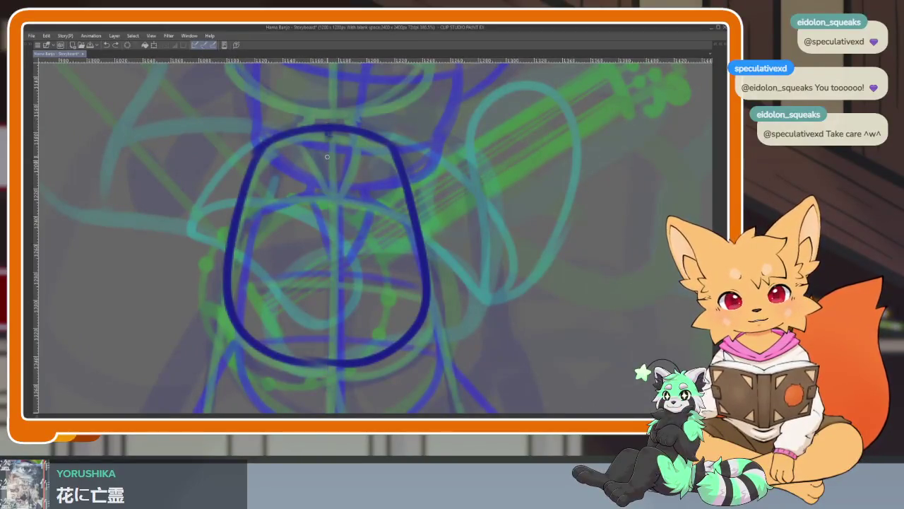
{"action": "left_click_drag", "start_coordinate": [327, 134], "coordinate": [335, 351]}
{"action": "left_click_drag", "start_coordinate": [240, 329], "coordinate": [437, 325]}
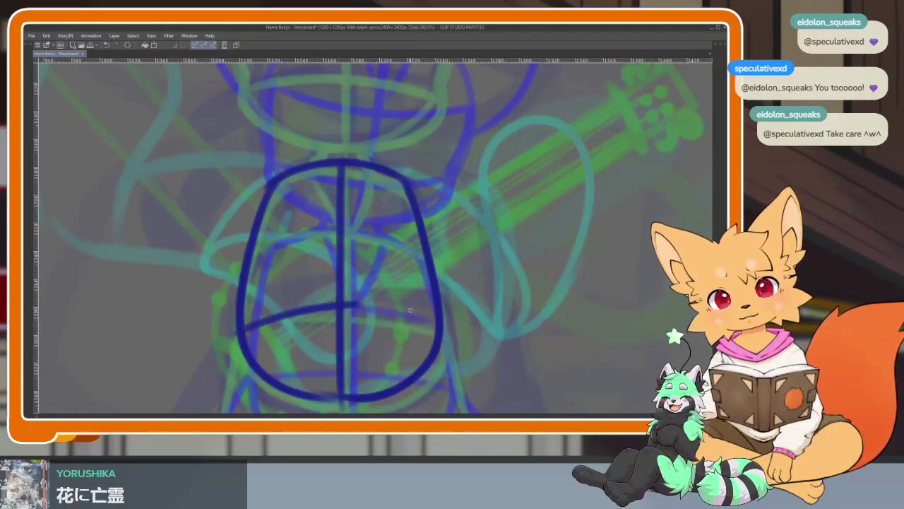
{"action": "key", "text": "ctrl+z"}
{"action": "left_click_drag", "start_coordinate": [243, 329], "coordinate": [436, 326]}
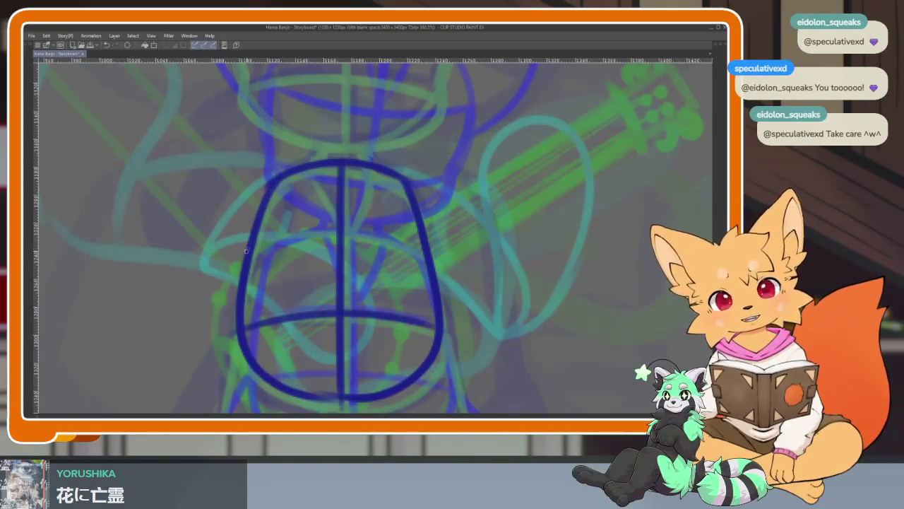
{"action": "left_click_drag", "start_coordinate": [253, 246], "coordinate": [426, 238]}
{"action": "key", "text": "ctrl+z"}
{"action": "left_click_drag", "start_coordinate": [240, 256], "coordinate": [425, 241]}
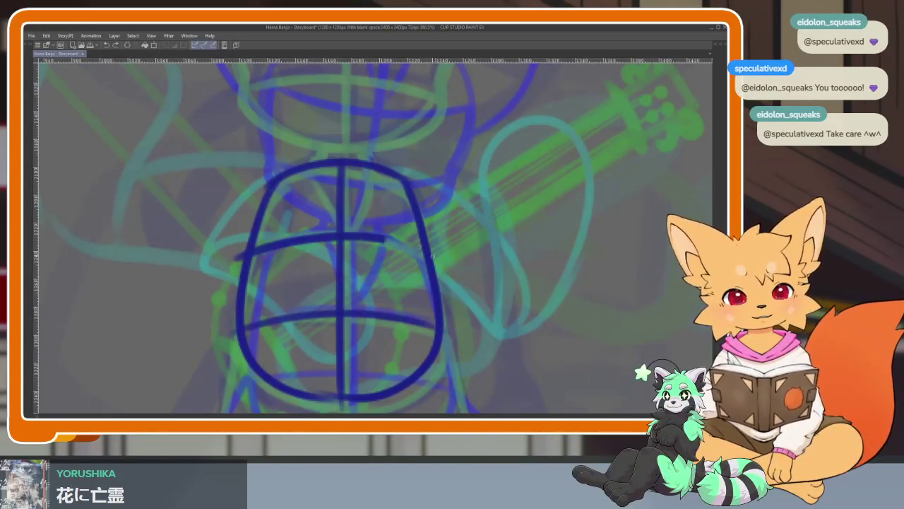
Zoom out to review the torso, starting and then cancelling a transform.
{"action": "scroll", "coordinate": [395, 316], "scroll_direction": "down", "scroll_amount": 3}
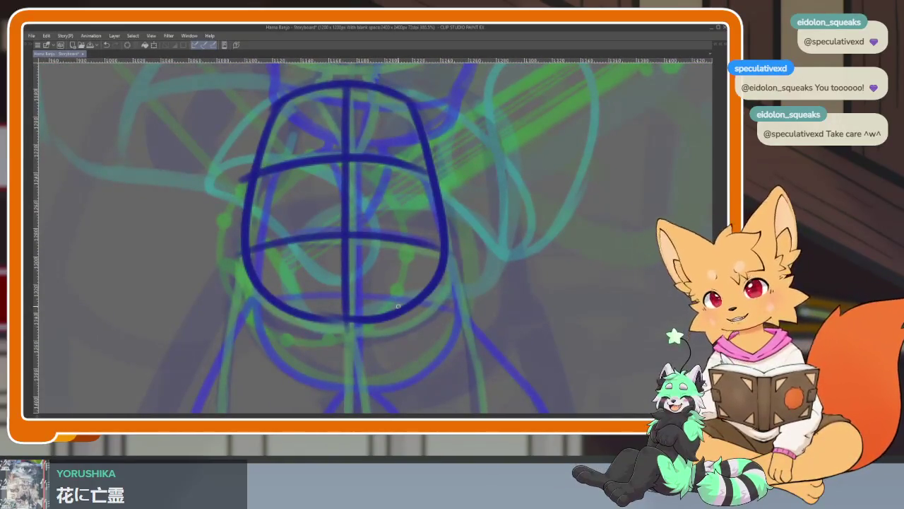
{"action": "scroll", "coordinate": [391, 344], "scroll_direction": "down", "scroll_amount": 2}
{"action": "scroll", "coordinate": [339, 332], "scroll_direction": "up", "scroll_amount": 1}
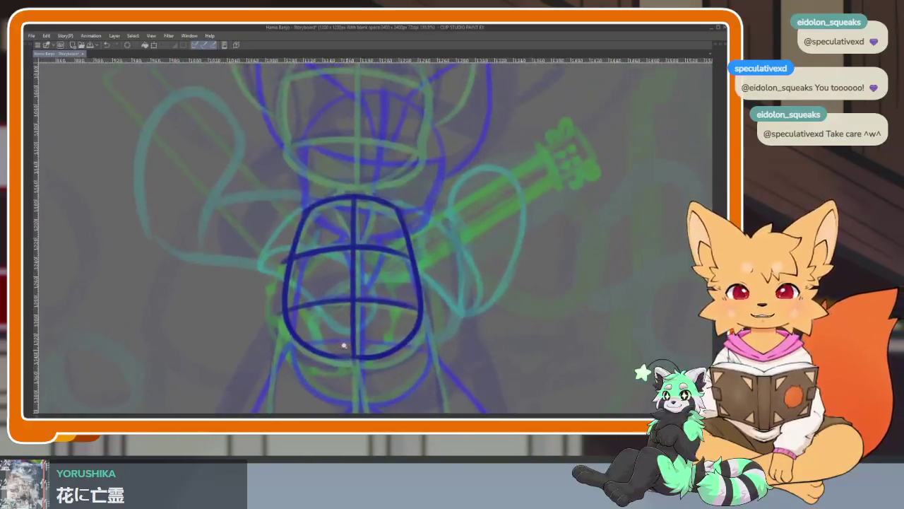
{"action": "scroll", "coordinate": [356, 339], "scroll_direction": "up", "scroll_amount": 1}
{"action": "scroll", "coordinate": [378, 346], "scroll_direction": "up", "scroll_amount": 1}
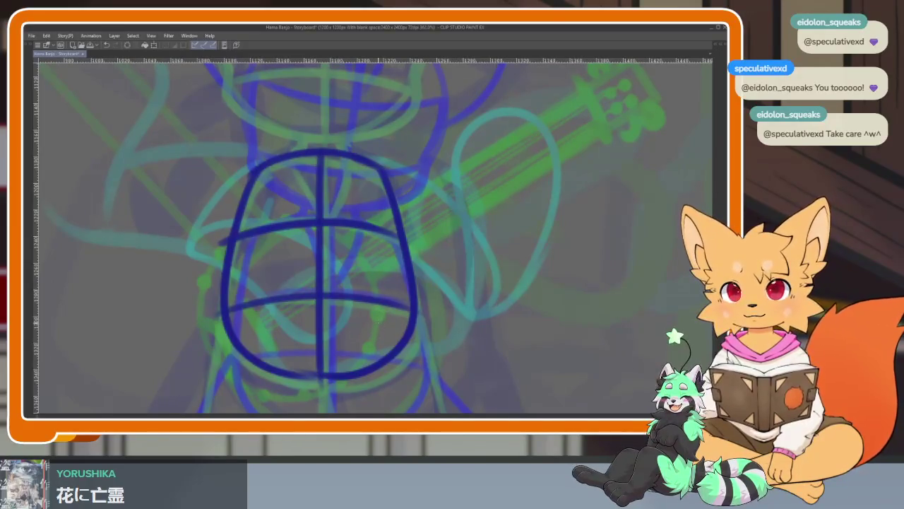
{"action": "key", "text": "ctrl+t"}
{"action": "key", "text": "Return"}
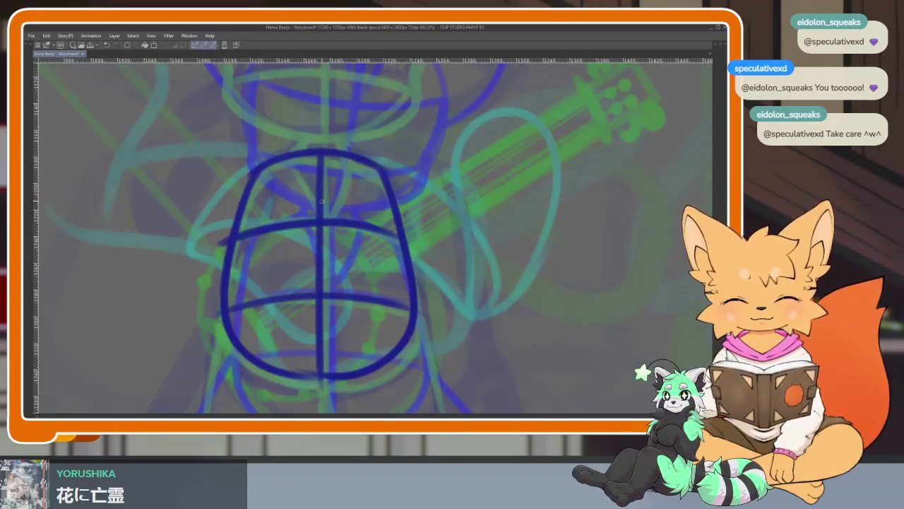
{"action": "key", "text": "Tab"}
{"action": "key", "text": "Tab"}
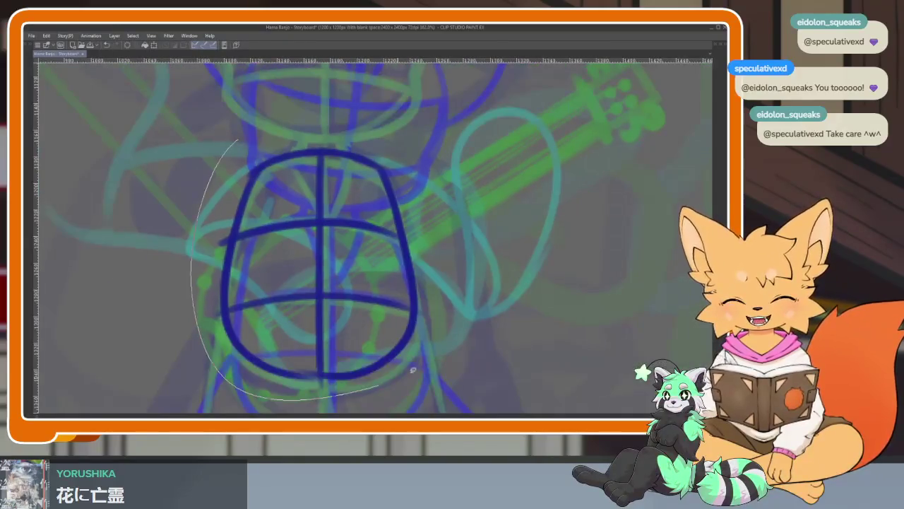
Lasso the torso, pull its left side inward with a slight slant, and apply.
{"action": "left_click_drag", "start_coordinate": [197, 145], "coordinate": [144, 186]}
{"action": "key", "text": "ctrl+t"}
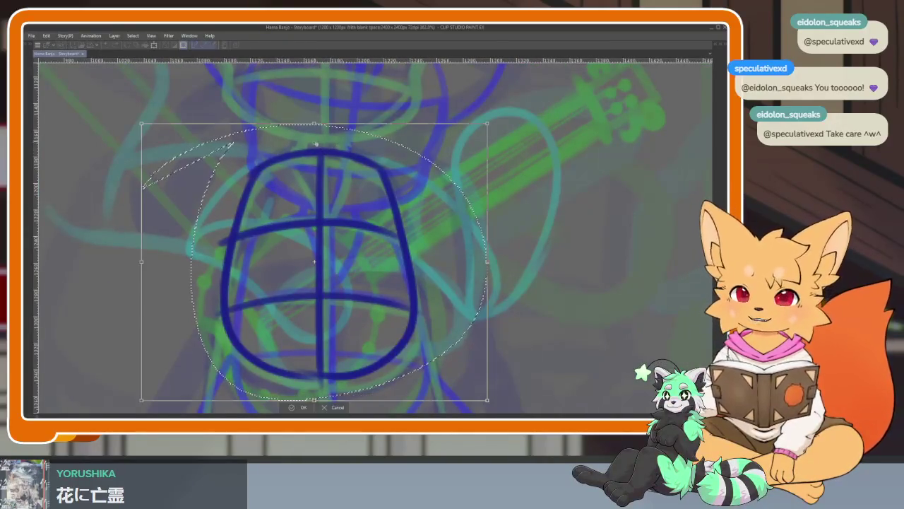
{"action": "left_click_drag", "start_coordinate": [142, 263], "coordinate": [148, 267]}
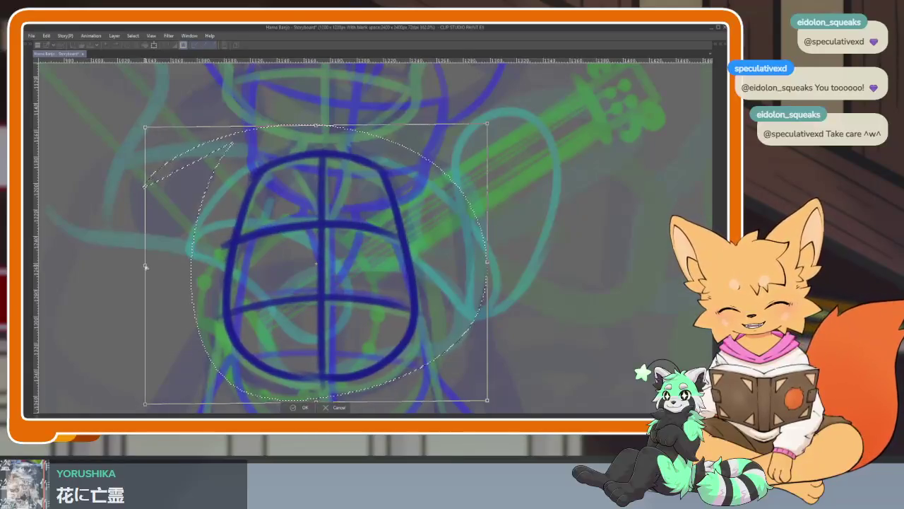
{"action": "left_click", "coordinate": [302, 408]}
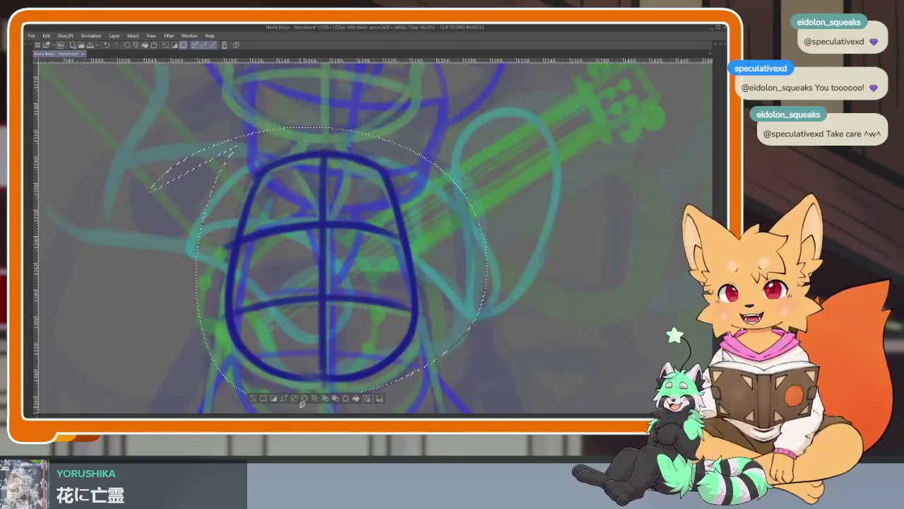
{"action": "scroll", "coordinate": [388, 319], "scroll_direction": "down", "scroll_amount": 3}
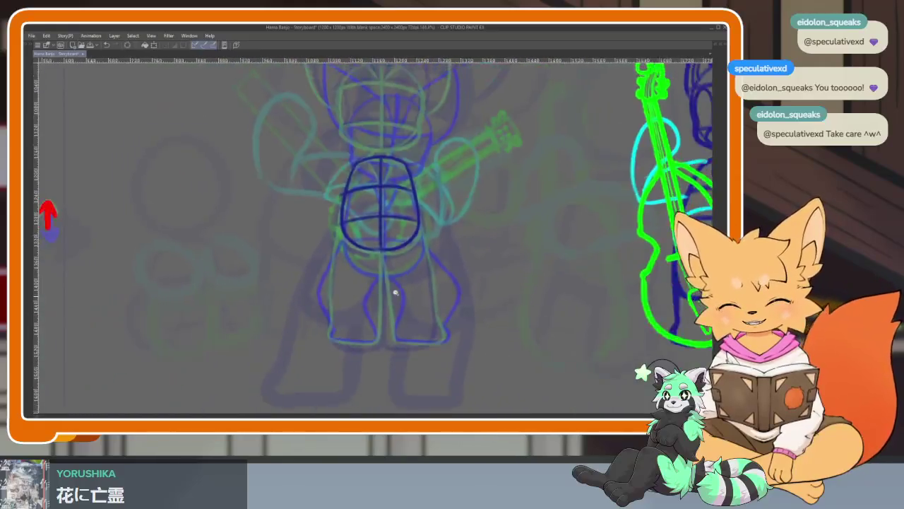
{"action": "scroll", "coordinate": [396, 295], "scroll_direction": "up", "scroll_amount": 2}
{"action": "scroll", "coordinate": [403, 305], "scroll_direction": "up", "scroll_amount": 2}
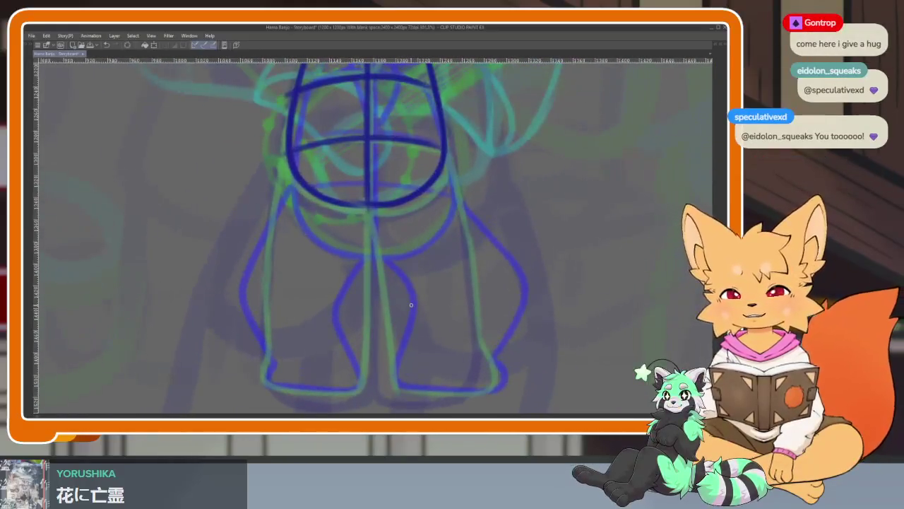
Undo stray strokes along the left leg and figure side, panning to show the feet.
{"action": "scroll", "coordinate": [388, 309], "scroll_direction": "up", "scroll_amount": 1}
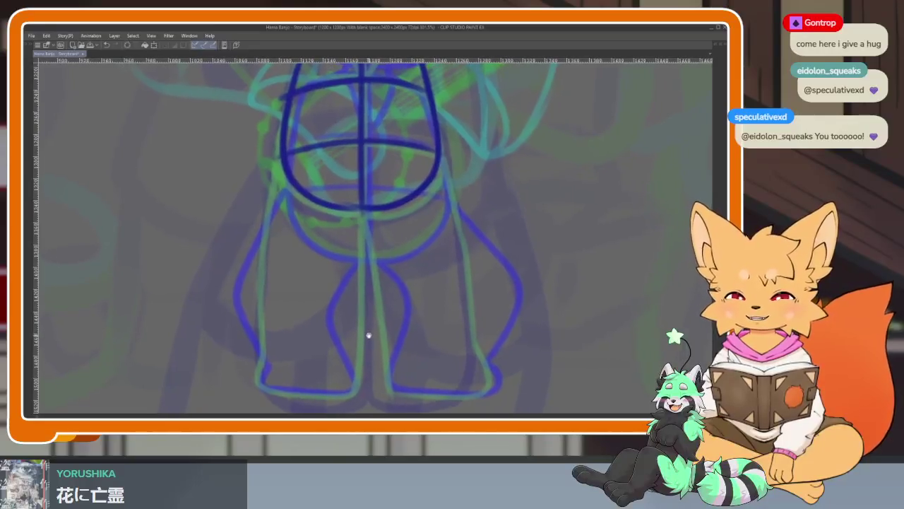
{"action": "scroll", "coordinate": [367, 332], "scroll_direction": "down", "scroll_amount": 1}
{"action": "scroll", "coordinate": [374, 337], "scroll_direction": "up", "scroll_amount": 1}
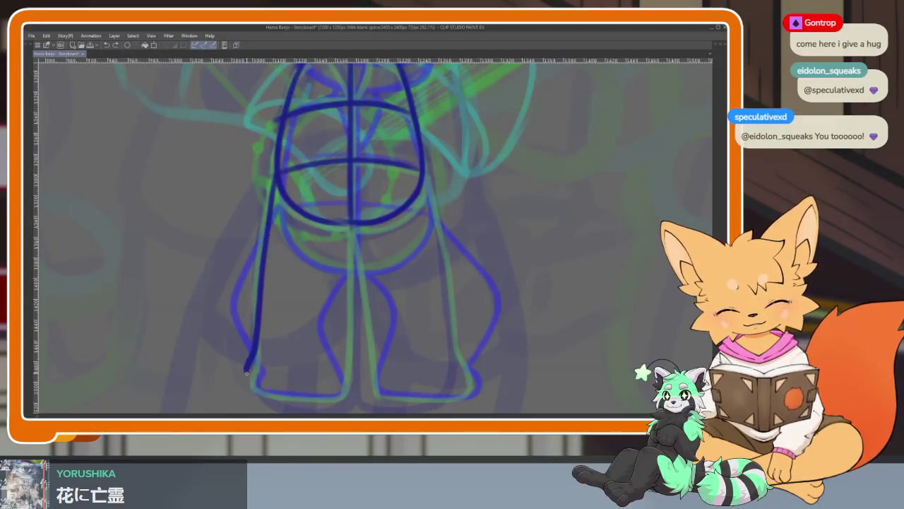
{"action": "key", "text": "ctrl+z"}
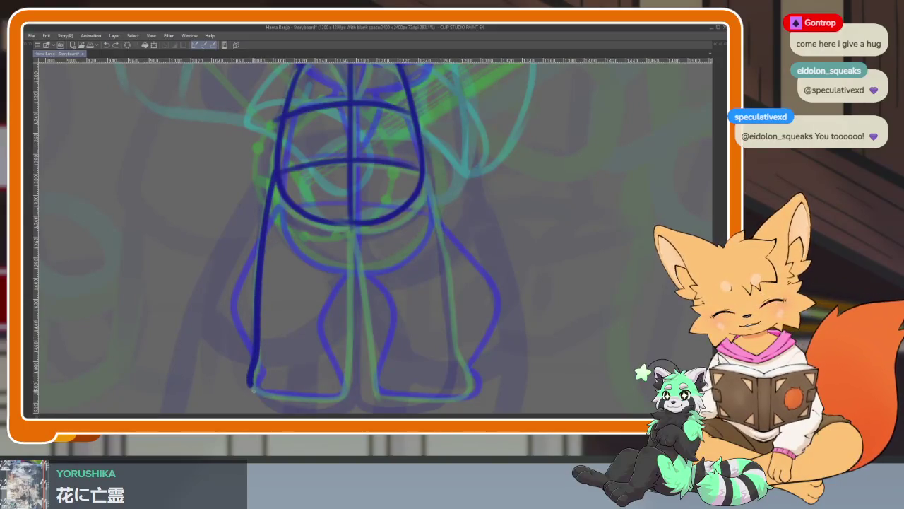
{"action": "left_click_drag", "start_coordinate": [358, 364], "coordinate": [363, 335]}
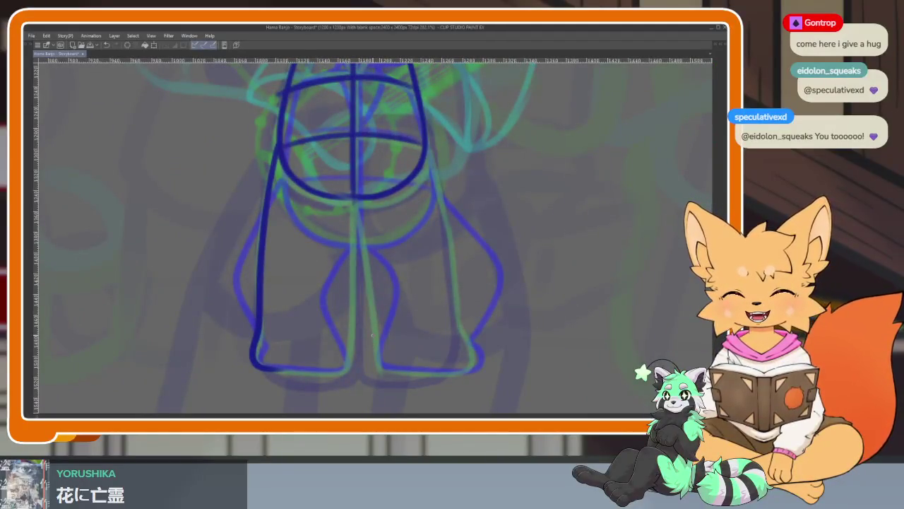
{"action": "scroll", "coordinate": [333, 333], "scroll_direction": "down", "scroll_amount": 2}
{"action": "scroll", "coordinate": [337, 357], "scroll_direction": "up", "scroll_amount": 2}
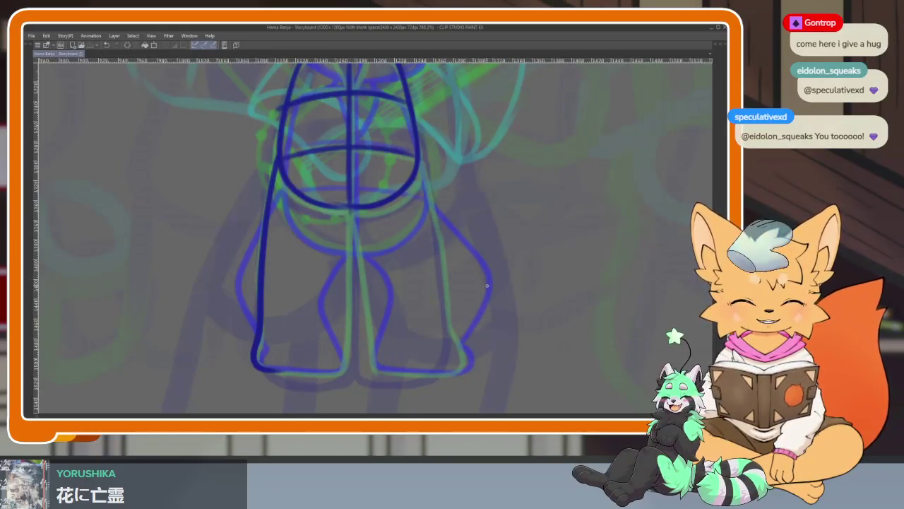
{"action": "scroll", "coordinate": [365, 329], "scroll_direction": "down", "scroll_amount": 2}
{"action": "scroll", "coordinate": [372, 335], "scroll_direction": "up", "scroll_amount": 3}
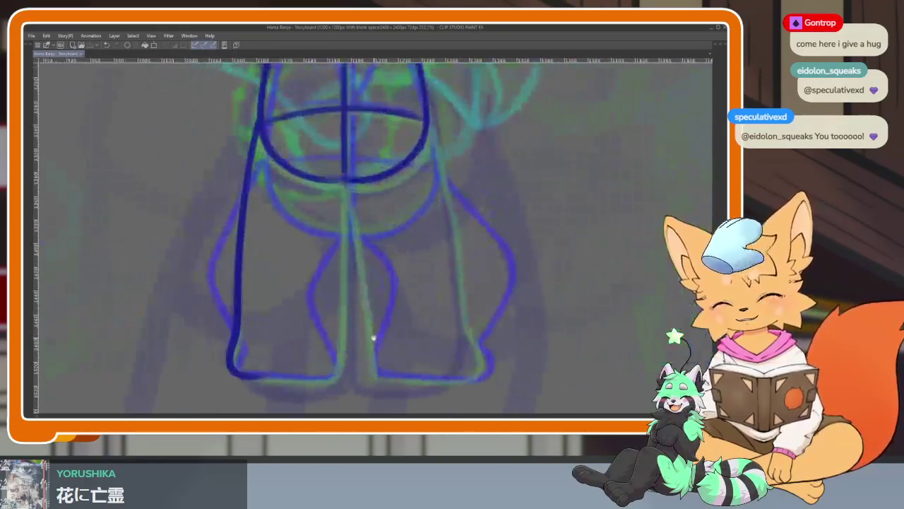
{"action": "scroll", "coordinate": [371, 333], "scroll_direction": "down", "scroll_amount": 1}
{"action": "key", "text": "ctrl+z"}
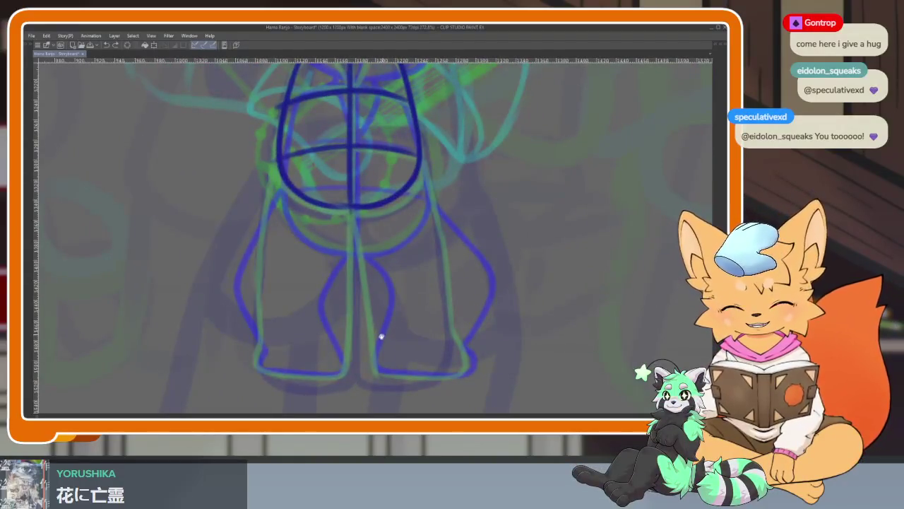
{"action": "scroll", "coordinate": [381, 337], "scroll_direction": "down", "scroll_amount": 2}
{"action": "scroll", "coordinate": [344, 338], "scroll_direction": "up", "scroll_amount": 1}
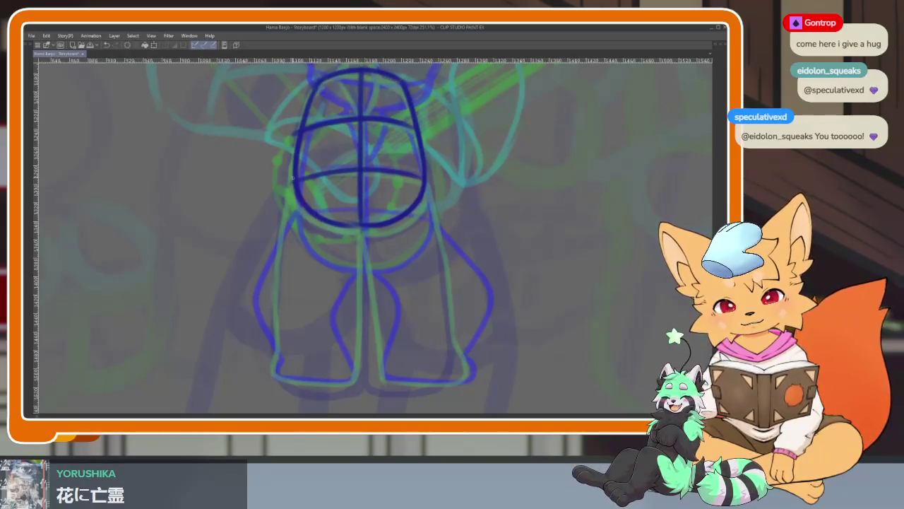
Trace the left leg's outer line and foot, then try and undo a right leg line.
{"action": "left_click_drag", "start_coordinate": [288, 283], "coordinate": [289, 345]}
{"action": "key", "text": "ctrl+z"}
{"action": "mouse_move", "coordinate": [293, 173]}
{"action": "left_mouse_down"}
{"action": "mouse_move", "coordinate": [277, 379]}
{"action": "mouse_move", "coordinate": [328, 385]}
{"action": "left_mouse_up"}
{"action": "key", "text": "ctrl+z"}
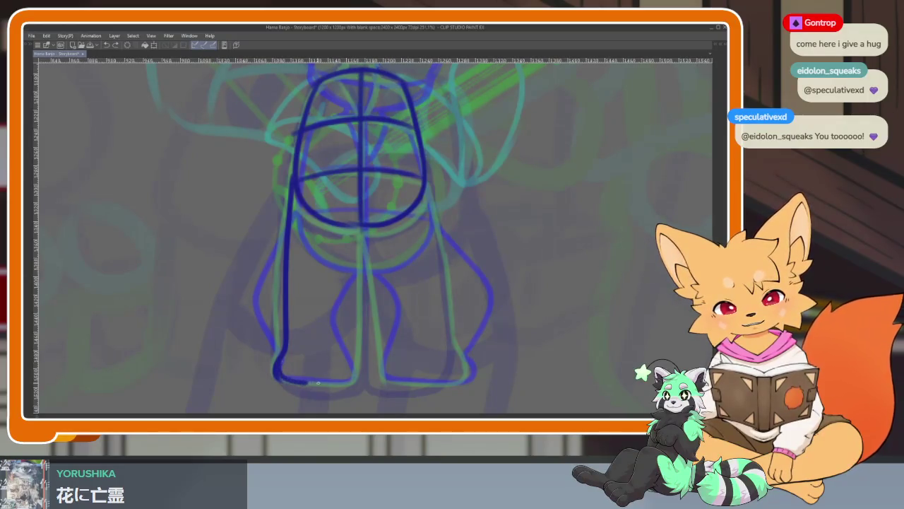
{"action": "left_click_drag", "start_coordinate": [318, 382], "coordinate": [353, 353]}
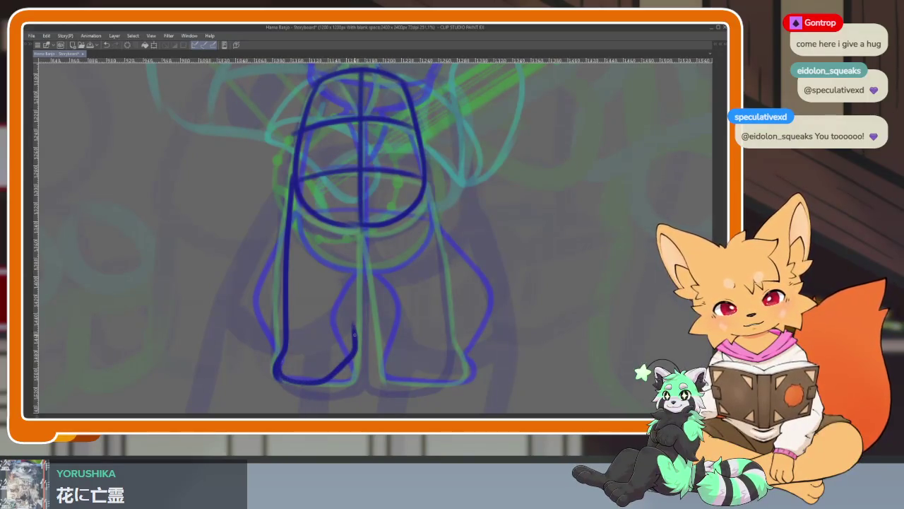
{"action": "left_click_drag", "start_coordinate": [448, 257], "coordinate": [437, 274]}
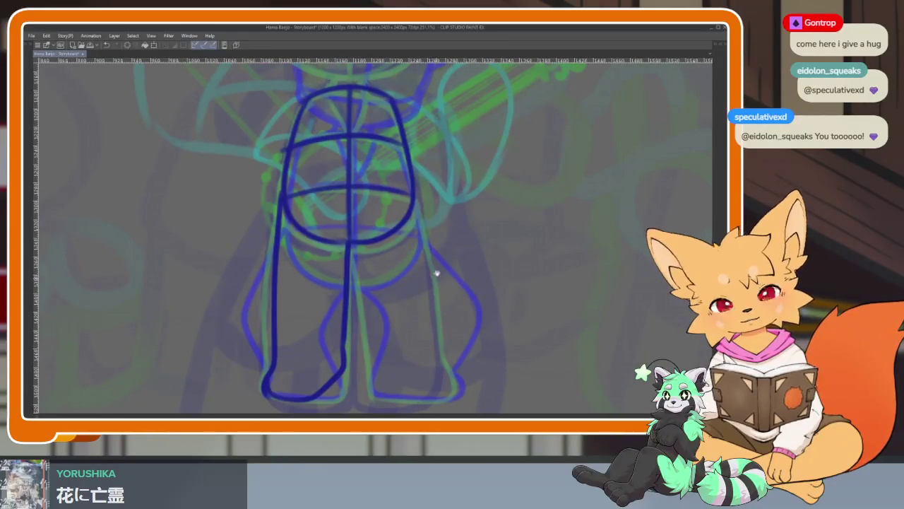
{"action": "left_click_drag", "start_coordinate": [424, 327], "coordinate": [424, 339]}
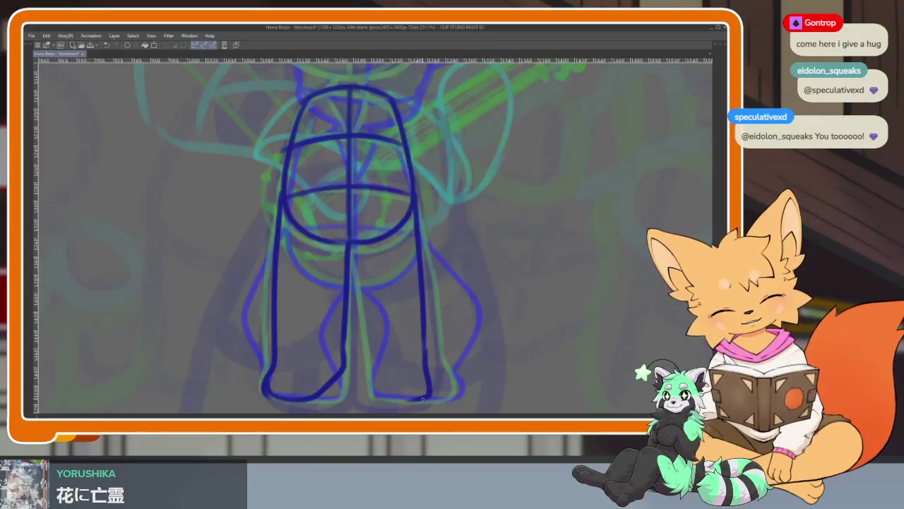
{"action": "key", "text": "ctrl+z"}
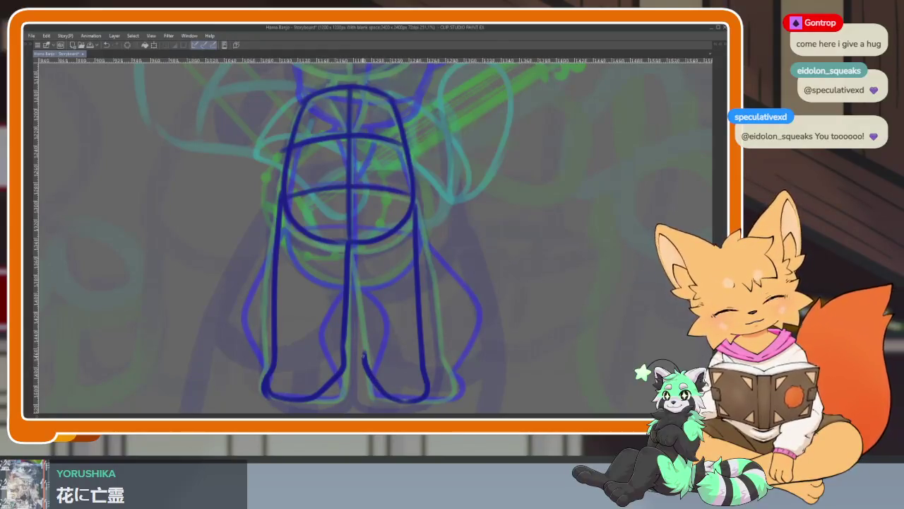
{"action": "scroll", "coordinate": [352, 240], "scroll_direction": "down", "scroll_amount": 5}
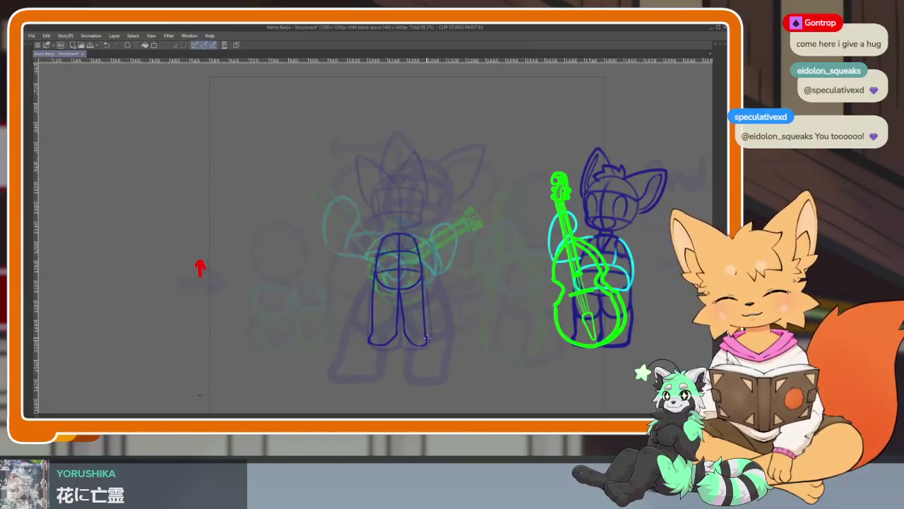
Erase the doubled, thick inner leg lines down to the crotch to thin them.
{"action": "scroll", "coordinate": [424, 344], "scroll_direction": "up", "scroll_amount": 5}
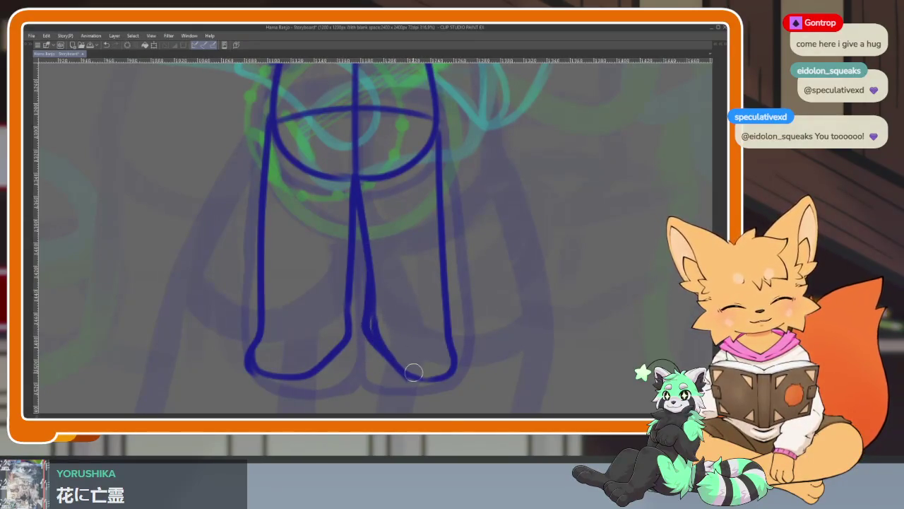
{"action": "left_click_drag", "start_coordinate": [379, 337], "coordinate": [390, 228]}
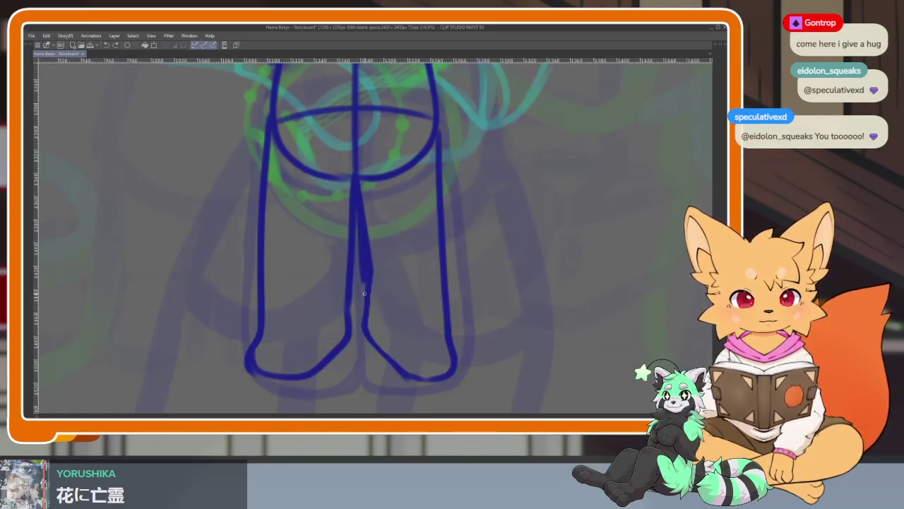
{"action": "left_click_drag", "start_coordinate": [368, 202], "coordinate": [374, 269]}
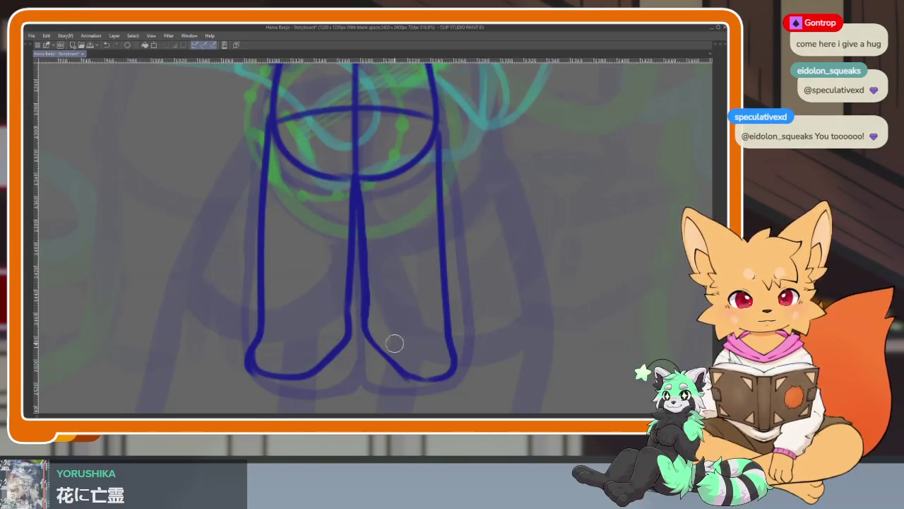
{"action": "left_click_drag", "start_coordinate": [365, 201], "coordinate": [368, 229]}
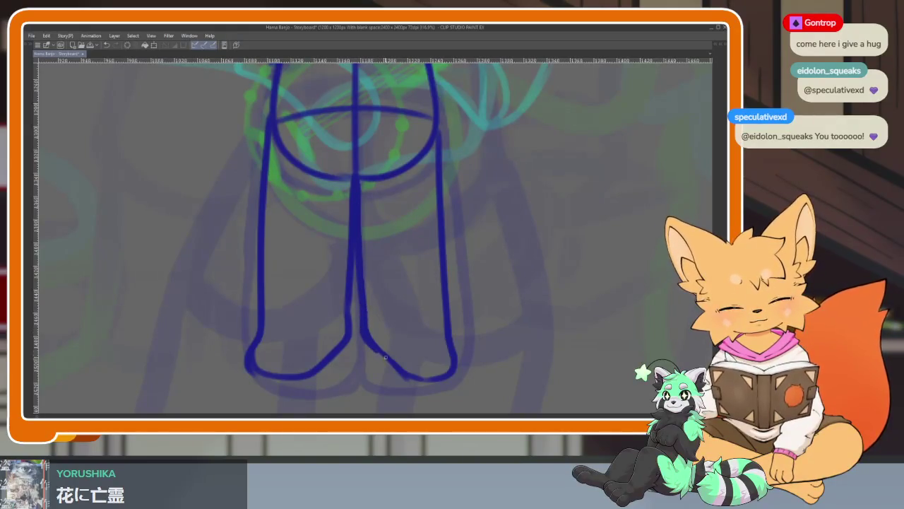
{"action": "scroll", "coordinate": [451, 292], "scroll_direction": "down", "scroll_amount": 5}
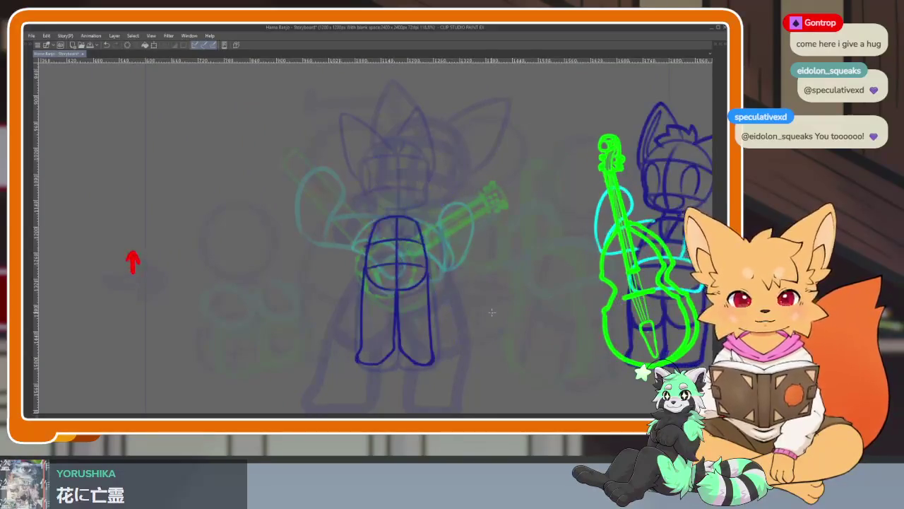
Shift the fox's selected lower body slightly right and down with Free Transform.
{"action": "left_click_drag", "start_coordinate": [491, 312], "coordinate": [467, 308]}
{"action": "scroll", "coordinate": [467, 308], "scroll_direction": "up", "scroll_amount": 2}
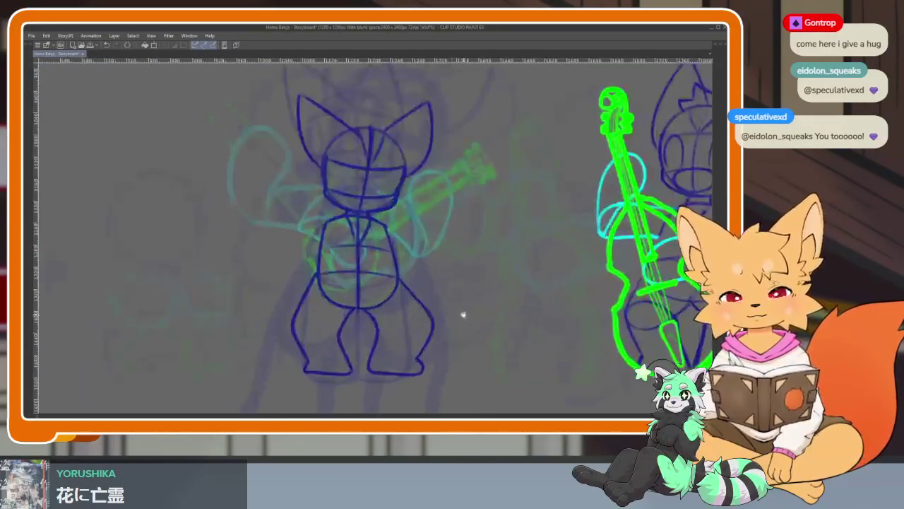
{"action": "key", "text": "Tab"}
{"action": "key", "text": "Tab"}
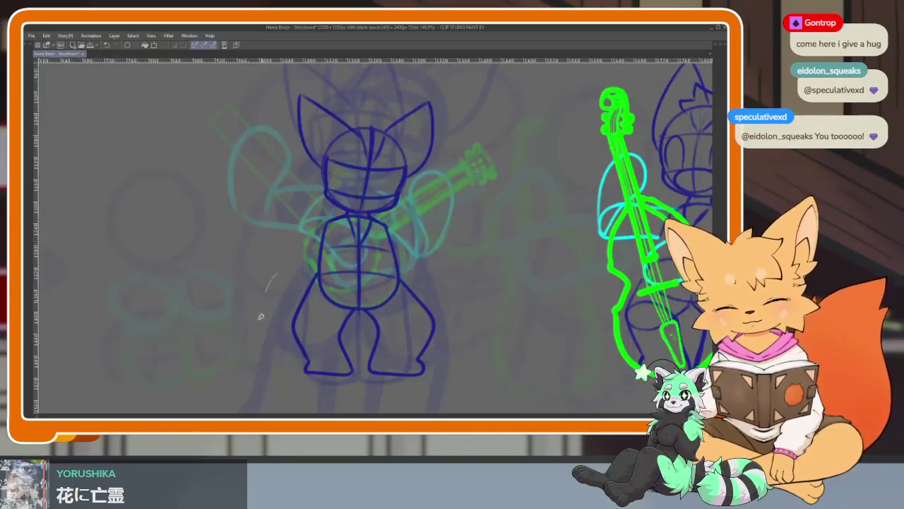
{"action": "left_click_drag", "start_coordinate": [305, 213], "coordinate": [306, 214]}
{"action": "key", "text": "ctrl+t"}
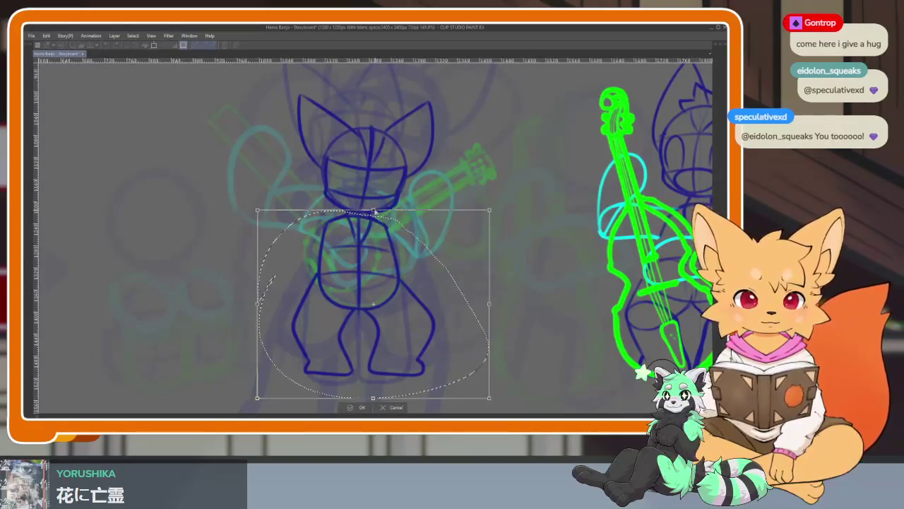
{"action": "left_click_drag", "start_coordinate": [375, 211], "coordinate": [379, 213]}
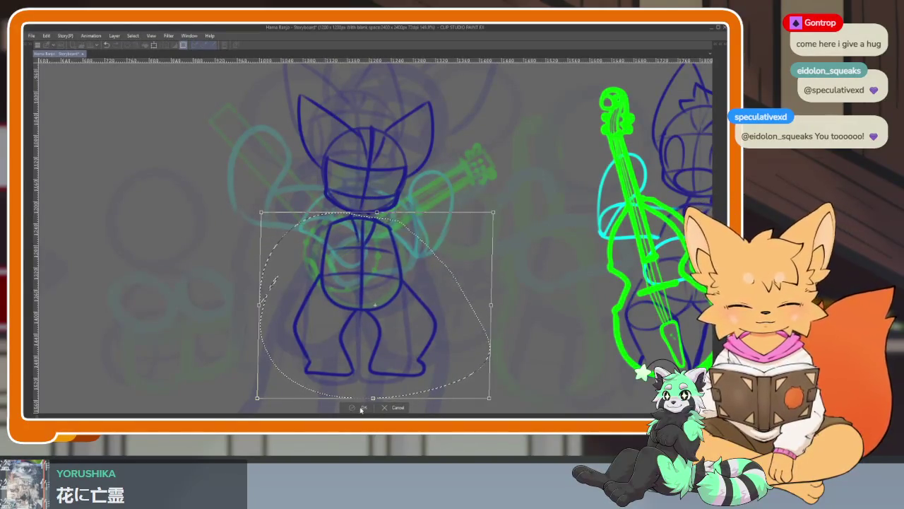
{"action": "left_click", "coordinate": [361, 408]}
{"action": "scroll", "coordinate": [441, 318], "scroll_direction": "up", "scroll_amount": 2}
{"action": "key", "text": "ctrl+d"}
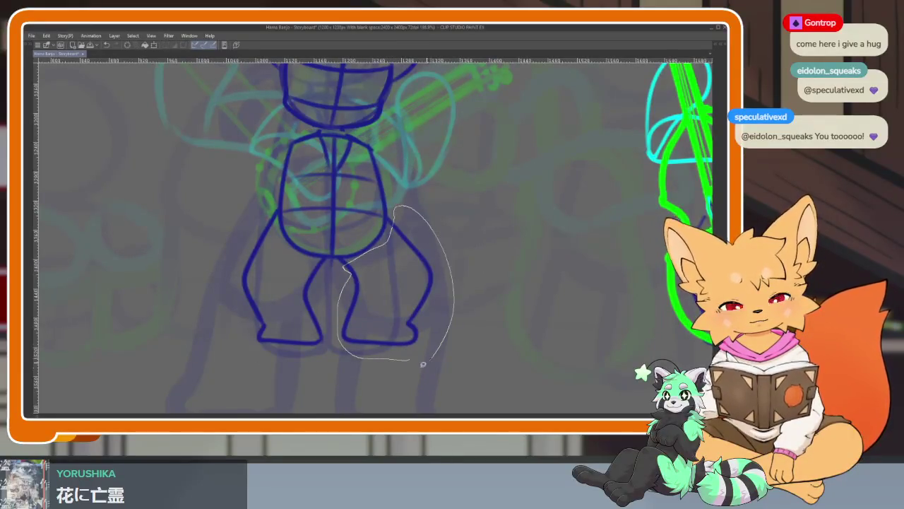
Rotate and skew the selected right leg slightly, apply it, and zoom out.
{"action": "left_click_drag", "start_coordinate": [422, 364], "coordinate": [409, 361]}
{"action": "key", "text": "ctrl+t"}
{"action": "mouse_move", "coordinate": [447, 290]}
{"action": "left_mouse_down"}
{"action": "mouse_move", "coordinate": [457, 293]}
{"action": "mouse_move", "coordinate": [442, 287]}
{"action": "left_mouse_up"}
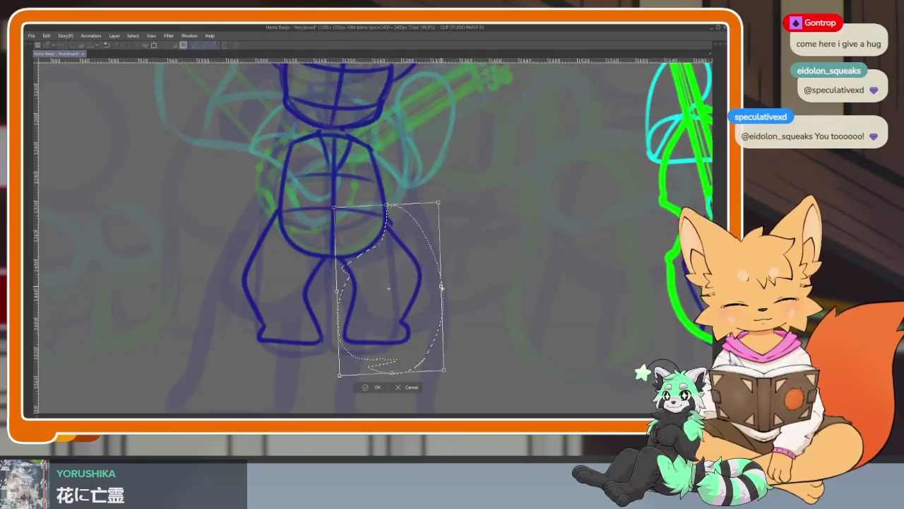
{"action": "key", "text": "Return"}
{"action": "scroll", "coordinate": [448, 313], "scroll_direction": "down", "scroll_amount": 5}
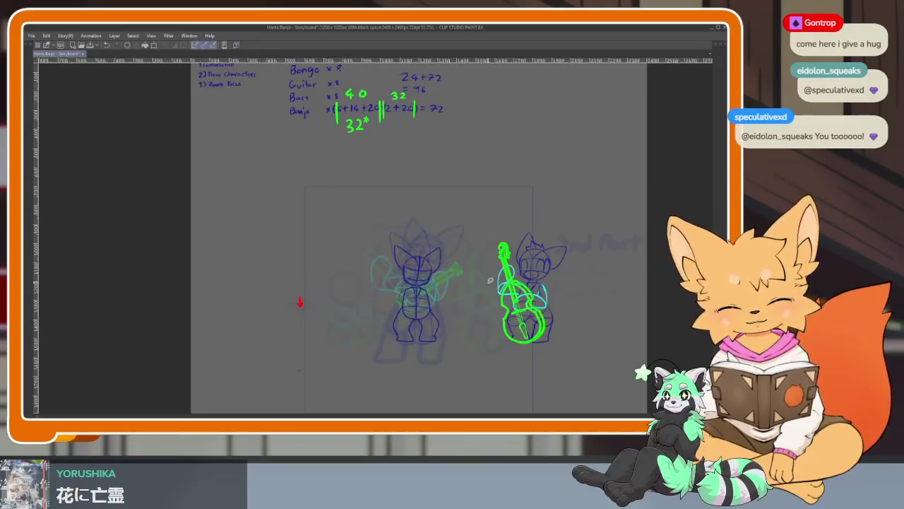
Mirror the canvas to check, then erase and redraw the left leg's outer line.
{"action": "left_click_drag", "start_coordinate": [453, 330], "coordinate": [431, 335]}
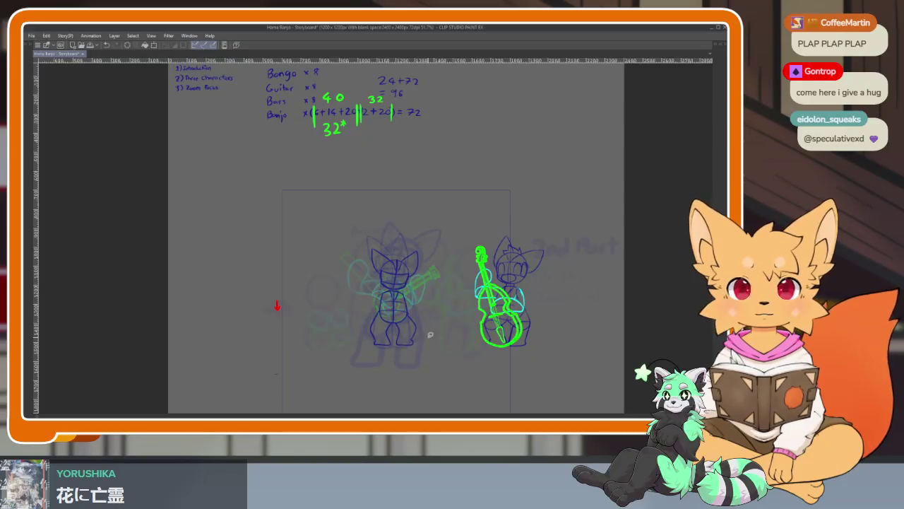
{"action": "key", "text": "h"}
{"action": "scroll", "coordinate": [431, 336], "scroll_direction": "up", "scroll_amount": 5}
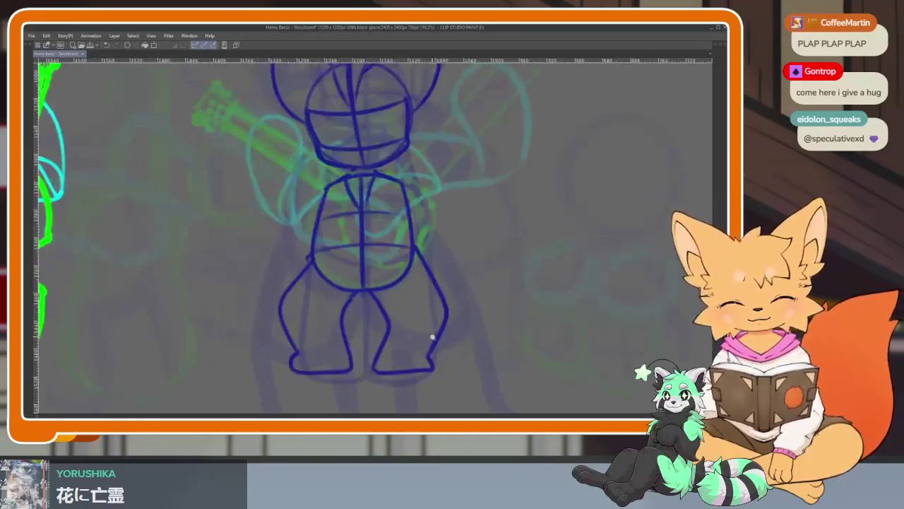
{"action": "scroll", "coordinate": [432, 338], "scroll_direction": "down", "scroll_amount": 4}
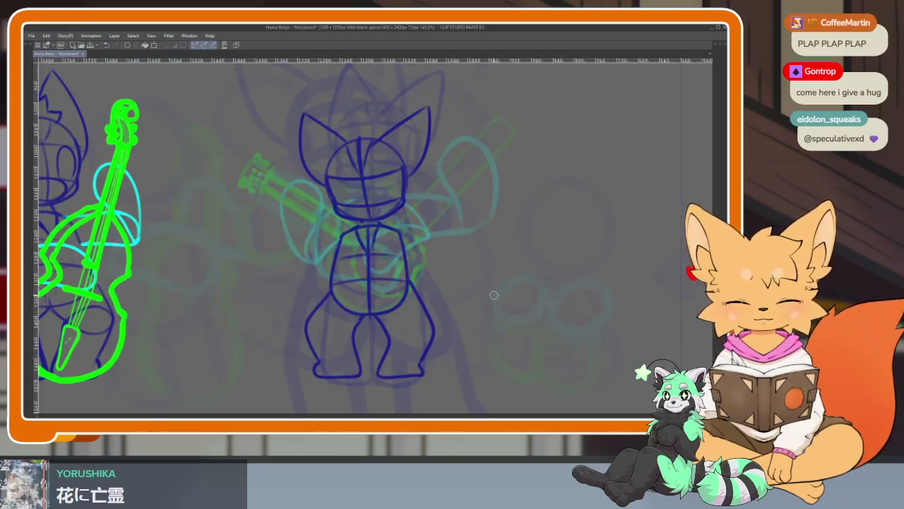
{"action": "scroll", "coordinate": [424, 325], "scroll_direction": "up", "scroll_amount": 2}
{"action": "scroll", "coordinate": [409, 341], "scroll_direction": "up", "scroll_amount": 2}
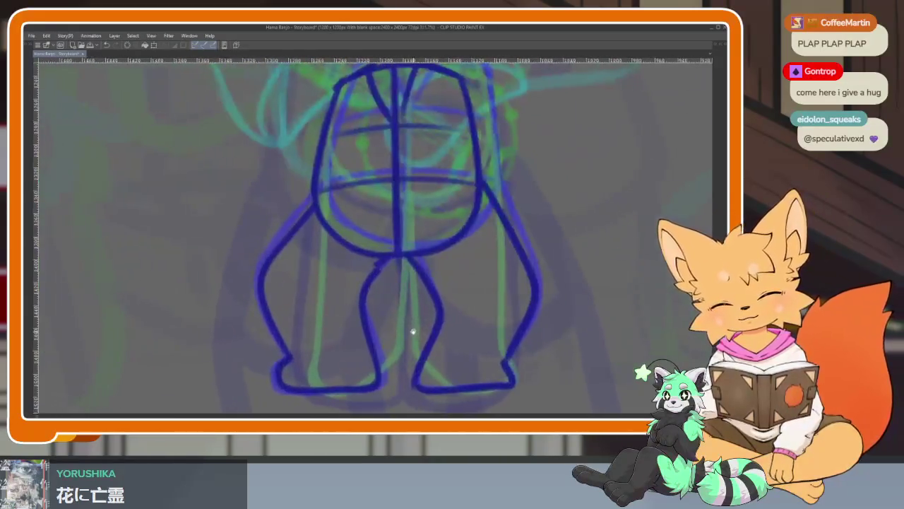
{"action": "scroll", "coordinate": [422, 323], "scroll_direction": "down", "scroll_amount": 2}
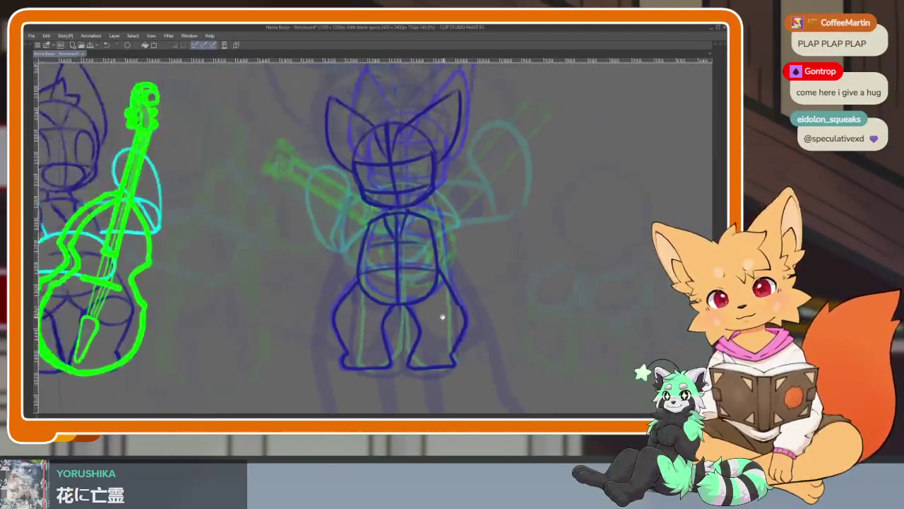
{"action": "scroll", "coordinate": [417, 302], "scroll_direction": "up", "scroll_amount": 2}
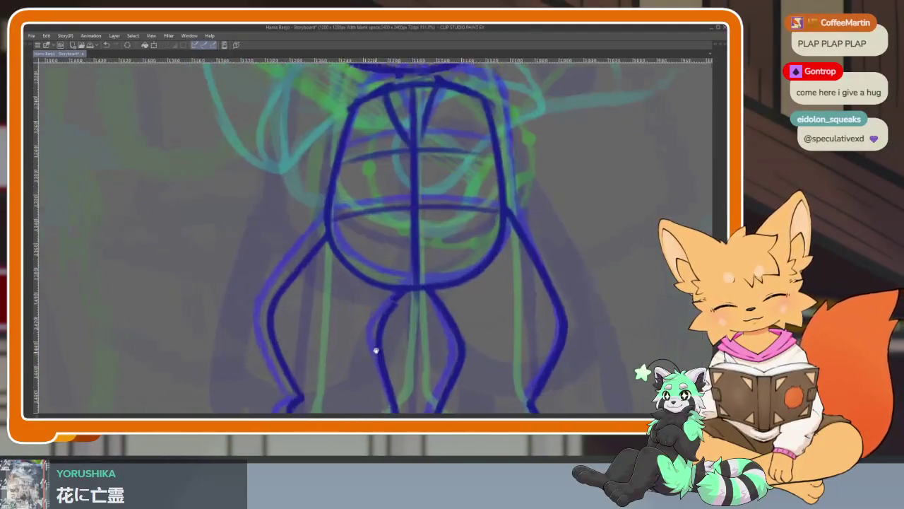
{"action": "mouse_move", "coordinate": [323, 219]}
{"action": "left_mouse_down"}
{"action": "mouse_move", "coordinate": [276, 269]}
{"action": "mouse_move", "coordinate": [313, 373]}
{"action": "left_mouse_up"}
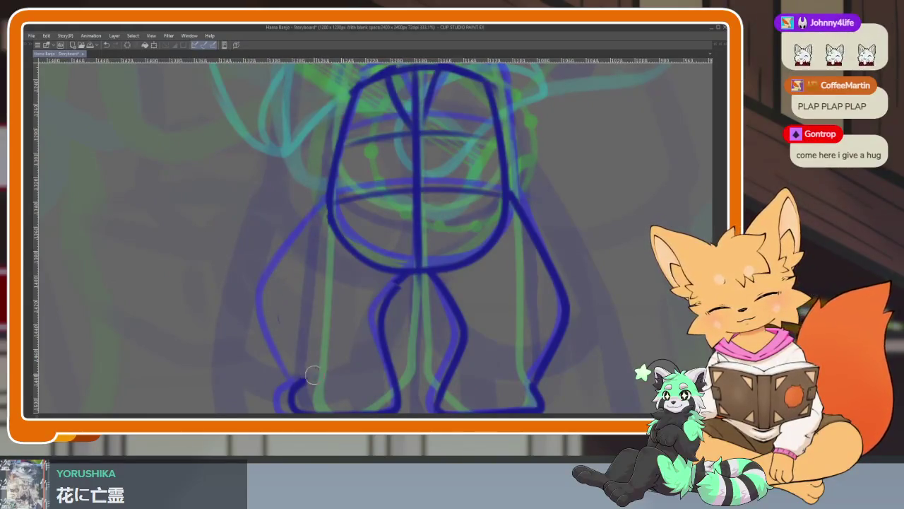
{"action": "mouse_move", "coordinate": [326, 210]}
{"action": "left_mouse_down"}
{"action": "mouse_move", "coordinate": [257, 279]}
{"action": "mouse_move", "coordinate": [307, 380]}
{"action": "left_mouse_up"}
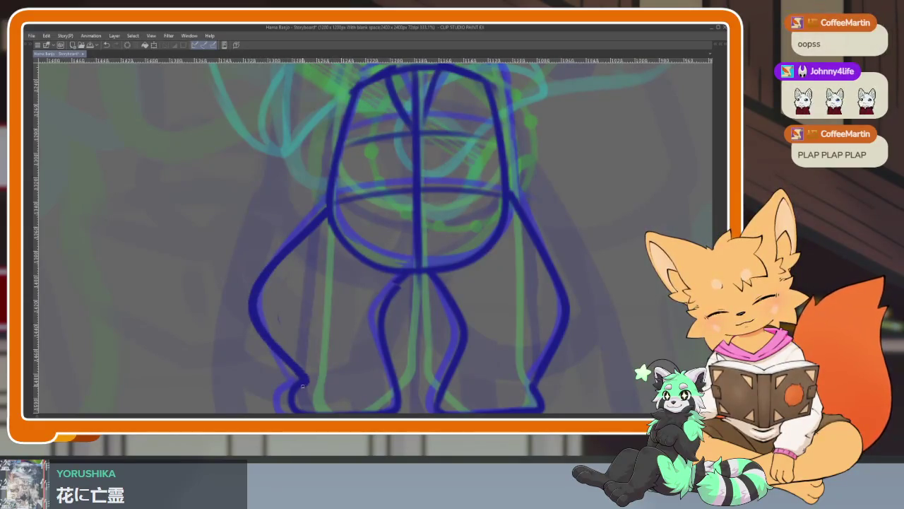
Redraw the left leg's inner line from crotch to foot.
{"action": "mouse_move", "coordinate": [393, 274]}
{"action": "left_mouse_down"}
{"action": "mouse_move", "coordinate": [373, 302]}
{"action": "mouse_move", "coordinate": [385, 368]}
{"action": "left_mouse_up"}
{"action": "key", "text": "ctrl+z"}
{"action": "key", "text": "ctrl+z"}
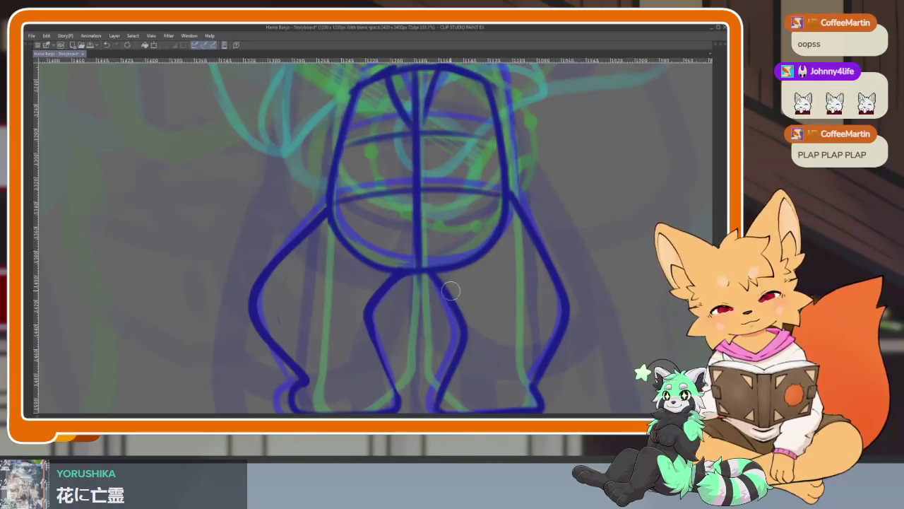
{"action": "key", "text": "ctrl+y"}
{"action": "key", "text": "ctrl+y"}
{"action": "mouse_move", "coordinate": [400, 283]}
{"action": "left_mouse_down"}
{"action": "mouse_move", "coordinate": [379, 294]}
{"action": "mouse_move", "coordinate": [387, 392]}
{"action": "left_mouse_up"}
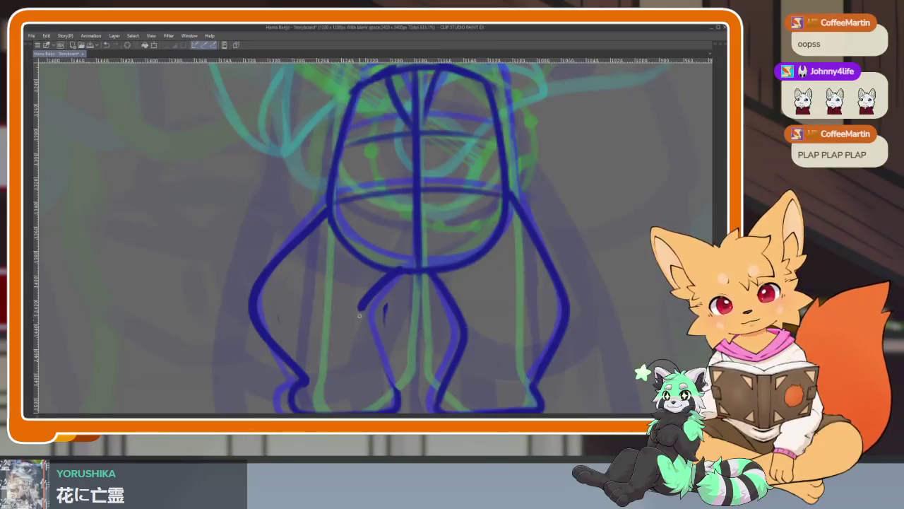
{"action": "left_click_drag", "start_coordinate": [400, 274], "coordinate": [392, 388]}
{"action": "scroll", "coordinate": [446, 350], "scroll_direction": "down", "scroll_amount": 5}
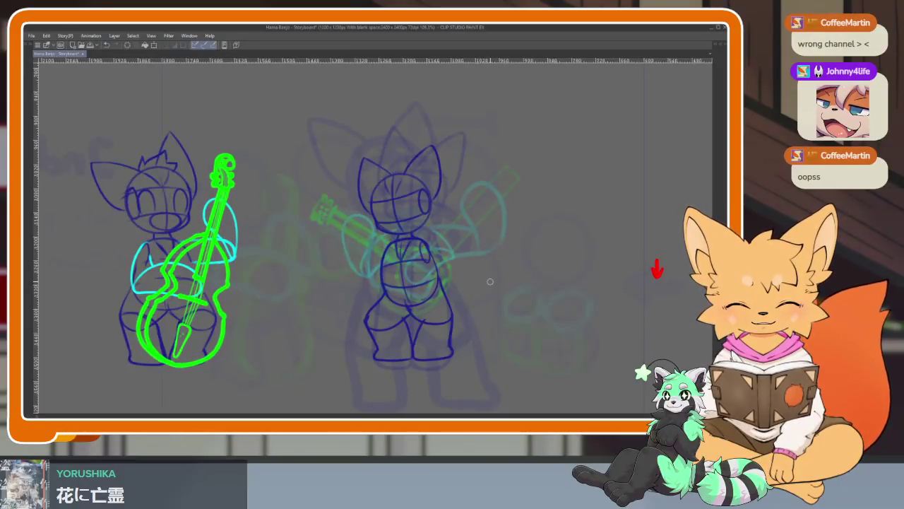
Flip between neighbouring frames to compare the banjo fox's legs.
{"action": "scroll", "coordinate": [407, 319], "scroll_direction": "up", "scroll_amount": 2}
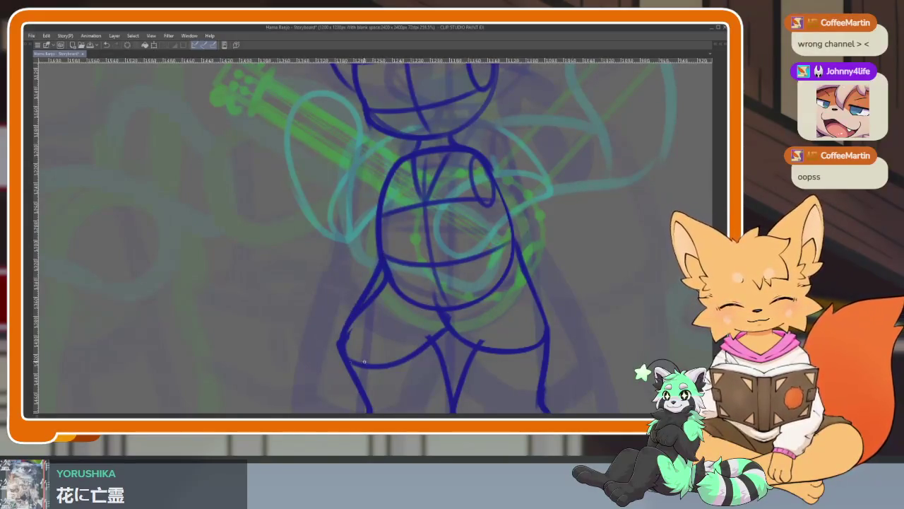
{"action": "scroll", "coordinate": [364, 361], "scroll_direction": "down", "scroll_amount": 5}
{"action": "scroll", "coordinate": [414, 319], "scroll_direction": "up", "scroll_amount": 7}
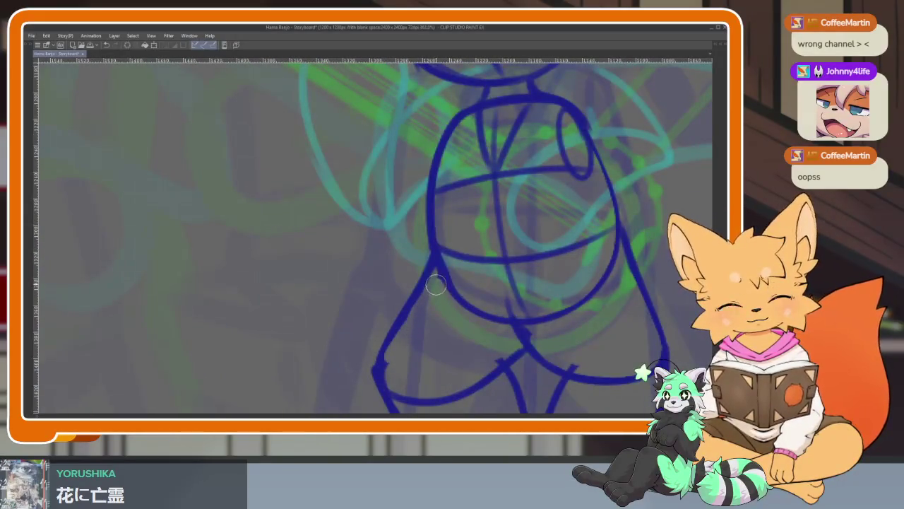
{"action": "scroll", "coordinate": [436, 284], "scroll_direction": "down", "scroll_amount": 6}
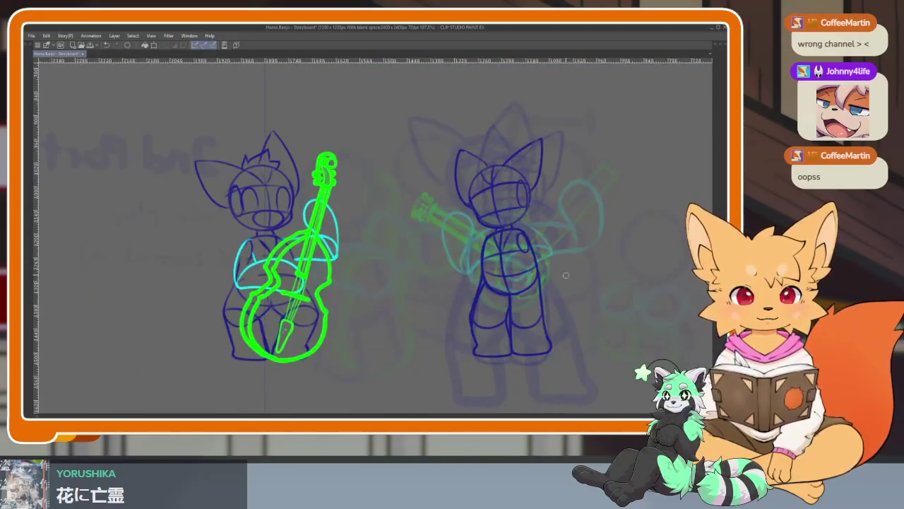
{"action": "scroll", "coordinate": [485, 291], "scroll_direction": "up", "scroll_amount": 6}
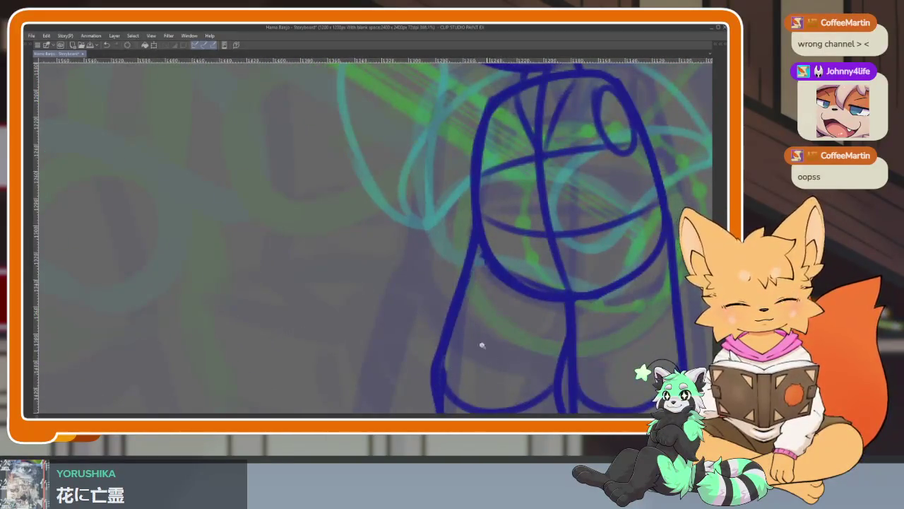
{"action": "scroll", "coordinate": [501, 317], "scroll_direction": "down", "scroll_amount": 5}
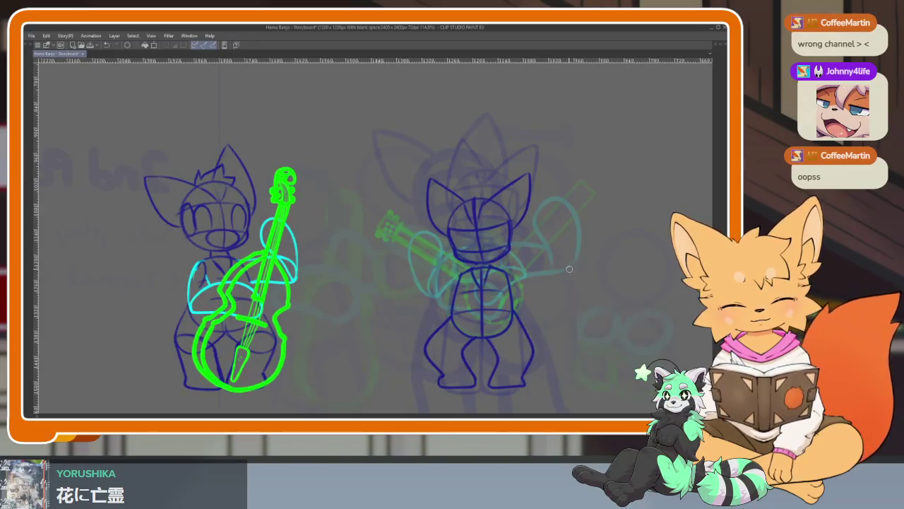
{"action": "scroll", "coordinate": [491, 355], "scroll_direction": "up", "scroll_amount": 3}
{"action": "key", "text": "ctrl+z"}
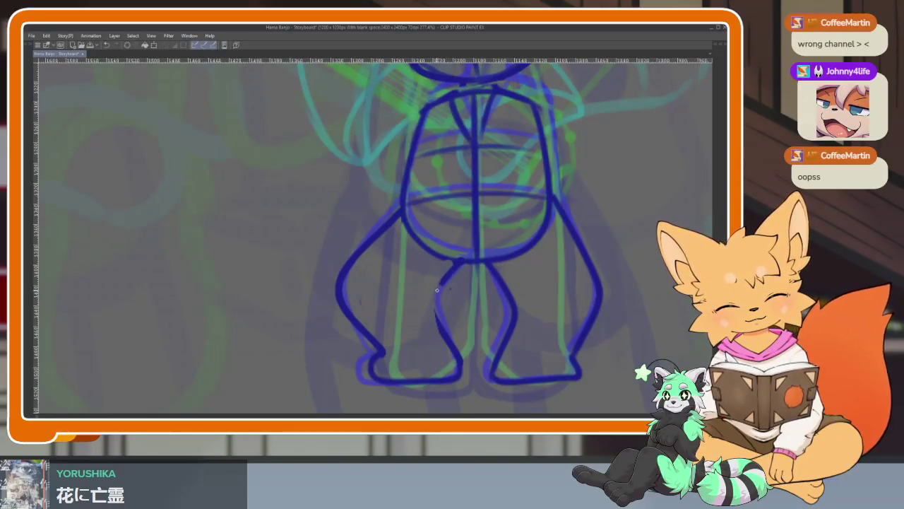
{"action": "key", "text": "ctrl+y"}
{"action": "key", "text": "ctrl+z"}
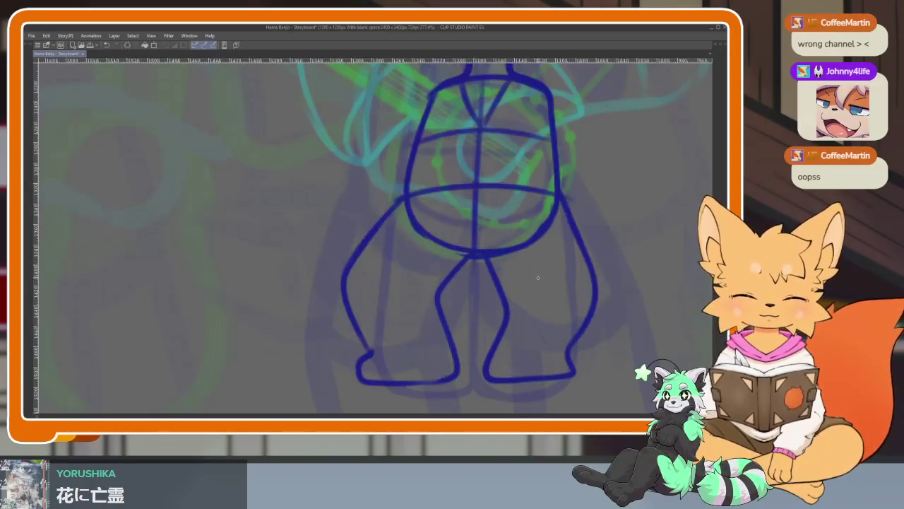
{"action": "key", "text": "ctrl+y"}
{"action": "key", "text": "ctrl+z"}
{"action": "key", "text": "ctrl+y"}
{"action": "scroll", "coordinate": [511, 286], "scroll_direction": "right", "scroll_amount": 2}
Erase the old leg lines and feet of both legs.
{"action": "mouse_move", "coordinate": [425, 267]}
{"action": "left_mouse_down"}
{"action": "mouse_move", "coordinate": [444, 359]}
{"action": "mouse_move", "coordinate": [509, 371]}
{"action": "mouse_move", "coordinate": [531, 276]}
{"action": "mouse_move", "coordinate": [501, 202]}
{"action": "mouse_move", "coordinate": [505, 385]}
{"action": "left_mouse_up"}
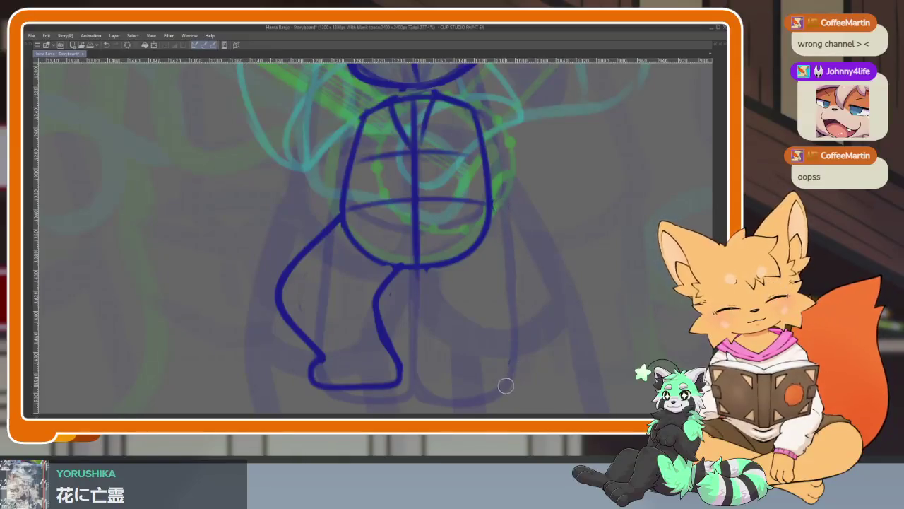
{"action": "scroll", "coordinate": [519, 349], "scroll_direction": "down", "scroll_amount": 5}
{"action": "scroll", "coordinate": [484, 317], "scroll_direction": "up", "scroll_amount": 5}
{"action": "mouse_move", "coordinate": [429, 376]}
{"action": "left_mouse_down"}
{"action": "mouse_move", "coordinate": [363, 373]}
{"action": "mouse_move", "coordinate": [359, 268]}
{"action": "mouse_move", "coordinate": [429, 327]}
{"action": "mouse_move", "coordinate": [440, 306]}
{"action": "mouse_move", "coordinate": [462, 296]}
{"action": "left_mouse_up"}
{"action": "key", "text": "ctrl+z"}
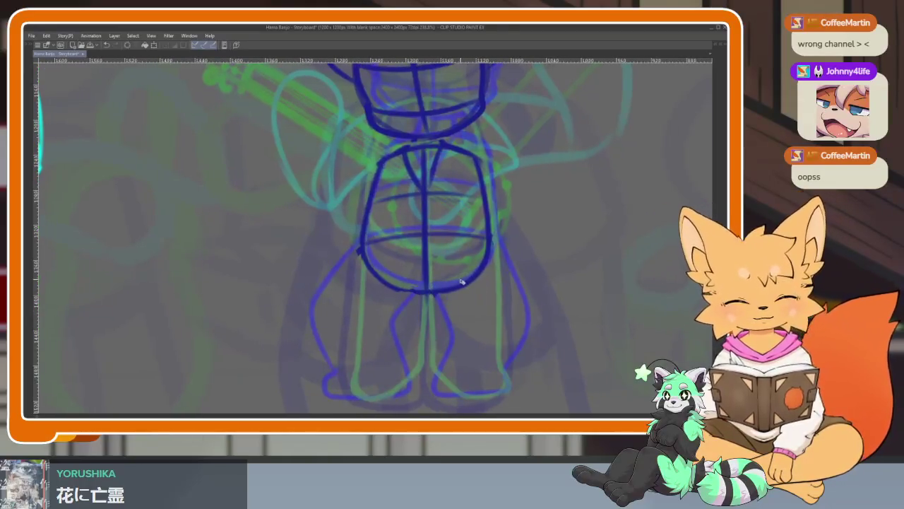
{"action": "scroll", "coordinate": [407, 263], "scroll_direction": "up", "scroll_amount": 3}
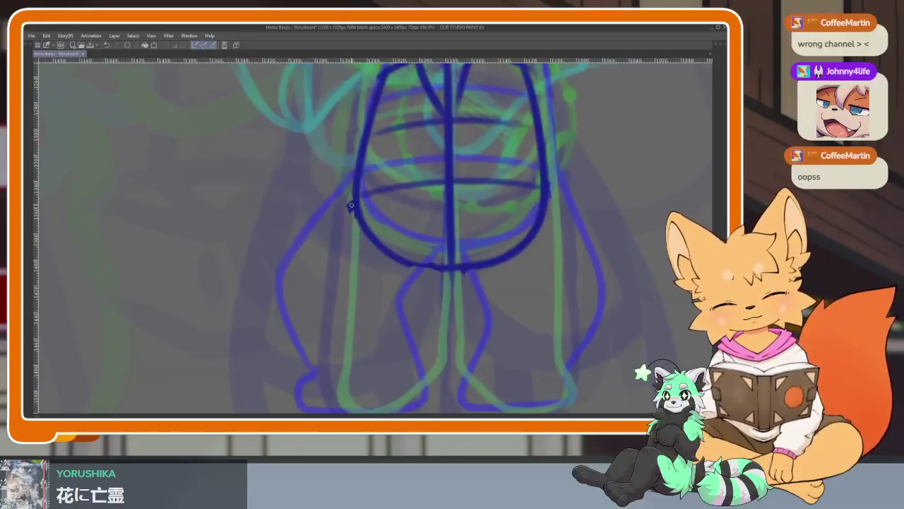
{"action": "scroll", "coordinate": [361, 219], "scroll_direction": "down", "scroll_amount": 1}
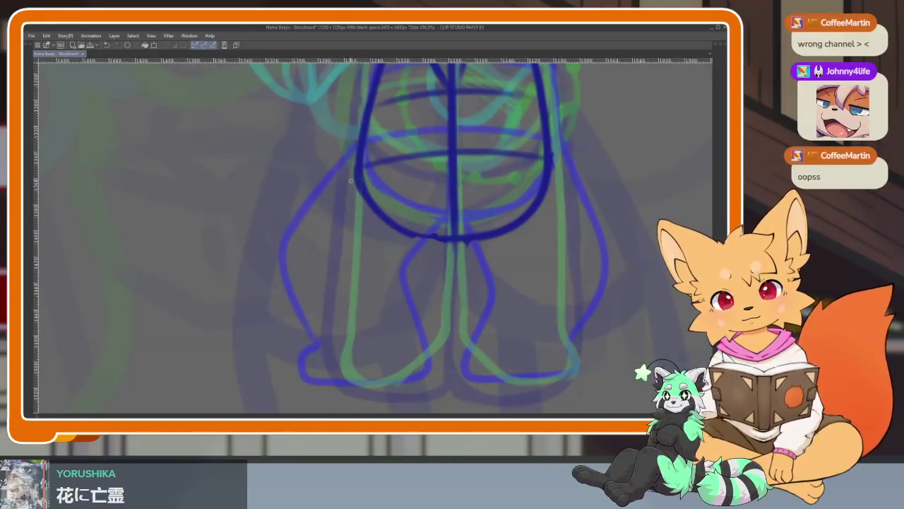
Draw the new left leg's outer and inner outlines from hip to foot.
{"action": "left_click_drag", "start_coordinate": [322, 198], "coordinate": [269, 238]}
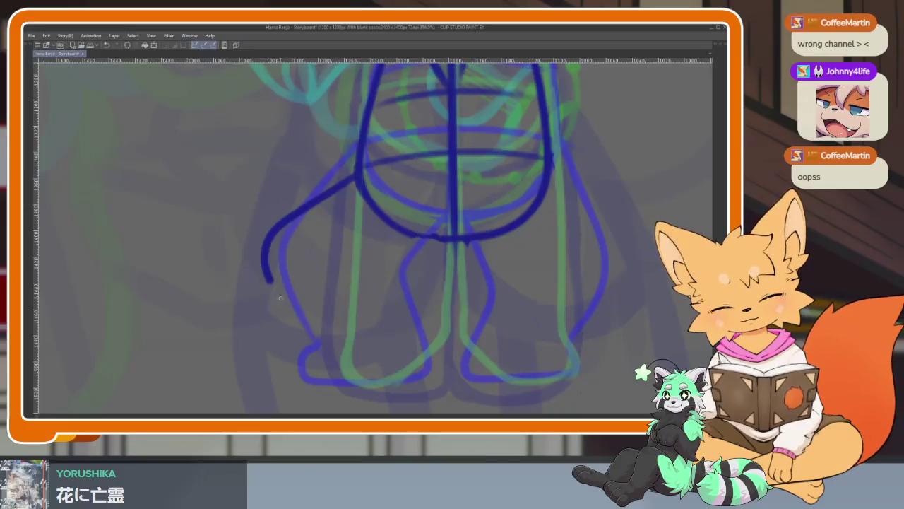
{"action": "left_click_drag", "start_coordinate": [280, 297], "coordinate": [321, 345]}
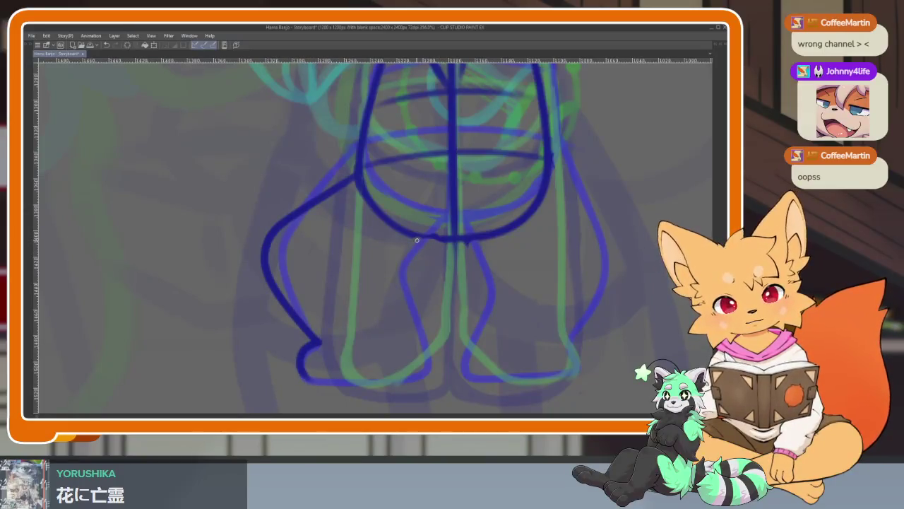
{"action": "mouse_move", "coordinate": [458, 239]}
{"action": "left_mouse_down"}
{"action": "mouse_move", "coordinate": [400, 259]}
{"action": "mouse_move", "coordinate": [428, 358]}
{"action": "mouse_move", "coordinate": [357, 385]}
{"action": "mouse_move", "coordinate": [307, 372]}
{"action": "mouse_move", "coordinate": [275, 380]}
{"action": "left_mouse_up"}
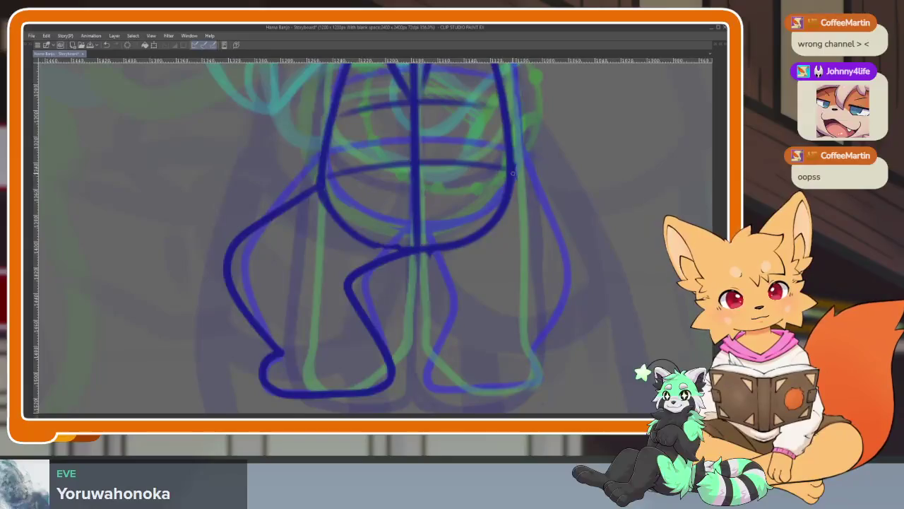
Draw the new right leg's outer line, foot bottom and inner line.
{"action": "mouse_move", "coordinate": [557, 222]}
{"action": "left_mouse_down"}
{"action": "mouse_move", "coordinate": [582, 279]}
{"action": "mouse_move", "coordinate": [524, 349]}
{"action": "left_mouse_up"}
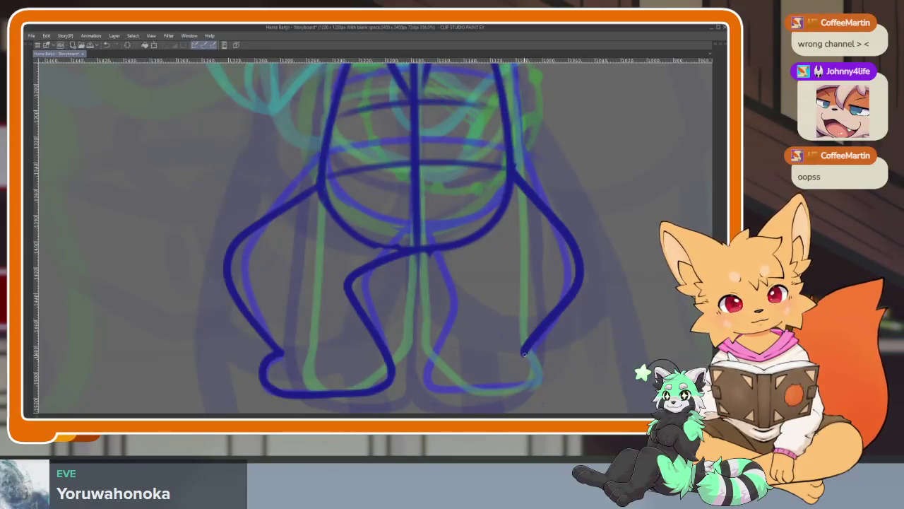
{"action": "left_click_drag", "start_coordinate": [504, 385], "coordinate": [424, 380]}
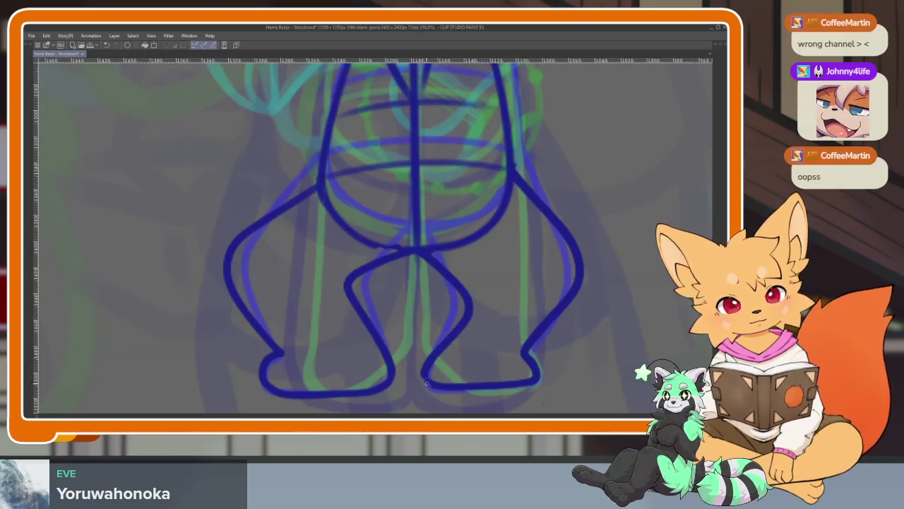
{"action": "scroll", "coordinate": [520, 323], "scroll_direction": "down", "scroll_amount": 5}
{"action": "scroll", "coordinate": [515, 307], "scroll_direction": "up", "scroll_amount": 6}
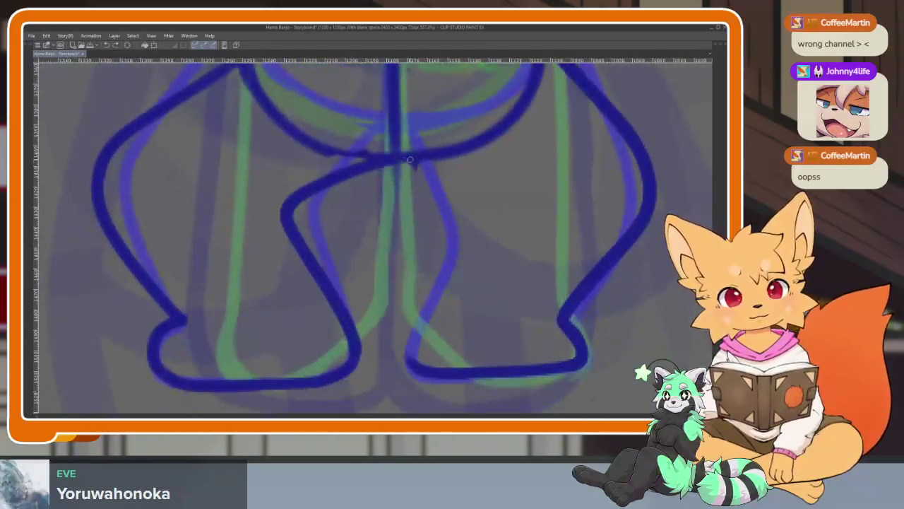
{"action": "mouse_move", "coordinate": [445, 191]}
{"action": "left_mouse_down"}
{"action": "mouse_move", "coordinate": [485, 242]}
{"action": "mouse_move", "coordinate": [425, 307]}
{"action": "mouse_move", "coordinate": [408, 363]}
{"action": "left_mouse_up"}
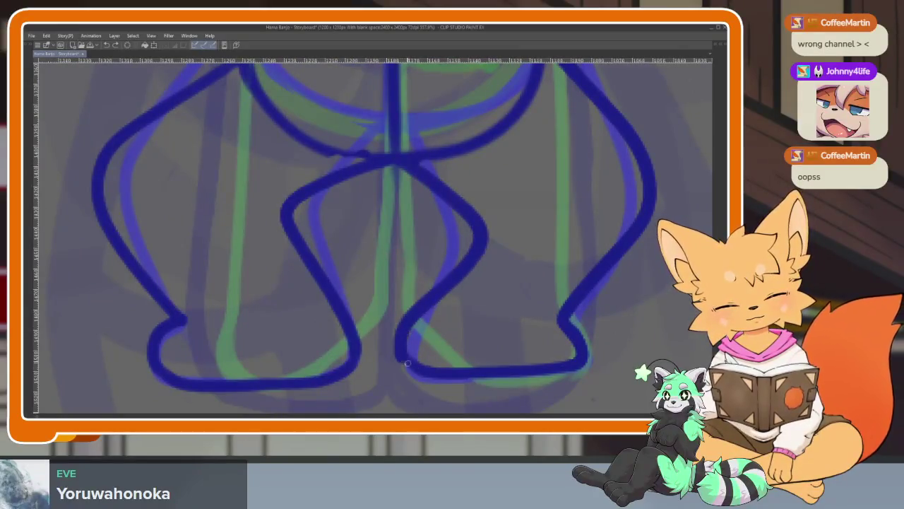
{"action": "scroll", "coordinate": [546, 344], "scroll_direction": "down", "scroll_amount": 4}
{"action": "scroll", "coordinate": [521, 318], "scroll_direction": "up", "scroll_amount": 3}
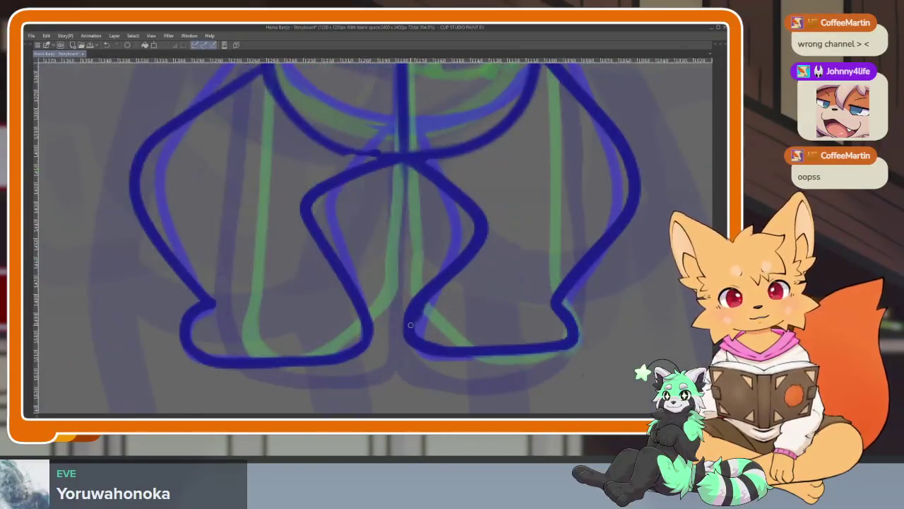
{"action": "scroll", "coordinate": [494, 348], "scroll_direction": "down", "scroll_amount": 5}
{"action": "scroll", "coordinate": [587, 322], "scroll_direction": "up", "scroll_amount": 1}
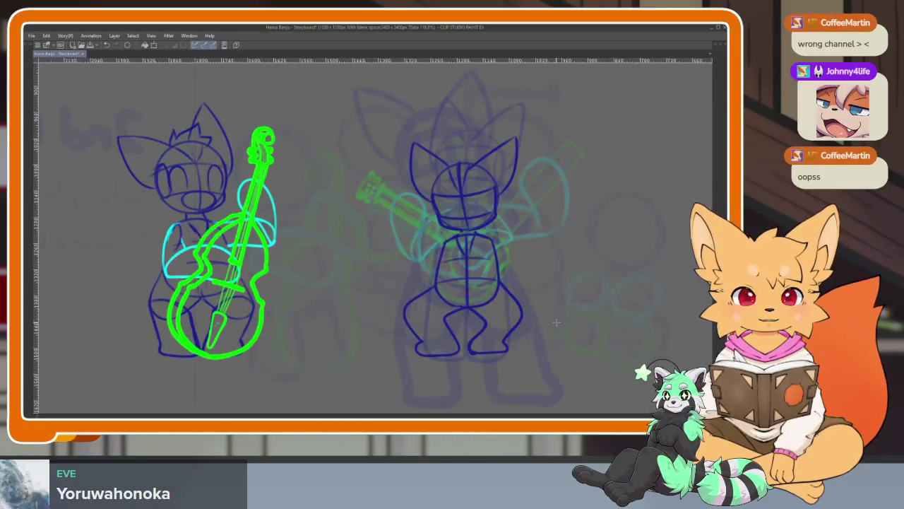
With a much smaller brush, erase the old right-leg line and redraw it down to the foot.
{"action": "scroll", "coordinate": [544, 348], "scroll_direction": "up", "scroll_amount": 5}
{"action": "scroll", "coordinate": [539, 363], "scroll_direction": "up", "scroll_amount": 1}
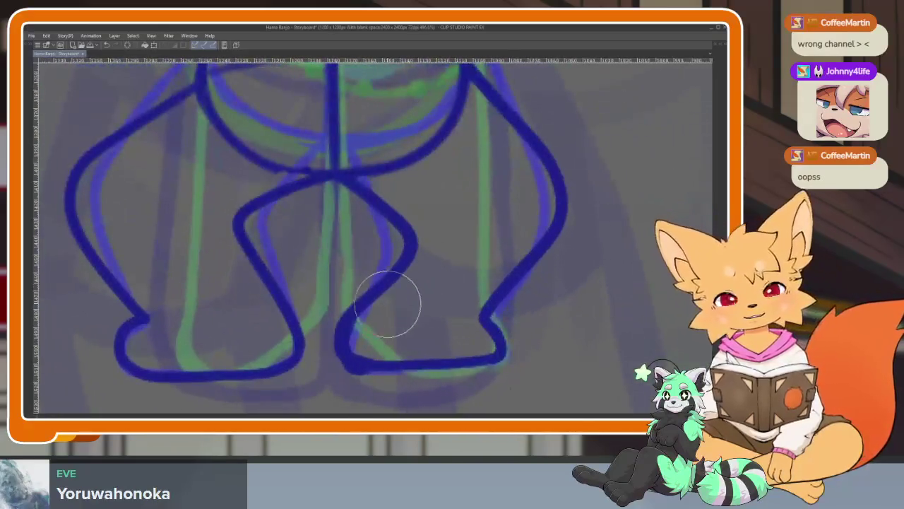
{"action": "key", "text": "bracketleft"}
{"action": "key", "text": "bracketleft"}
{"action": "key", "text": "bracketleft"}
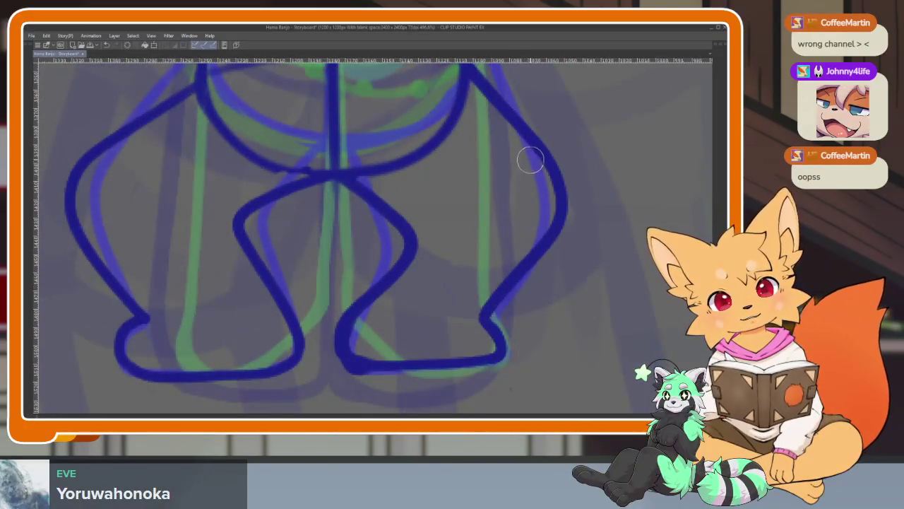
{"action": "left_click_drag", "start_coordinate": [542, 220], "coordinate": [476, 325]}
{"action": "left_click_drag", "start_coordinate": [504, 282], "coordinate": [484, 335]}
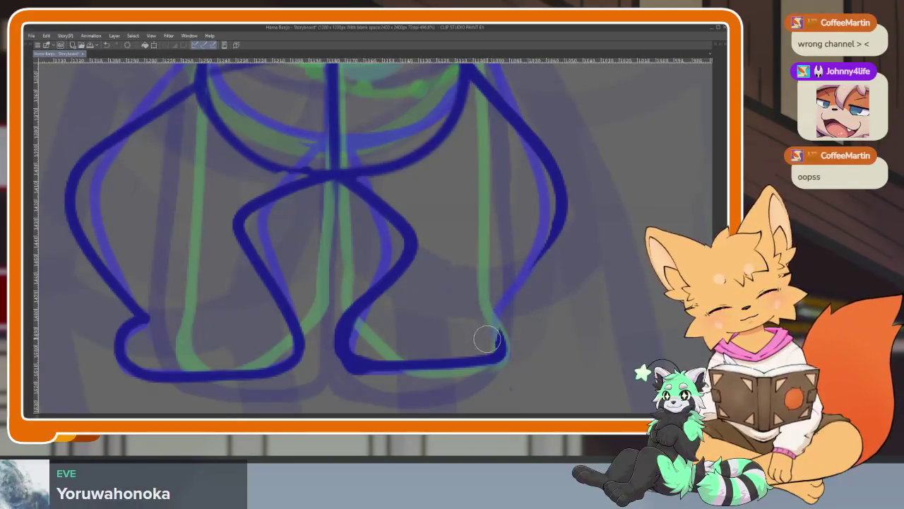
{"action": "left_click_drag", "start_coordinate": [558, 219], "coordinate": [517, 289]}
{"action": "key", "text": "ctrl+z"}
{"action": "mouse_move", "coordinate": [555, 228]}
{"action": "left_mouse_down"}
{"action": "mouse_move", "coordinate": [515, 292]}
{"action": "mouse_move", "coordinate": [367, 371]}
{"action": "left_mouse_up"}
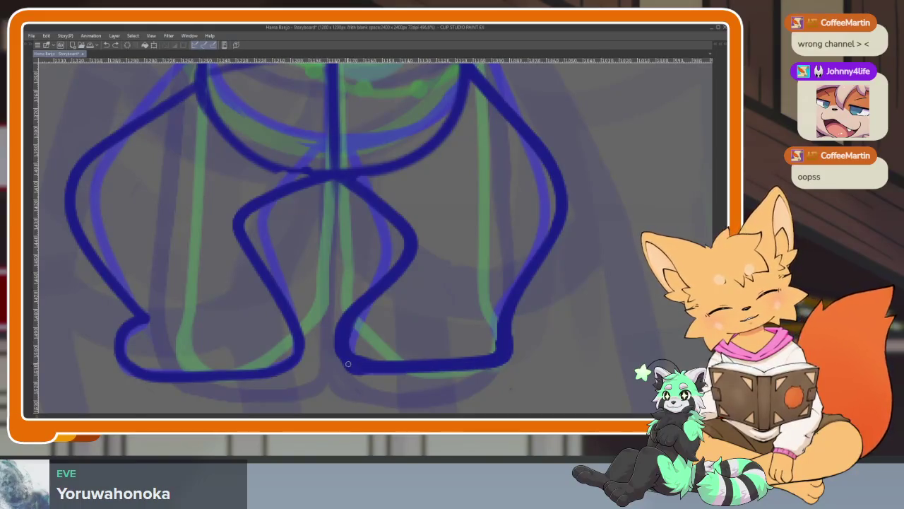
{"action": "scroll", "coordinate": [447, 242], "scroll_direction": "down", "scroll_amount": 5}
{"action": "scroll", "coordinate": [447, 241], "scroll_direction": "down", "scroll_amount": 2}
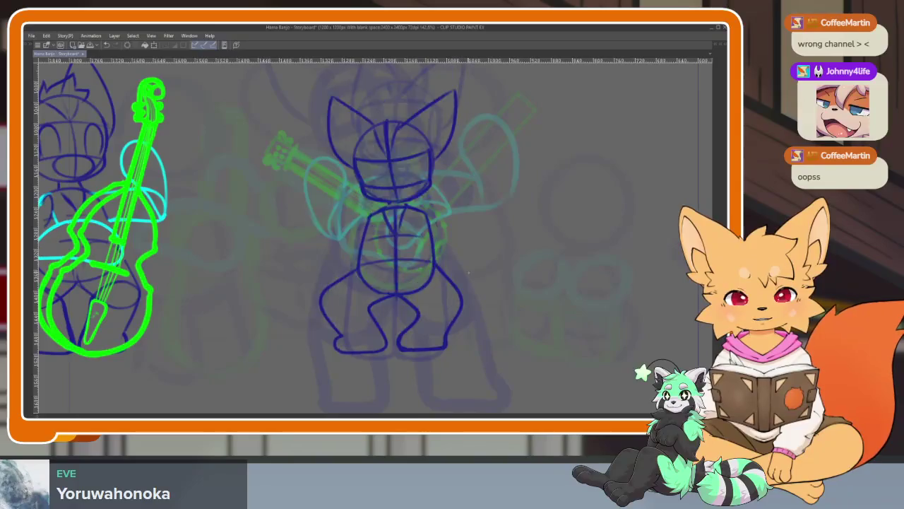
{"action": "key", "text": "Right"}
{"action": "key", "text": "Right"}
Show onion skin of neighbouring frames, mirror the view and hide the palettes.
{"action": "key", "text": "Left"}
{"action": "scroll", "coordinate": [445, 225], "scroll_direction": "up", "scroll_amount": 2}
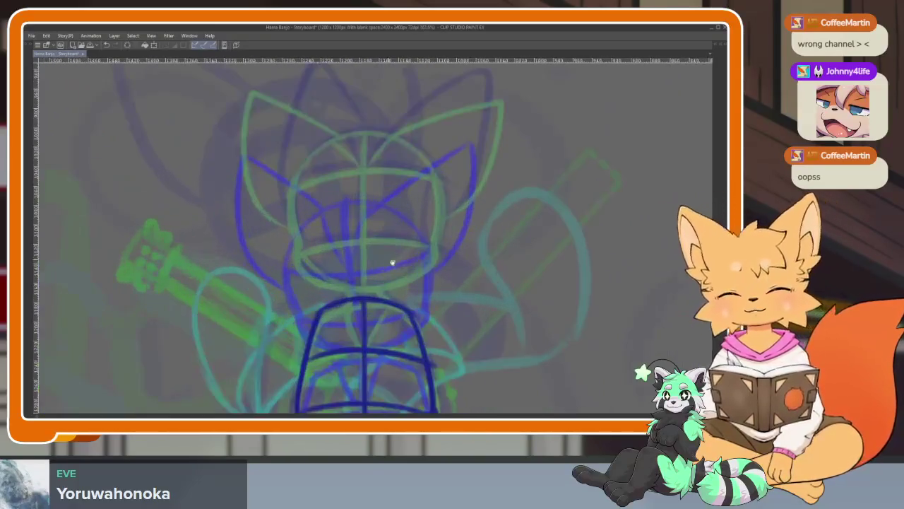
{"action": "key", "text": "h"}
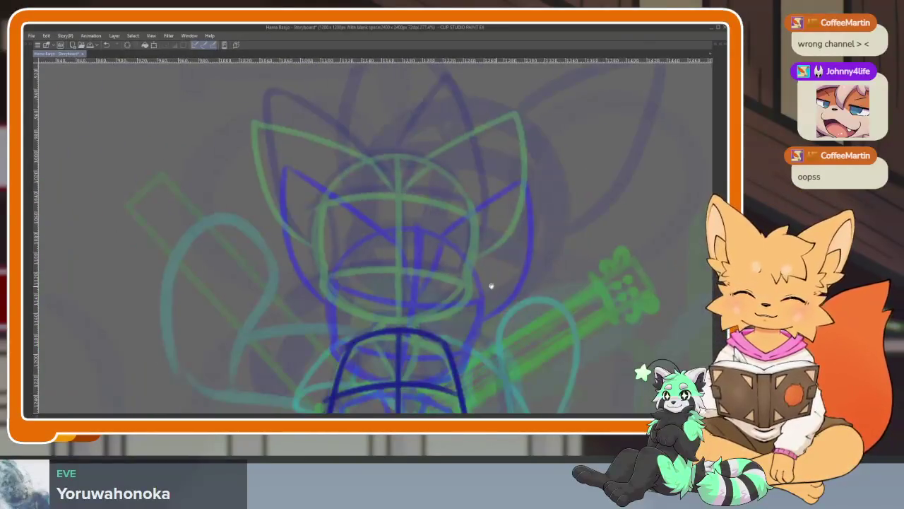
{"action": "scroll", "coordinate": [421, 341], "scroll_direction": "up", "scroll_amount": 2}
{"action": "key", "text": "Tab"}
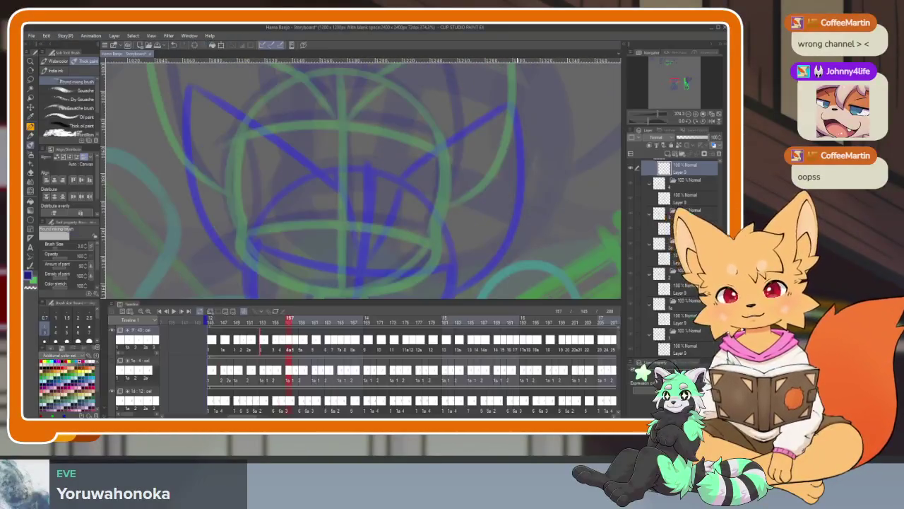
{"action": "key", "text": "Tab"}
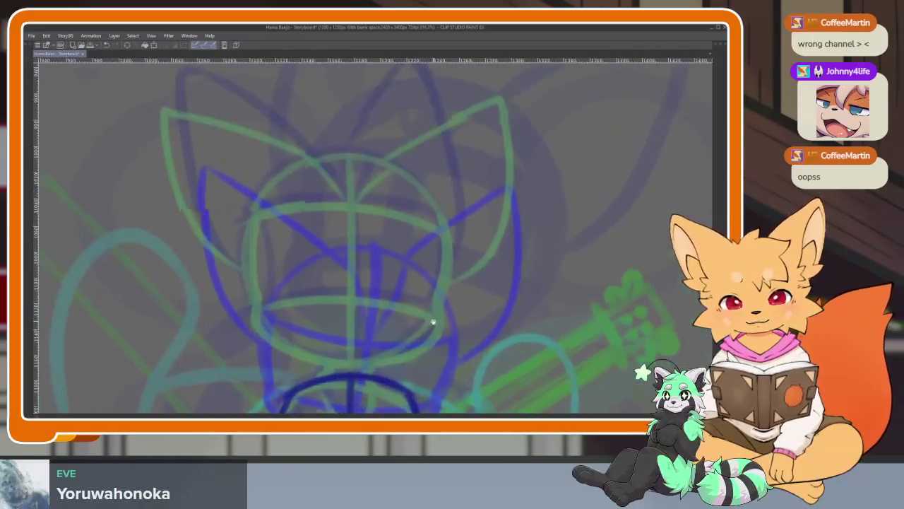
{"action": "key", "text": "Tab"}
{"action": "key", "text": "Tab"}
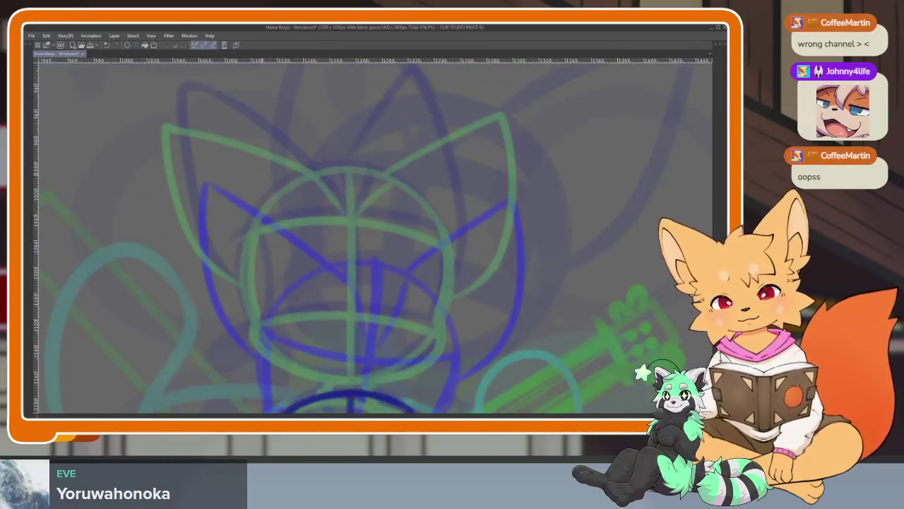
Draw the head circle with a vertical centre line and curved cross guides.
{"action": "left_click_drag", "start_coordinate": [249, 168], "coordinate": [461, 381]}
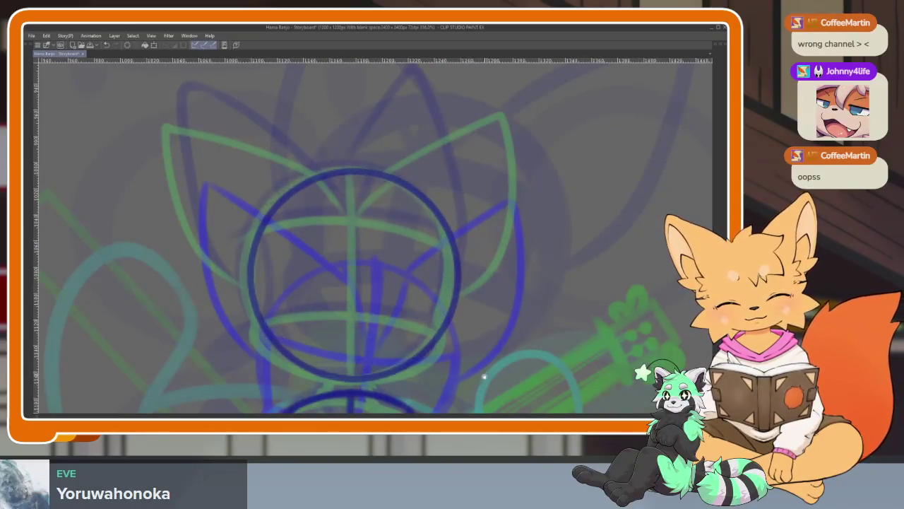
{"action": "key", "text": "ctrl+z"}
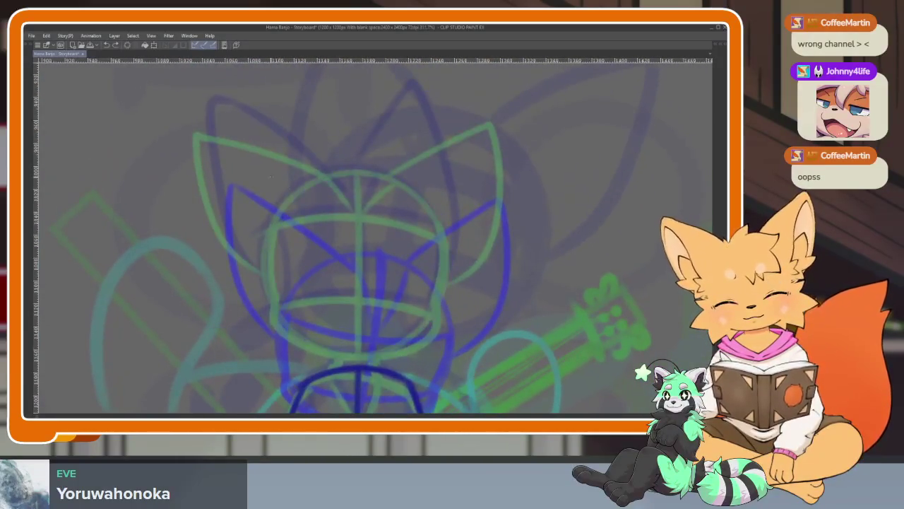
{"action": "left_click_drag", "start_coordinate": [267, 174], "coordinate": [447, 353]}
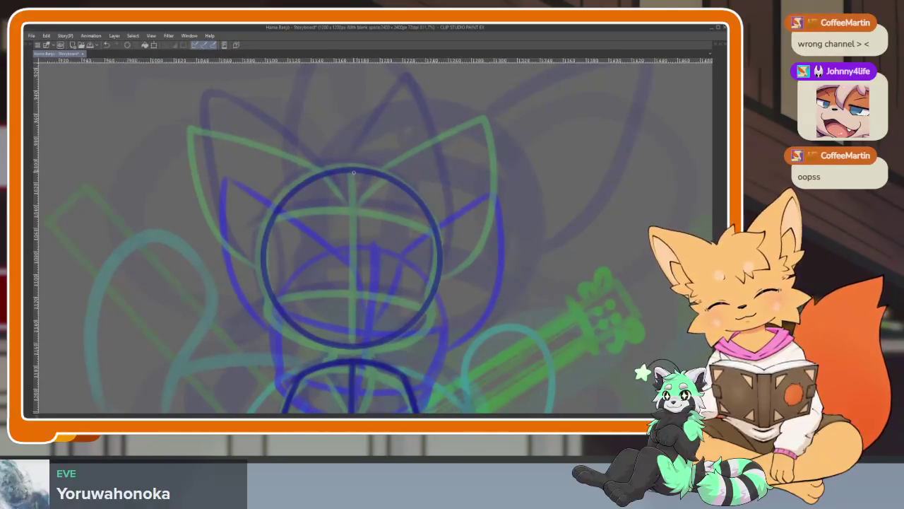
{"action": "left_click_drag", "start_coordinate": [352, 167], "coordinate": [347, 347]}
{"action": "left_click_drag", "start_coordinate": [262, 304], "coordinate": [431, 297]}
{"action": "key", "text": "ctrl+z"}
{"action": "left_click_drag", "start_coordinate": [300, 291], "coordinate": [424, 295]}
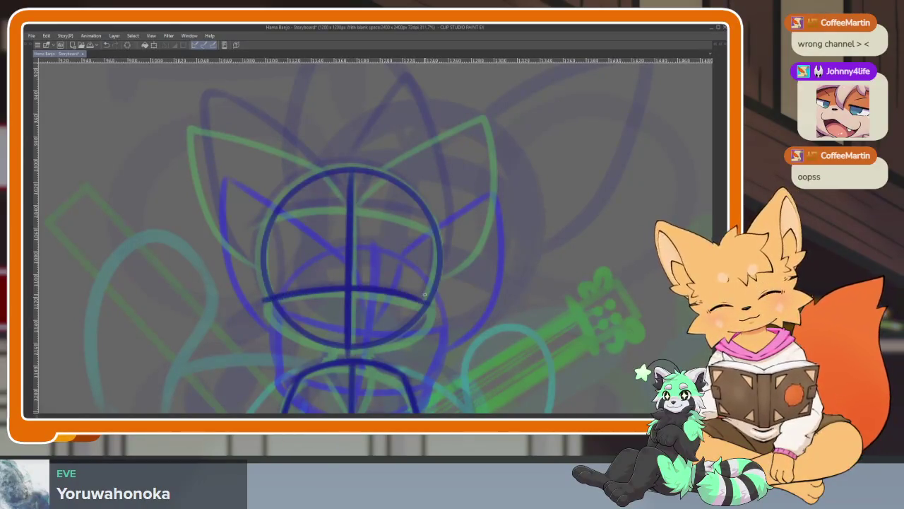
{"action": "mouse_move", "coordinate": [267, 225]}
{"action": "left_mouse_down"}
{"action": "mouse_move", "coordinate": [344, 205]}
{"action": "mouse_move", "coordinate": [431, 215]}
{"action": "left_mouse_up"}
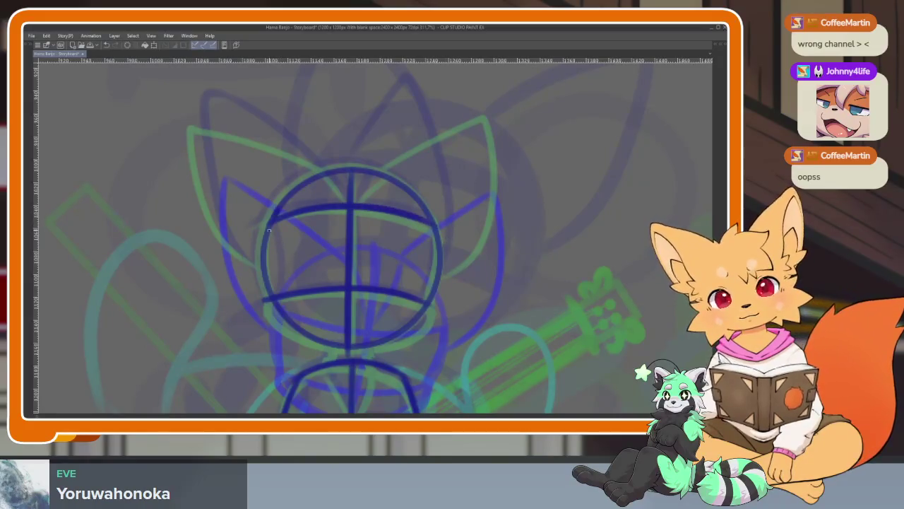
Darken the head circle's sides and lower arc, then draw both ears.
{"action": "left_click_drag", "start_coordinate": [269, 230], "coordinate": [272, 293]}
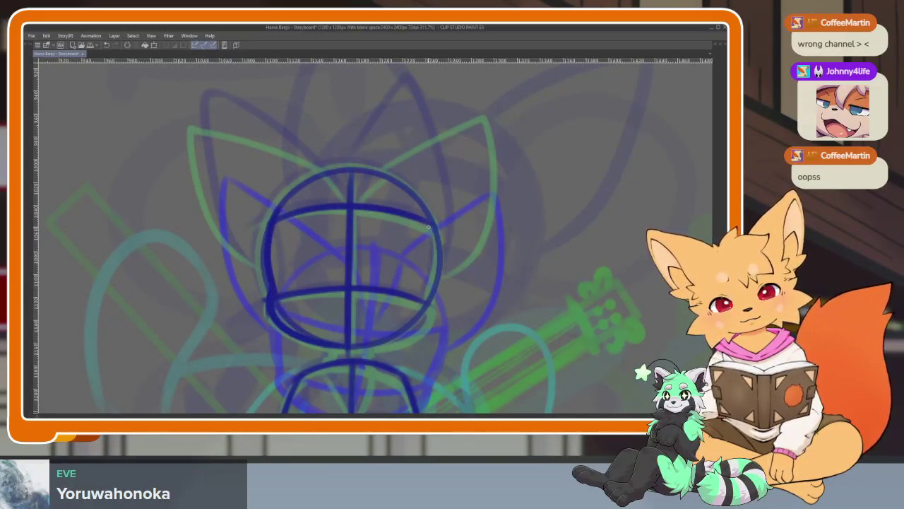
{"action": "left_click_drag", "start_coordinate": [436, 257], "coordinate": [431, 287]}
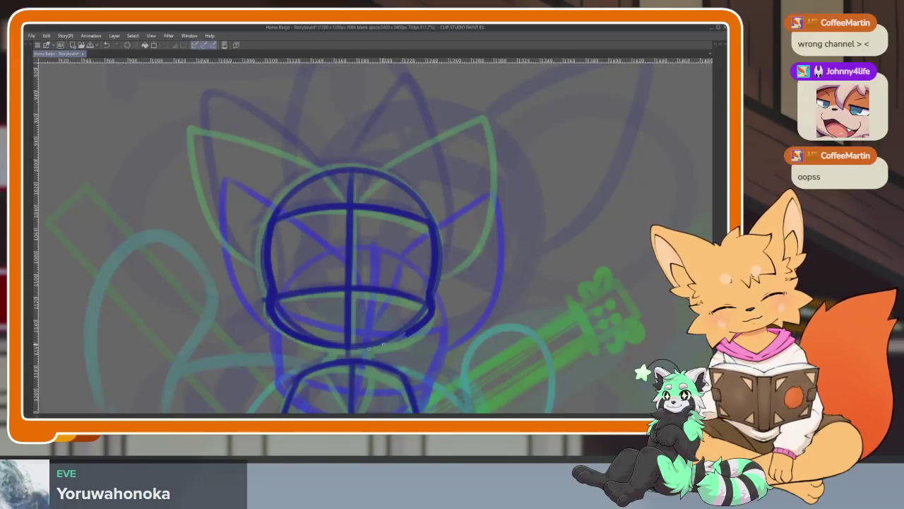
{"action": "left_click_drag", "start_coordinate": [382, 344], "coordinate": [407, 330]}
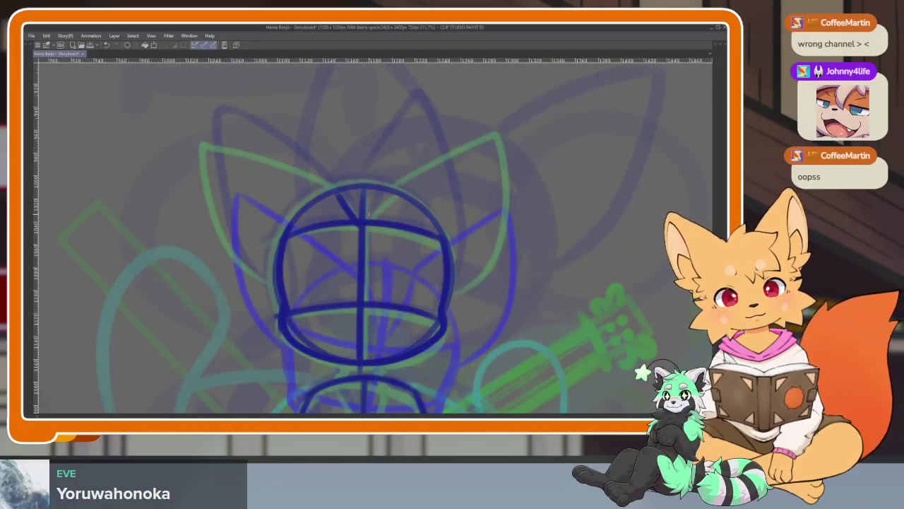
{"action": "mouse_move", "coordinate": [393, 193]}
{"action": "left_mouse_down"}
{"action": "mouse_move", "coordinate": [505, 182]}
{"action": "mouse_move", "coordinate": [521, 232]}
{"action": "mouse_move", "coordinate": [452, 292]}
{"action": "left_mouse_up"}
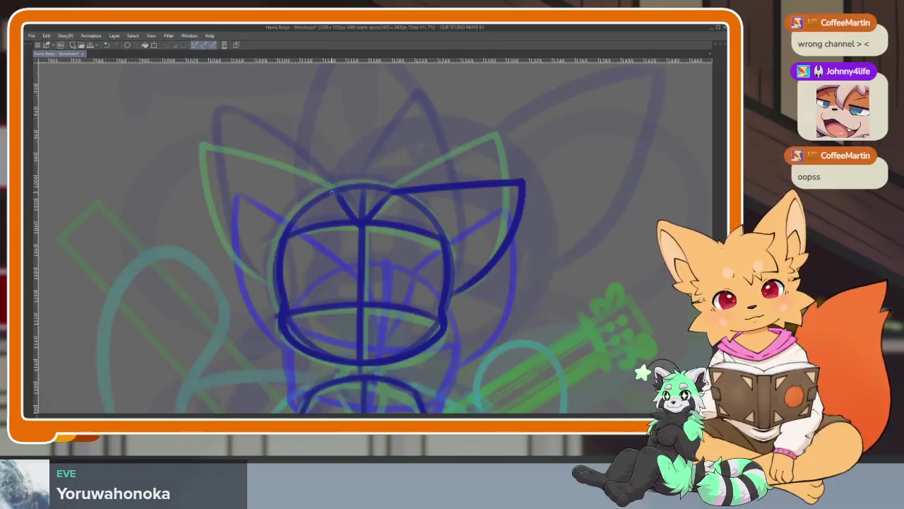
{"action": "mouse_move", "coordinate": [314, 186]}
{"action": "left_mouse_down"}
{"action": "mouse_move", "coordinate": [204, 178]}
{"action": "mouse_move", "coordinate": [274, 290]}
{"action": "left_mouse_up"}
{"action": "left_click_drag", "start_coordinate": [497, 282], "coordinate": [502, 243]}
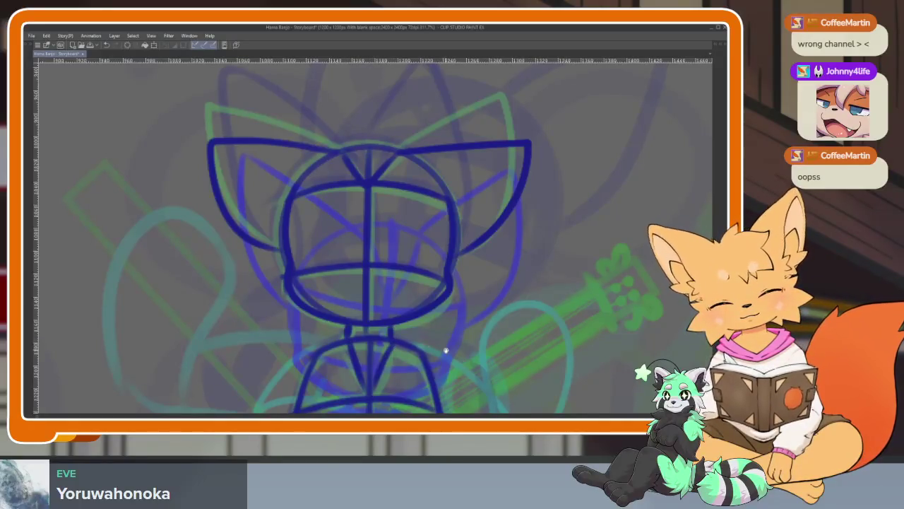
{"action": "scroll", "coordinate": [446, 350], "scroll_direction": "down", "scroll_amount": 5}
{"action": "scroll", "coordinate": [464, 309], "scroll_direction": "up", "scroll_amount": 1}
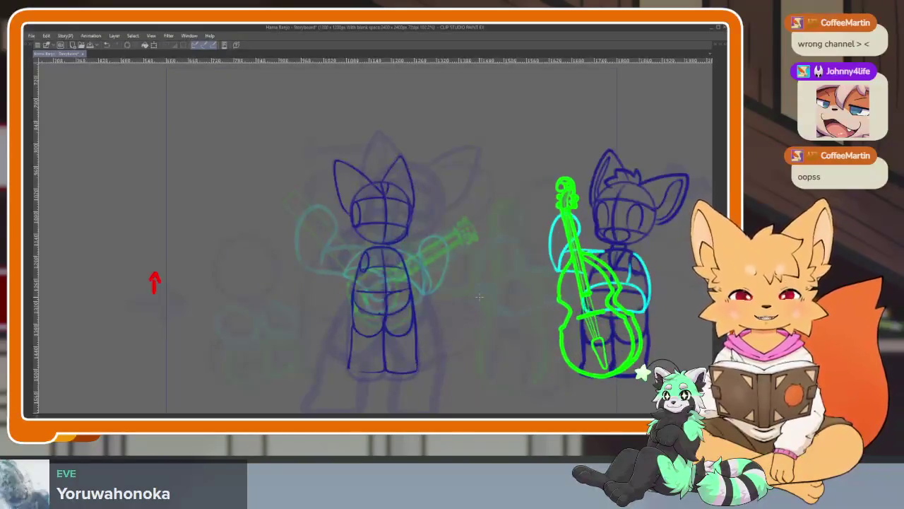
Stop playback, scrub to a later frame, mirror the view and hide the palettes.
{"action": "key", "text": "Tab"}
{"action": "left_click", "coordinate": [225, 322]}
{"action": "left_click_drag", "start_coordinate": [231, 322], "coordinate": [328, 323]}
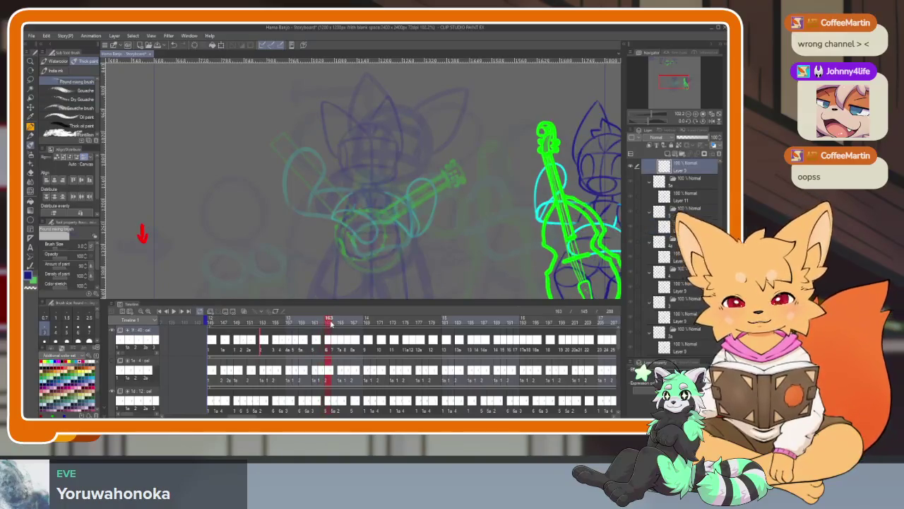
{"action": "key", "text": "h"}
{"action": "key", "text": "Tab"}
Zoom in and out on the guitar sketch to inspect the frame.
{"action": "scroll", "coordinate": [376, 326], "scroll_direction": "up", "scroll_amount": 3}
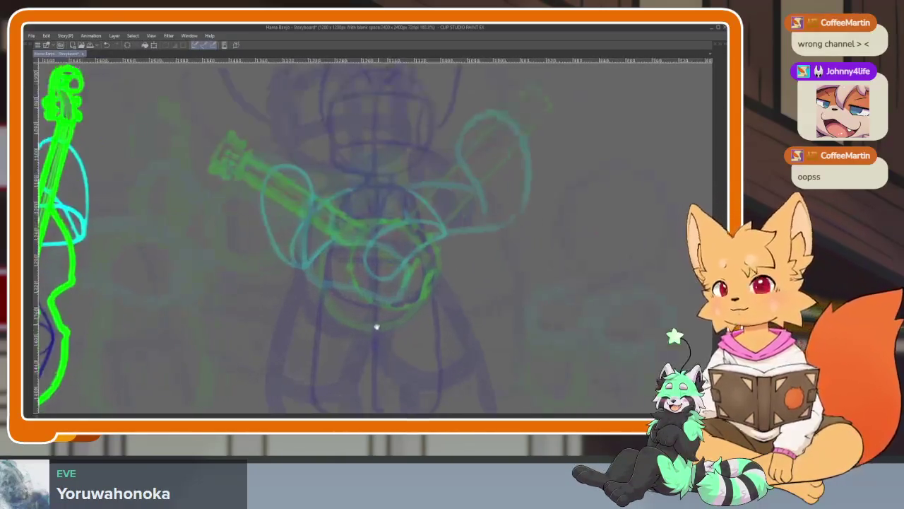
{"action": "scroll", "coordinate": [394, 332], "scroll_direction": "up", "scroll_amount": 2}
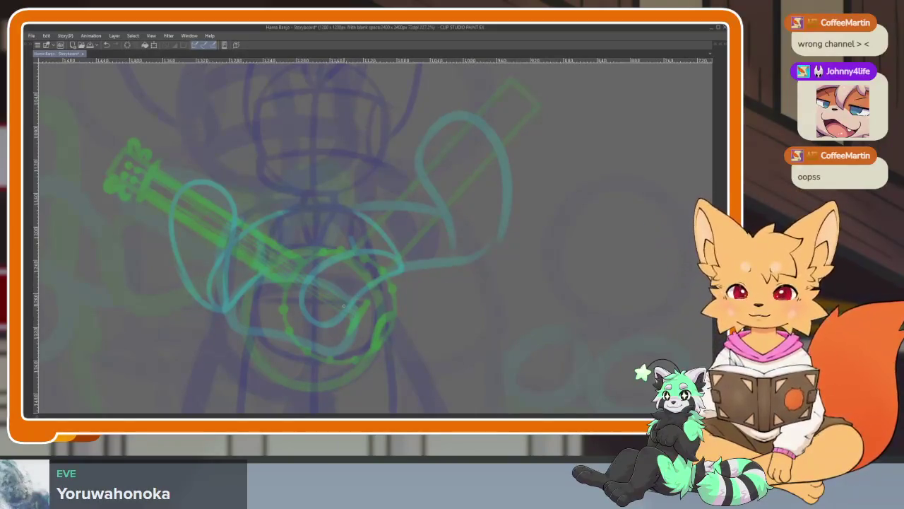
{"action": "scroll", "coordinate": [344, 305], "scroll_direction": "down", "scroll_amount": 2}
{"action": "scroll", "coordinate": [333, 323], "scroll_direction": "down", "scroll_amount": 1}
{"action": "scroll", "coordinate": [325, 342], "scroll_direction": "down", "scroll_amount": 2}
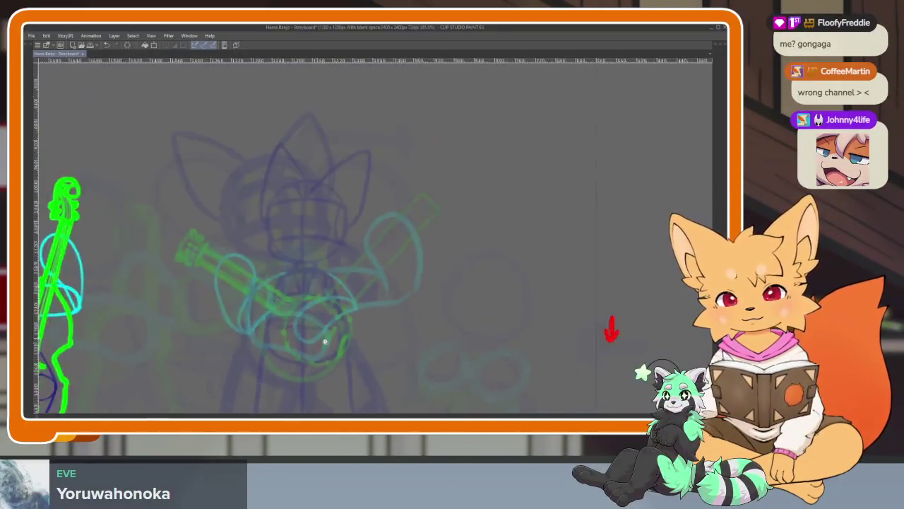
{"action": "scroll", "coordinate": [325, 342], "scroll_direction": "up", "scroll_amount": 2}
{"action": "scroll", "coordinate": [363, 303], "scroll_direction": "up", "scroll_amount": 1}
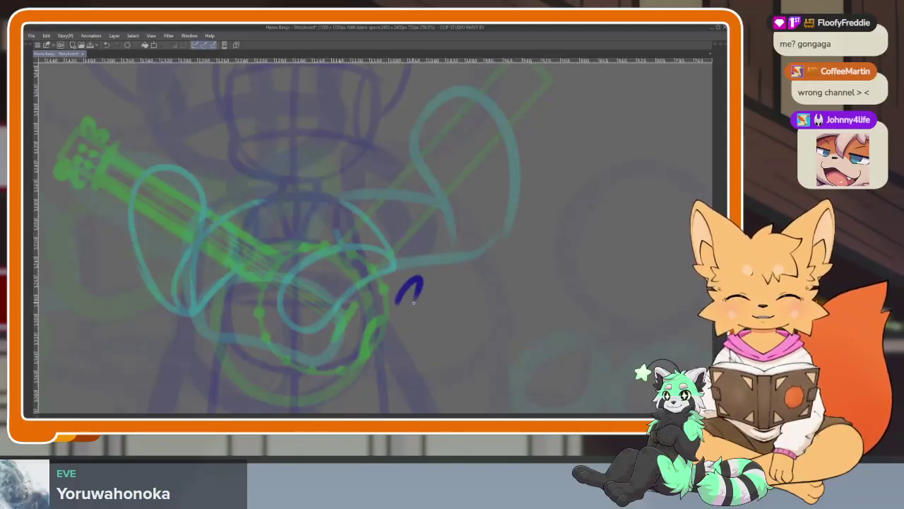
{"action": "scroll", "coordinate": [349, 339], "scroll_direction": "down", "scroll_amount": 1}
{"action": "scroll", "coordinate": [348, 347], "scroll_direction": "up", "scroll_amount": 1}
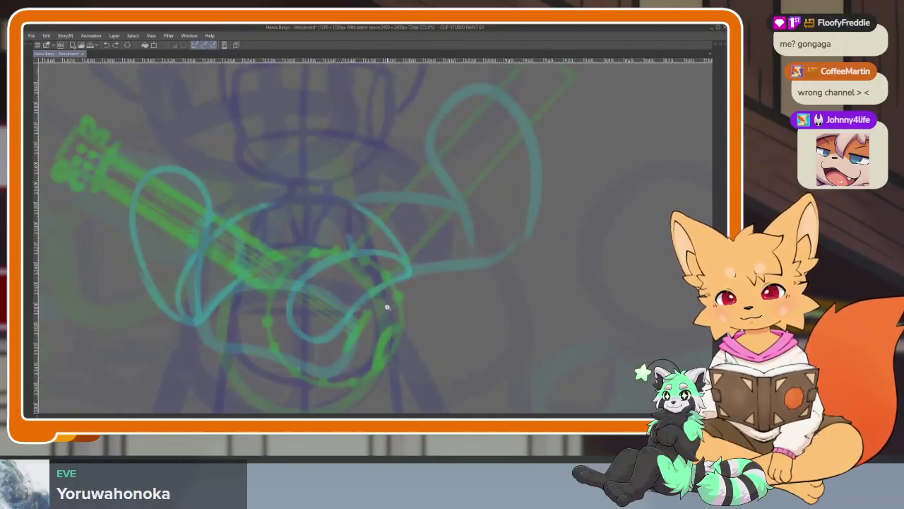
{"action": "scroll", "coordinate": [387, 307], "scroll_direction": "down", "scroll_amount": 1}
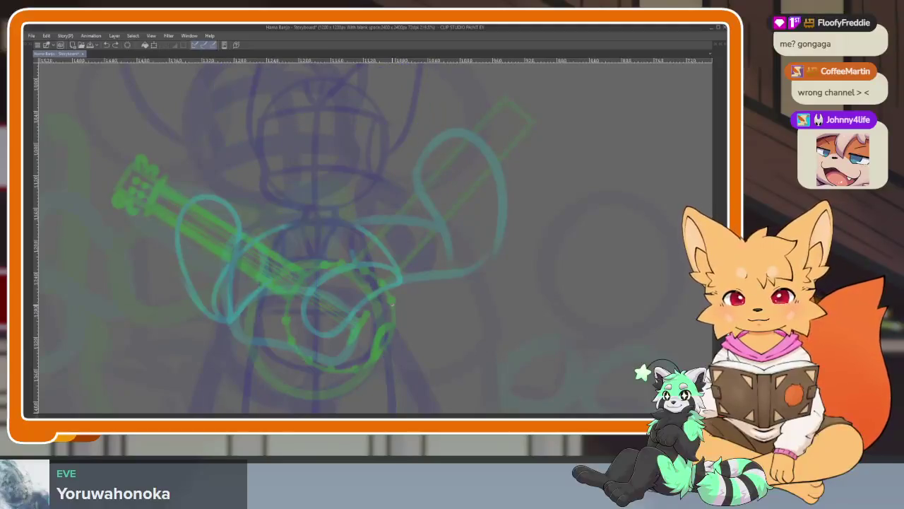